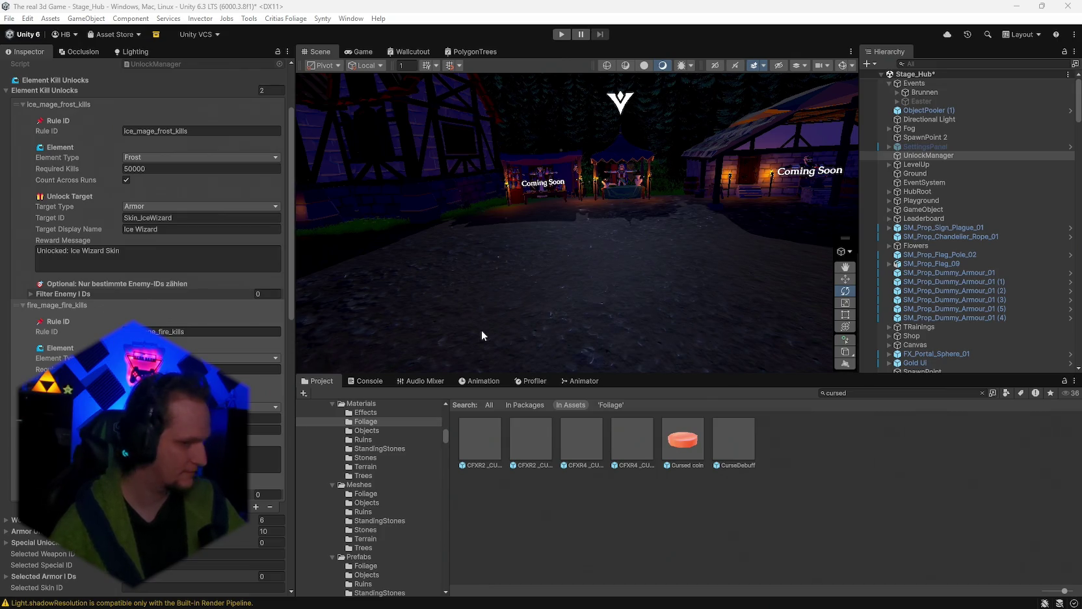
Step: Search the Project assets for 'anvil' to list the anvil meshes, materials and prefabs
left_click(855, 393)
type("anvil")
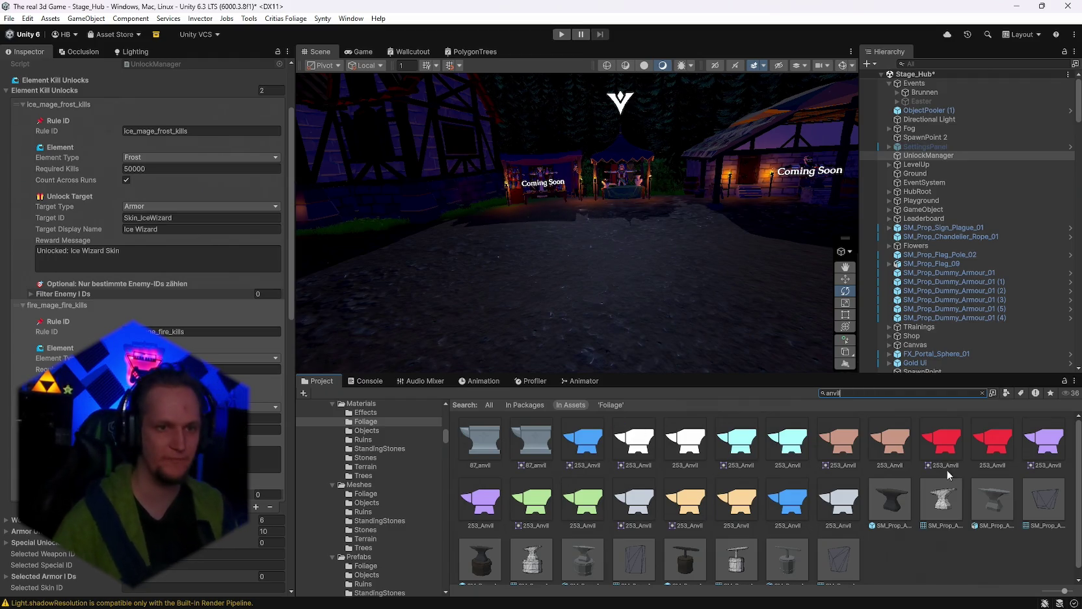
Step: Place SM_Prop_Anvil_01 in the hub scene and scale it up about six times
scroll(723, 498, "down", 1)
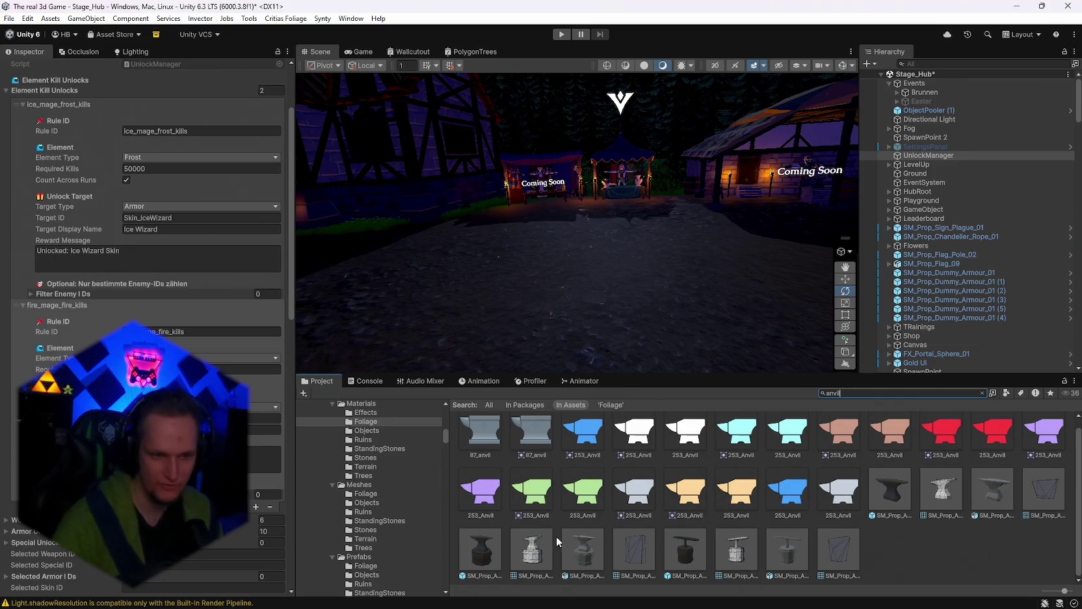
mouse_move(890, 489)
left_mouse_down()
mouse_move(580, 321)
mouse_move(551, 349)
mouse_move(803, 311)
left_mouse_up()
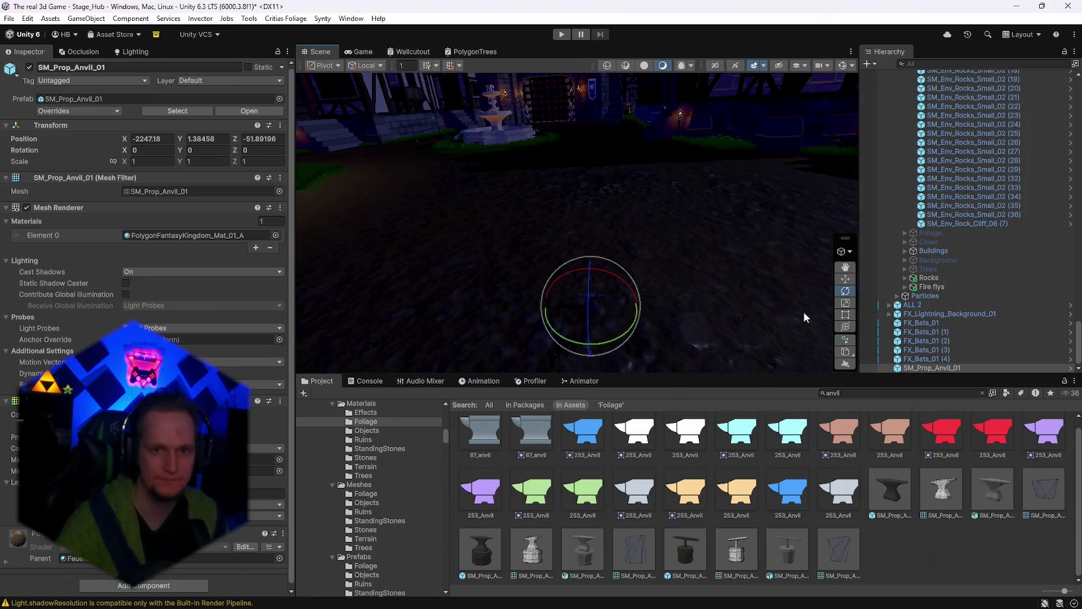
left_click(845, 326)
mouse_move(584, 301)
left_mouse_down()
mouse_move(649, 308)
mouse_move(659, 285)
left_mouse_up()
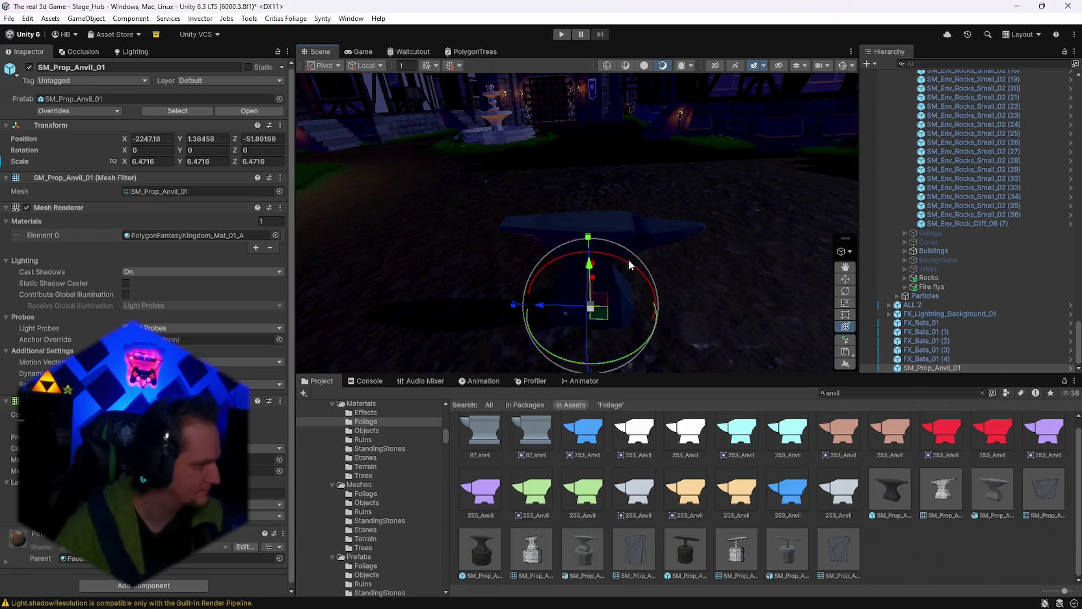
Step: Raise the anvil to height 7.8, settle its scale near 8.39, then inspect SM_Prop_Anvil_03
mouse_move(629, 259)
left_mouse_down()
mouse_move(630, 232)
mouse_move(596, 240)
mouse_move(685, 220)
mouse_move(580, 174)
mouse_move(575, 74)
left_mouse_up()
key("ctrl+z")
key("f")
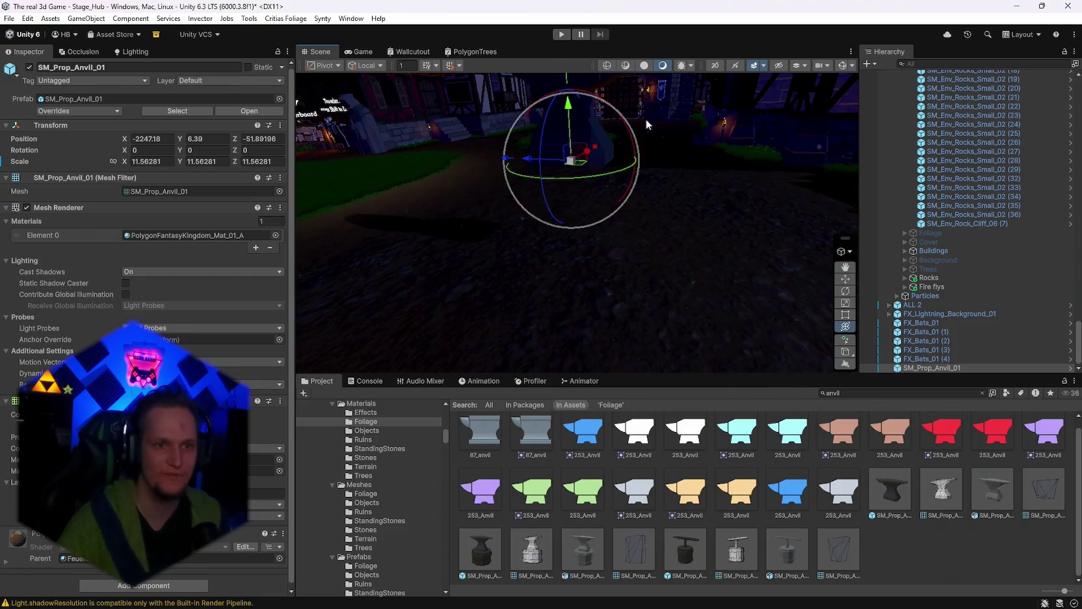
key("f")
left_click_drag(764, 172, 643, 199)
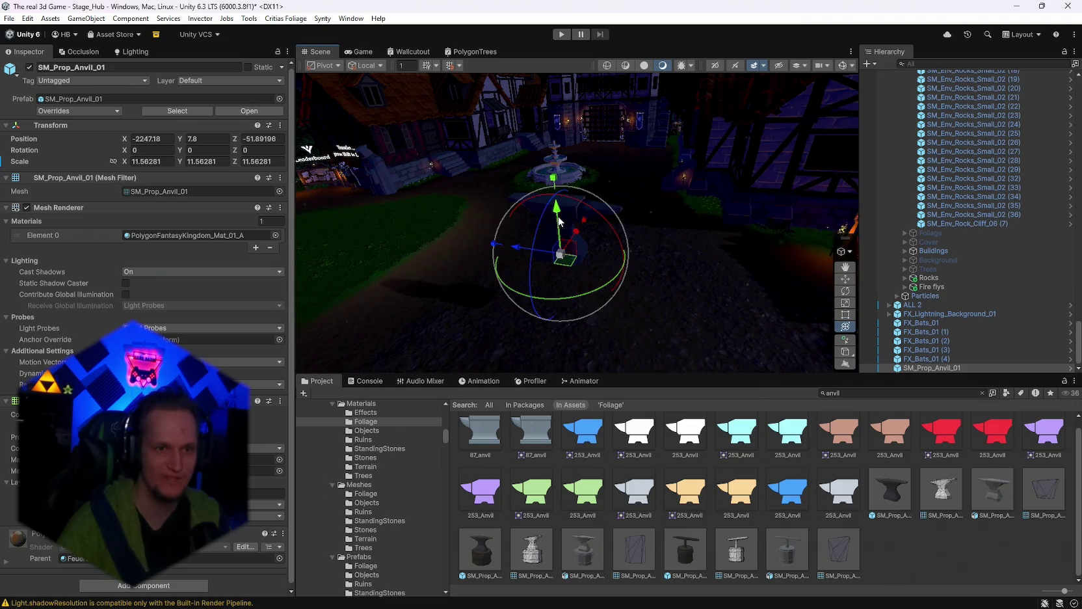
mouse_move(564, 263)
left_mouse_down()
mouse_move(545, 252)
mouse_move(627, 298)
left_mouse_up()
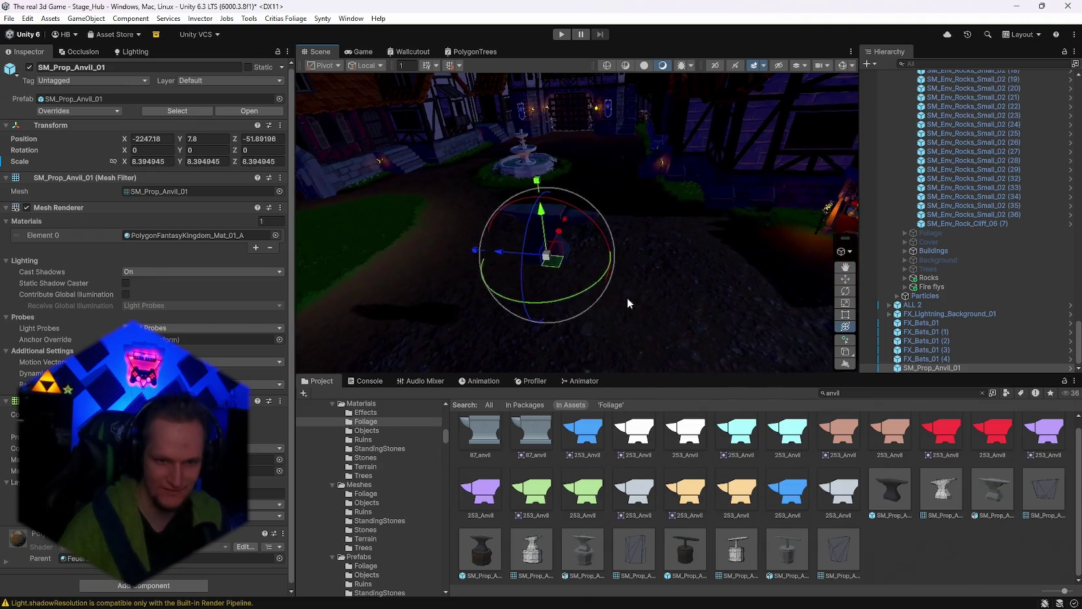
left_click(685, 552)
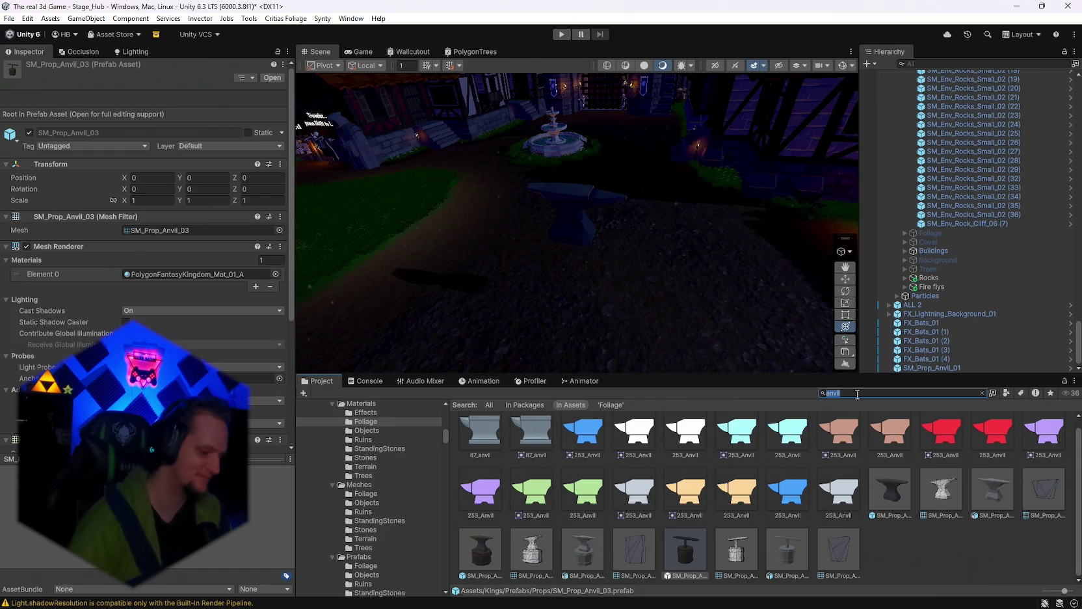
Step: Replace the anvil search with 'snkforest' and browse the Props folder
key("BackSpace")
type("s")
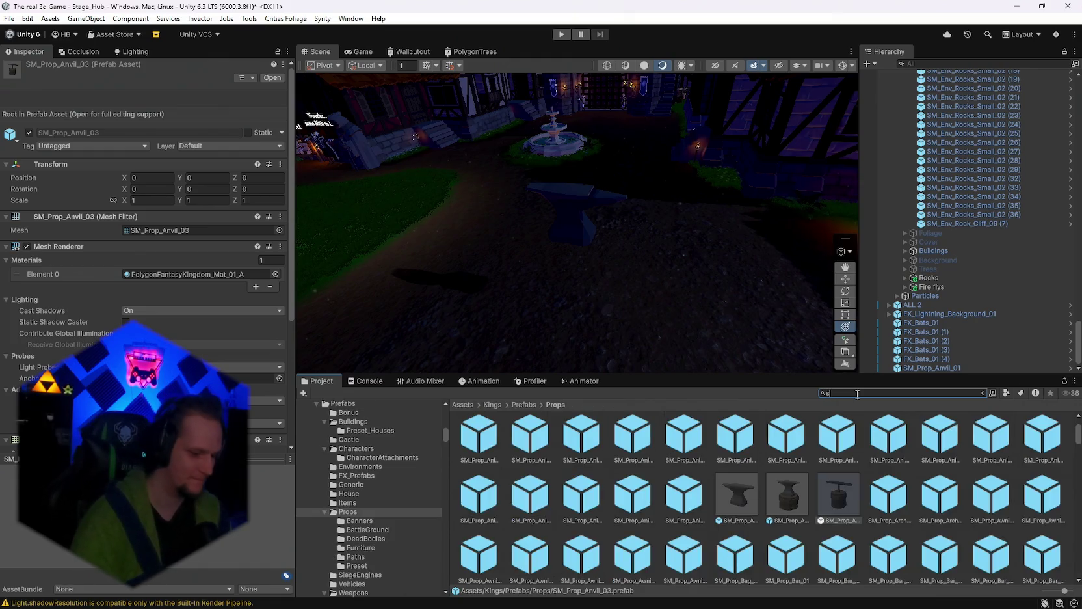
type("nk")
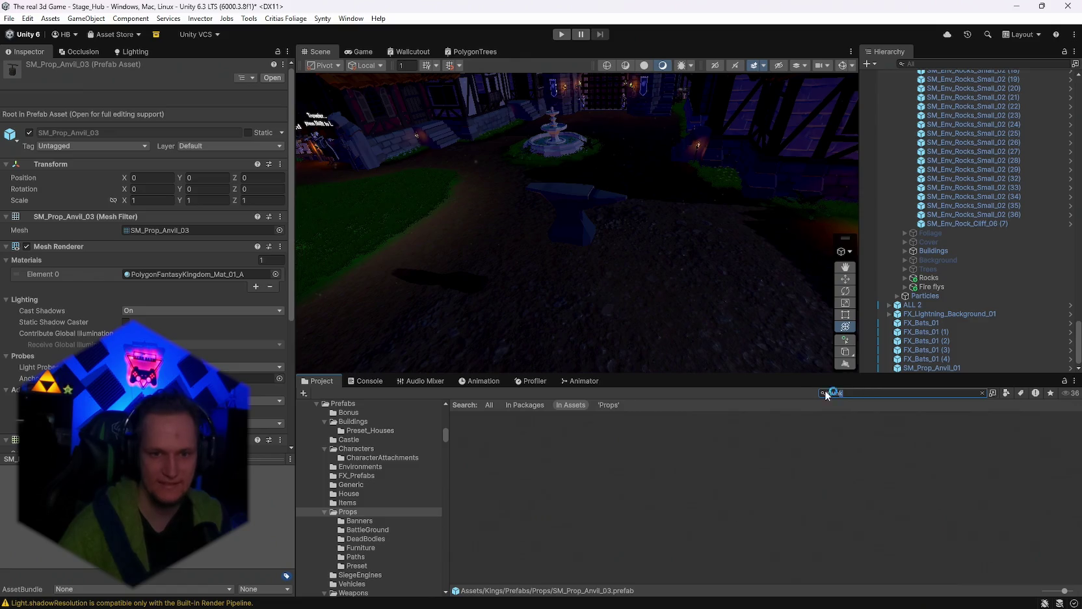
type("forest")
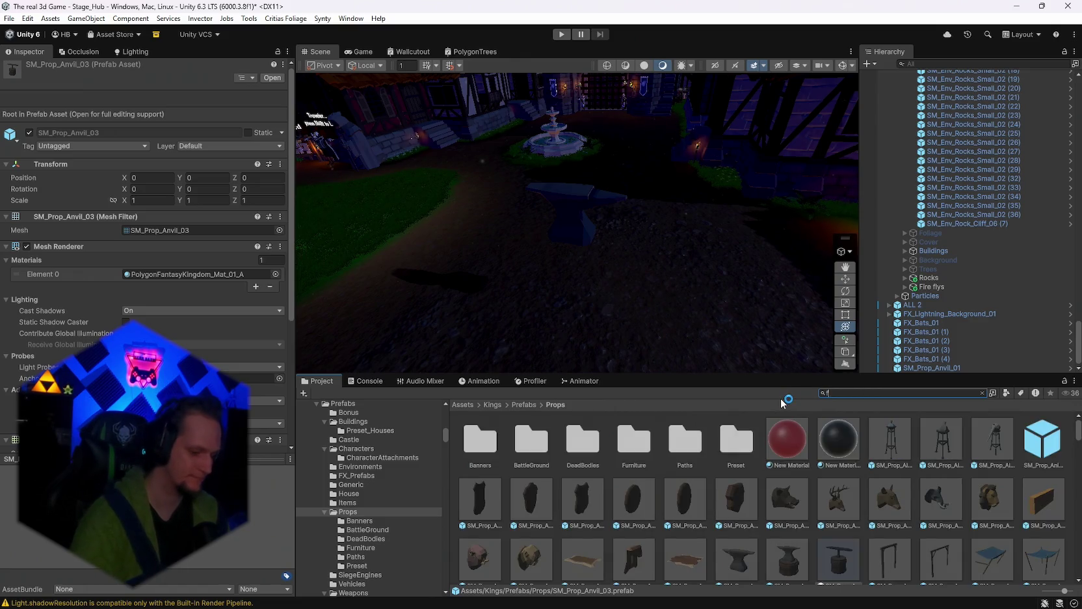
scroll(714, 506, "down", 5)
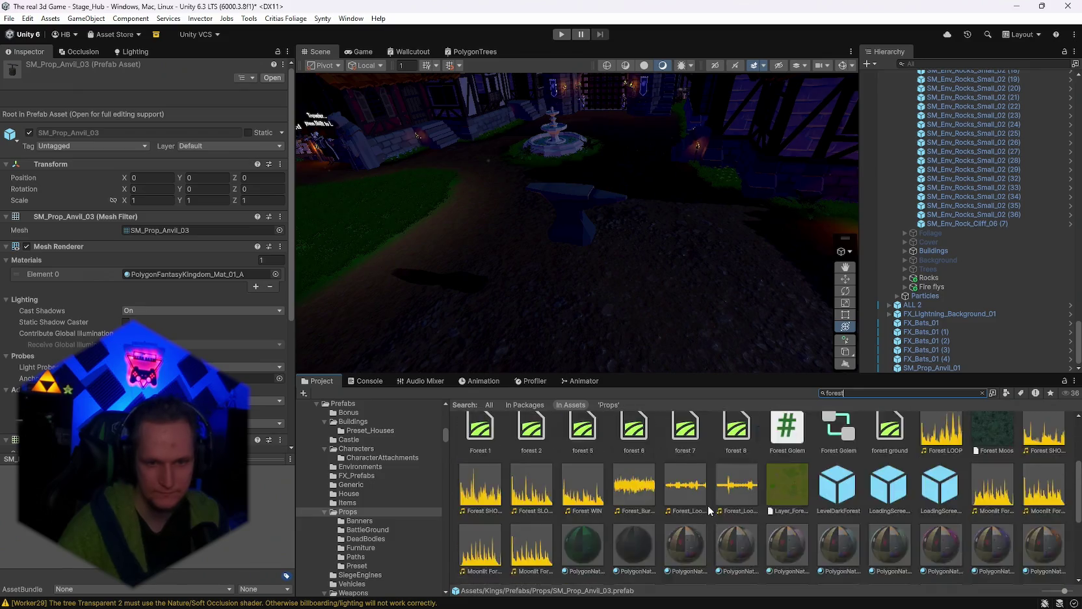
scroll(748, 541, "up", 3)
scroll(755, 532, "up", 2)
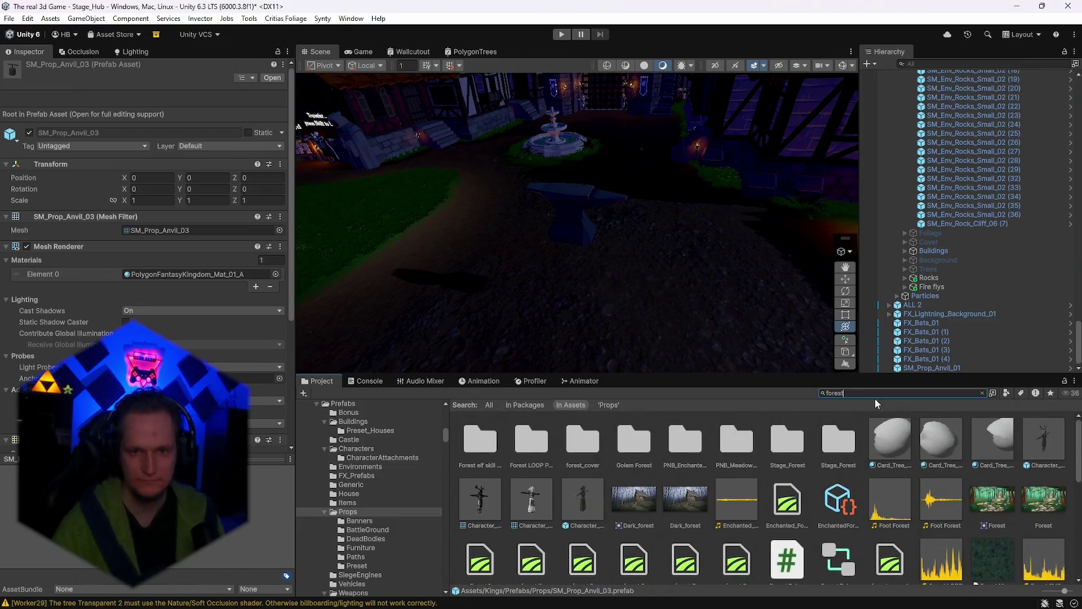
left_click(395, 511)
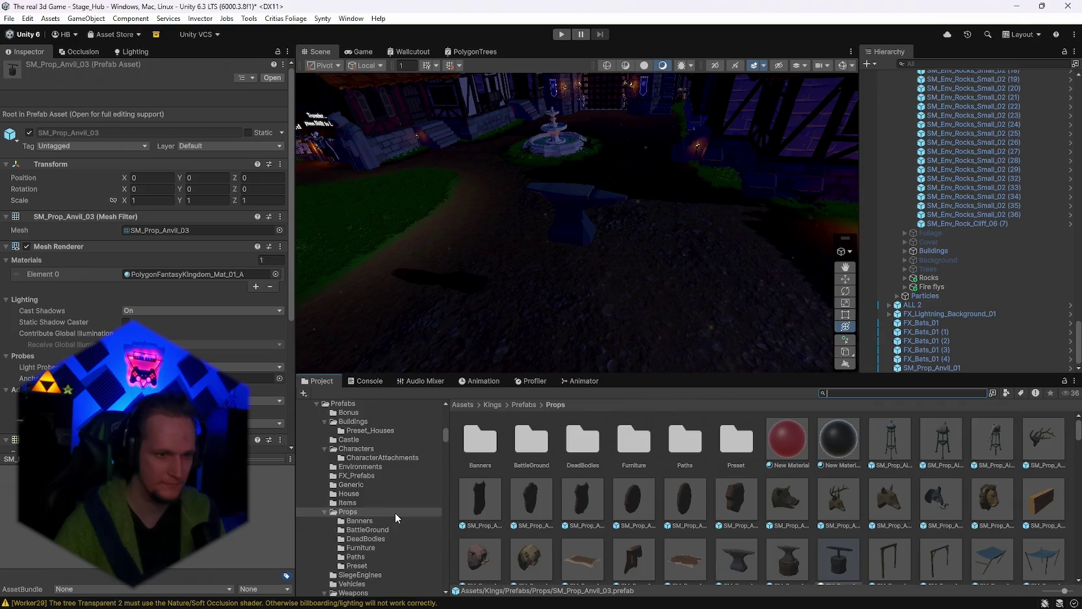
scroll(398, 507, "down", 5)
mouse_move(442, 441)
left_mouse_down()
mouse_move(442, 543)
mouse_move(445, 453)
mouse_move(426, 460)
left_mouse_up()
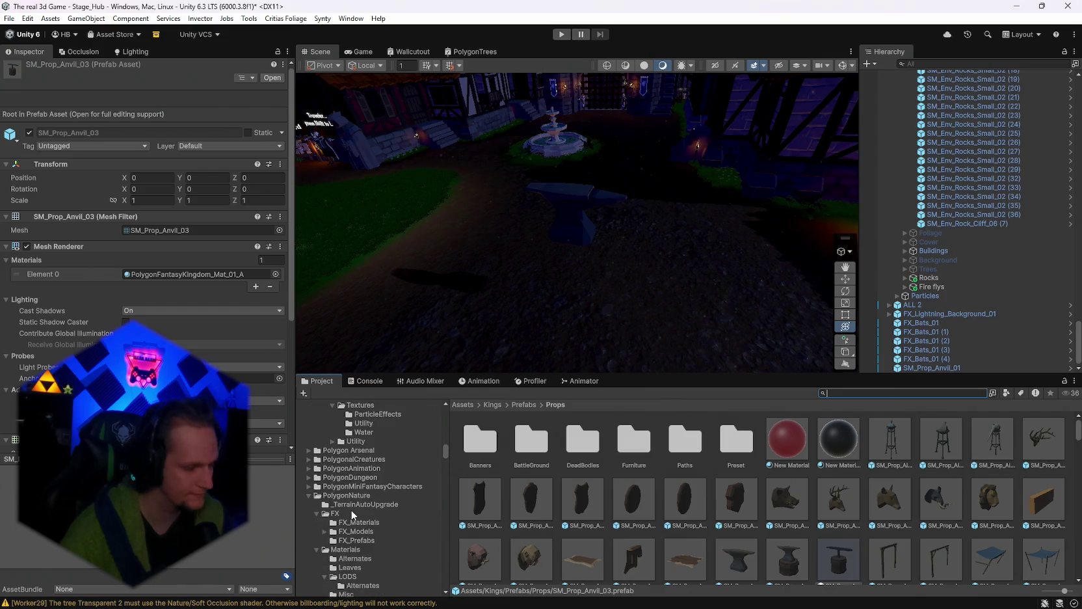
scroll(352, 514, "down", 1)
scroll(354, 513, "down", 1)
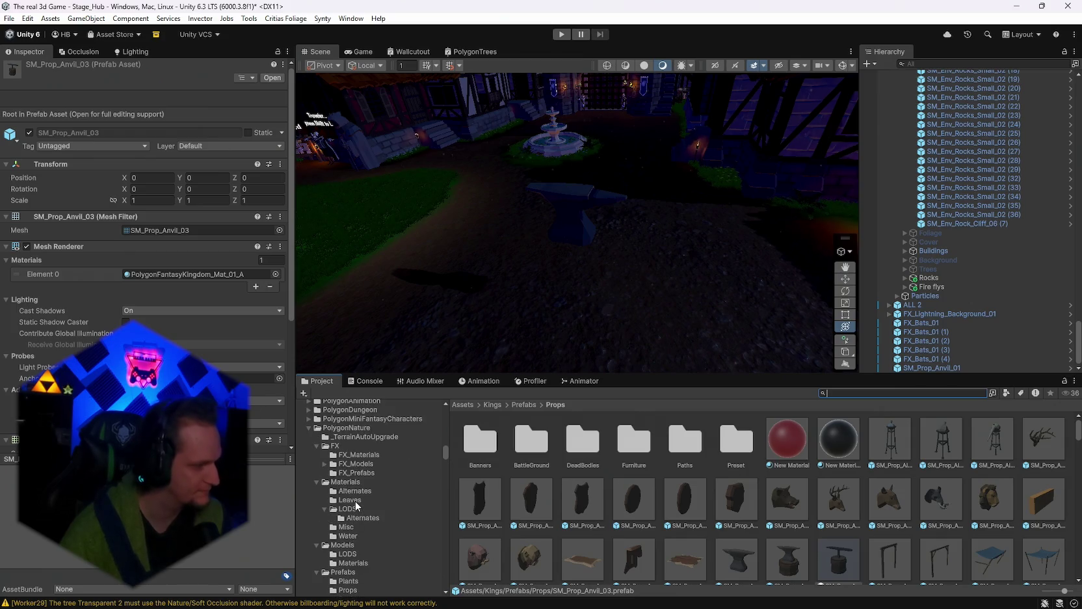
Step: Look through the LODS Alternates, Misc, Water, Models LODS and Models Materials folders
left_click(351, 519)
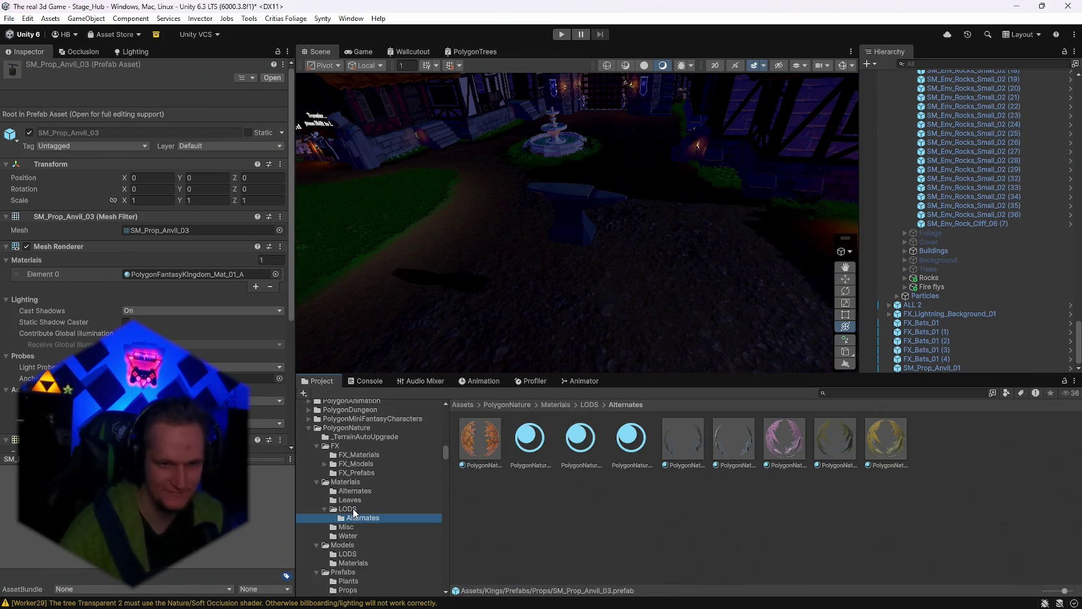
left_click(356, 528)
left_click(357, 535)
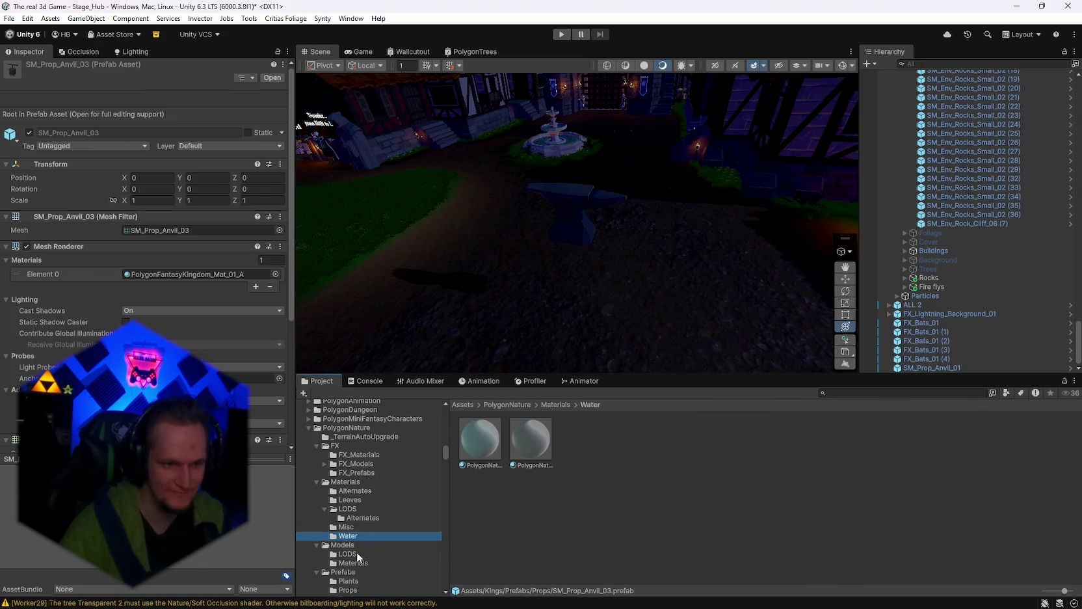
left_click(357, 555)
left_click(357, 563)
scroll(359, 563, "down", 1)
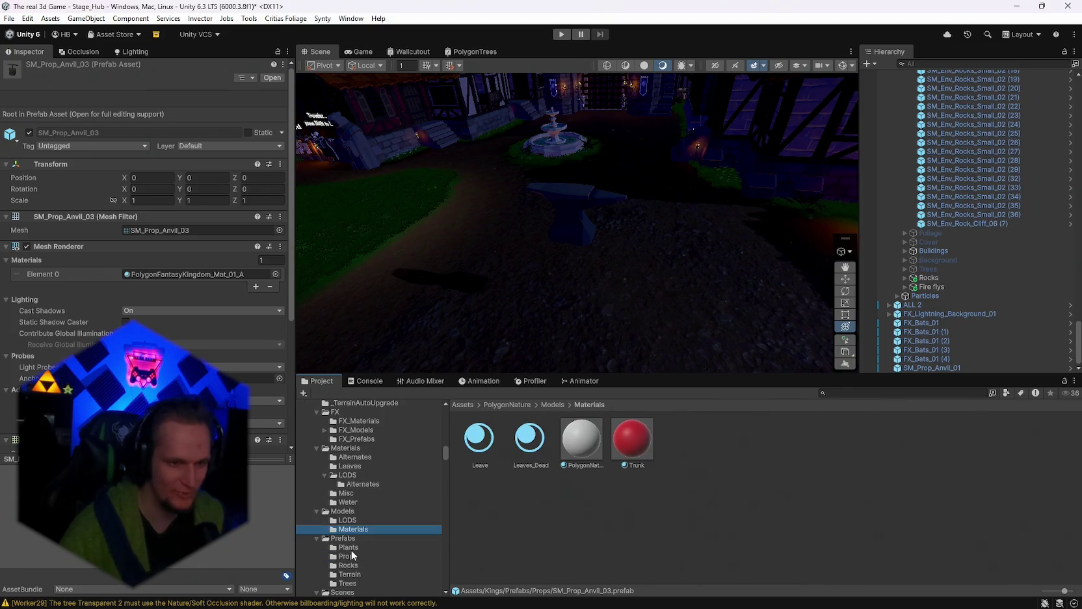
Step: Browse the PolygonNature Props, Rocks and Terrain prefabs, ending in the Trees prefabs folder
left_click(351, 557)
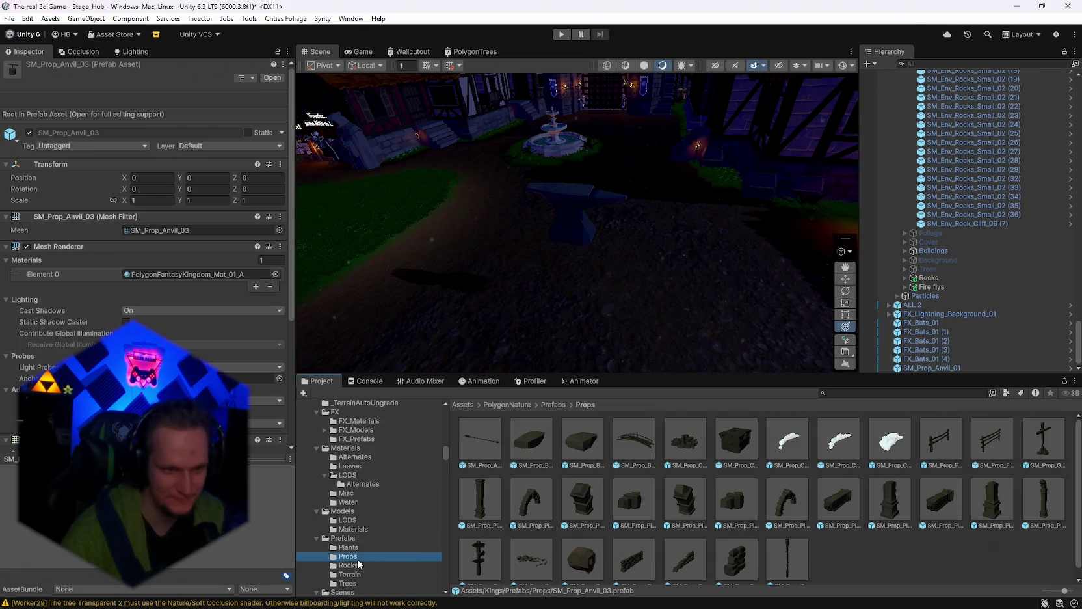
left_click(357, 566)
left_click(351, 575)
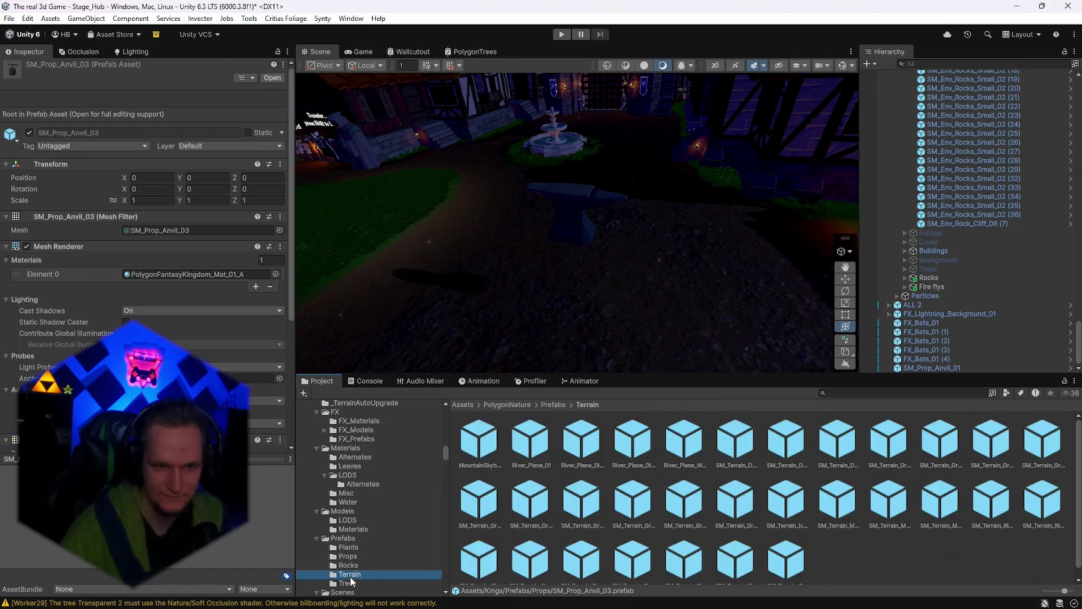
scroll(365, 547, "down", 2)
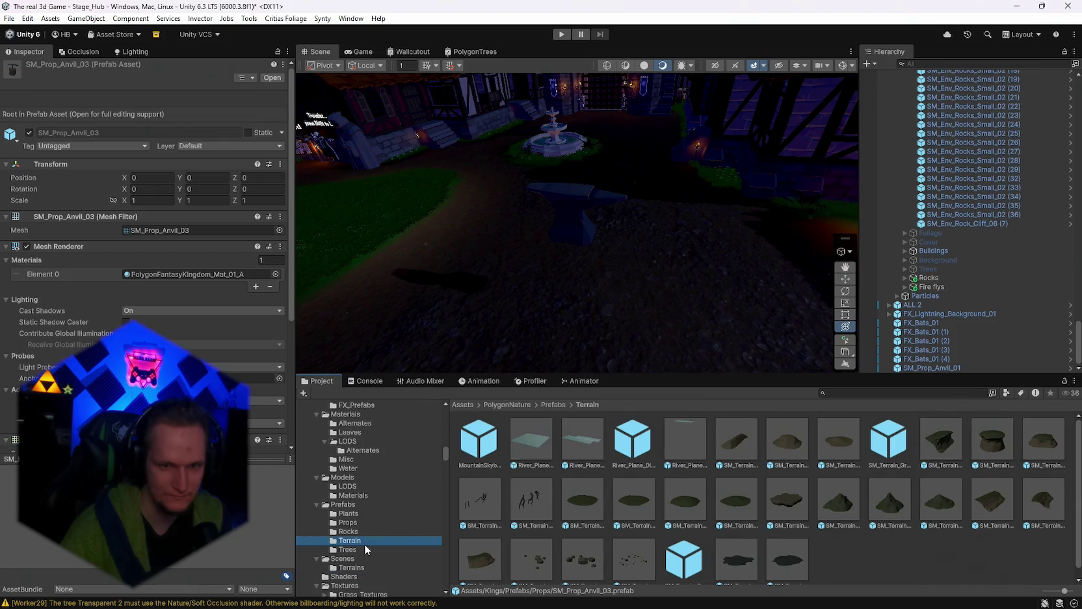
left_click(355, 549)
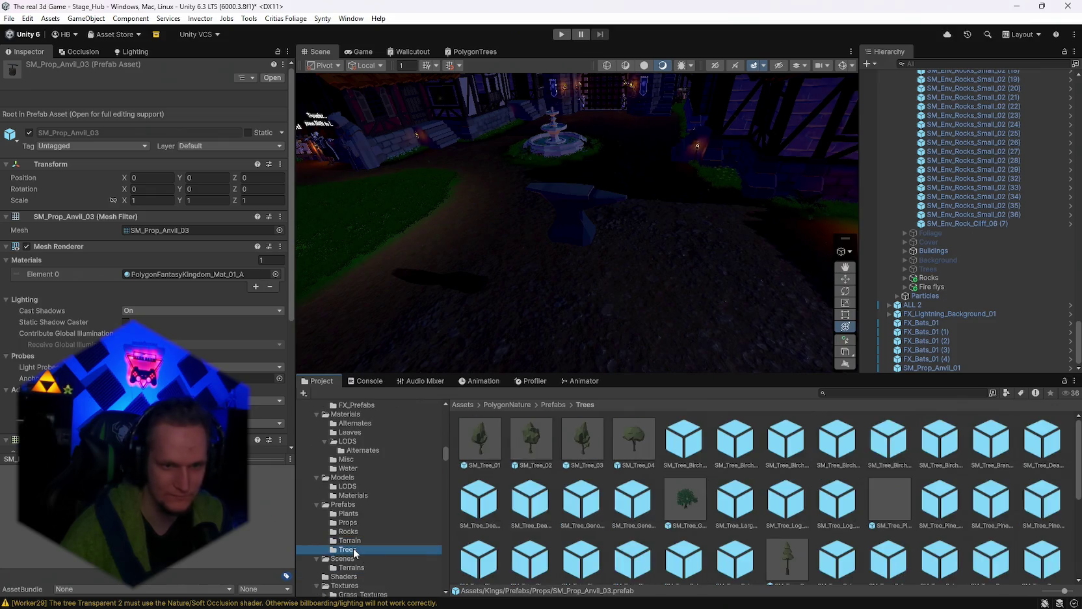
scroll(662, 536, "down", 3)
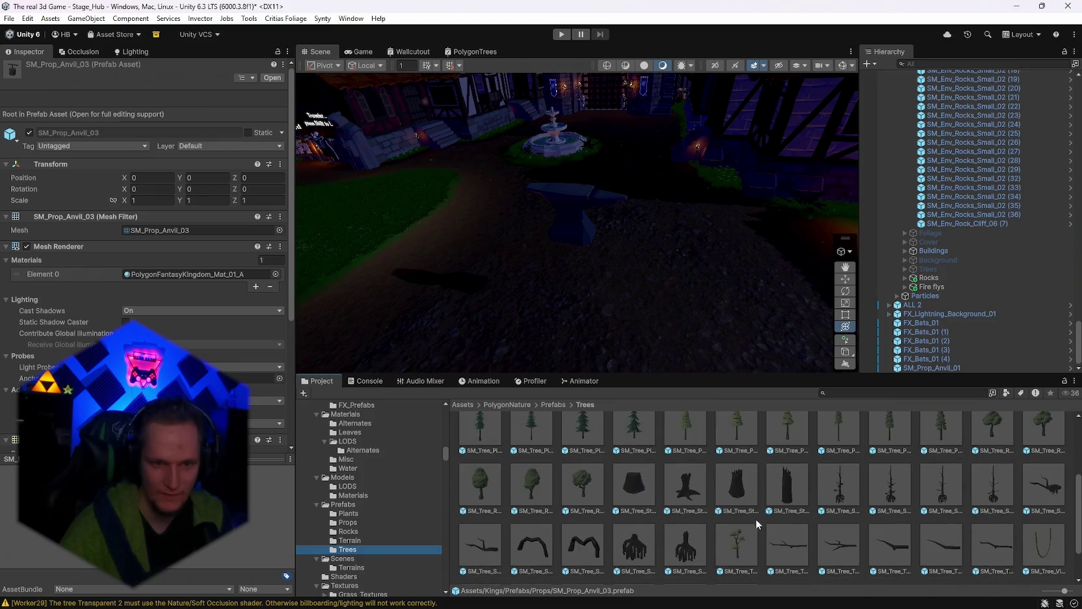
key("w")
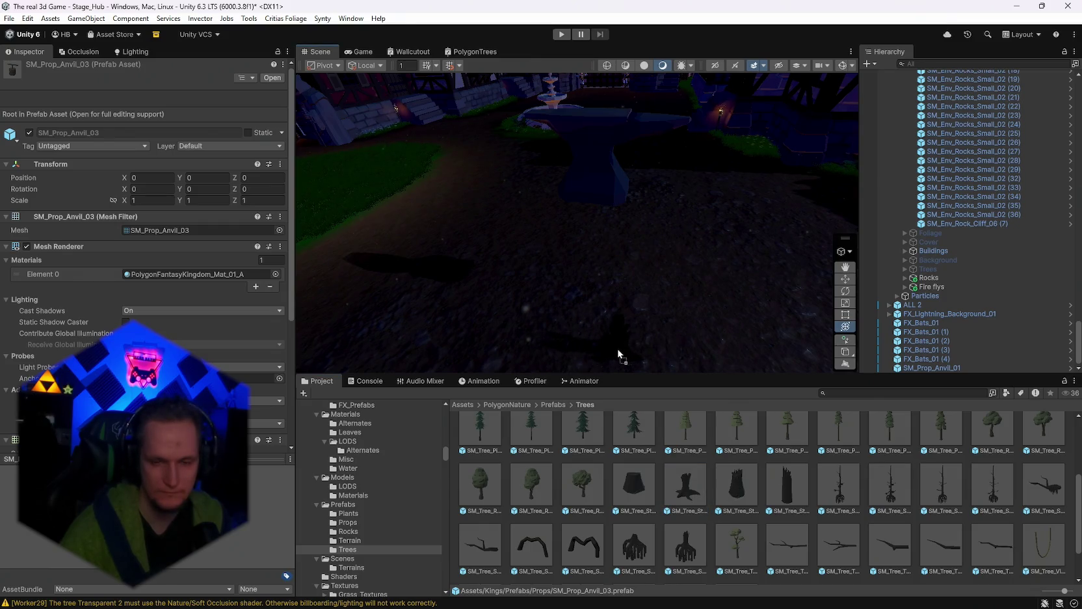
Step: Try an SM_Tree_Stump_02 stump in the scene, delete it, and inspect SM_Tree_Stump_03
left_click_drag(611, 351, 611, 352)
left_click(646, 66)
key("f")
mouse_move(558, 280)
left_mouse_down()
mouse_move(757, 222)
mouse_move(700, 250)
left_mouse_up()
key("Delete")
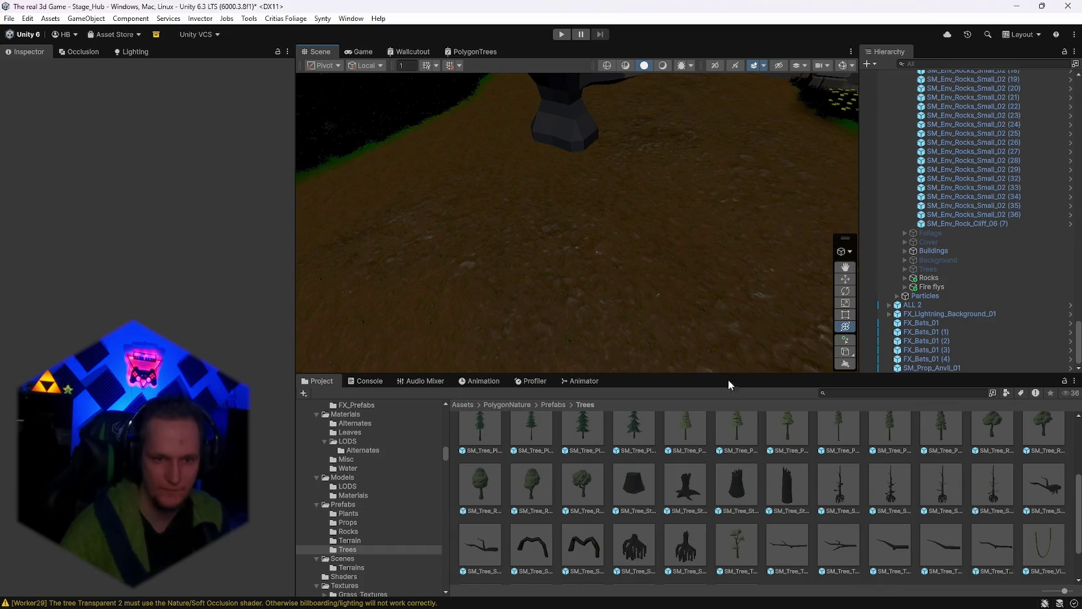
left_click(745, 491)
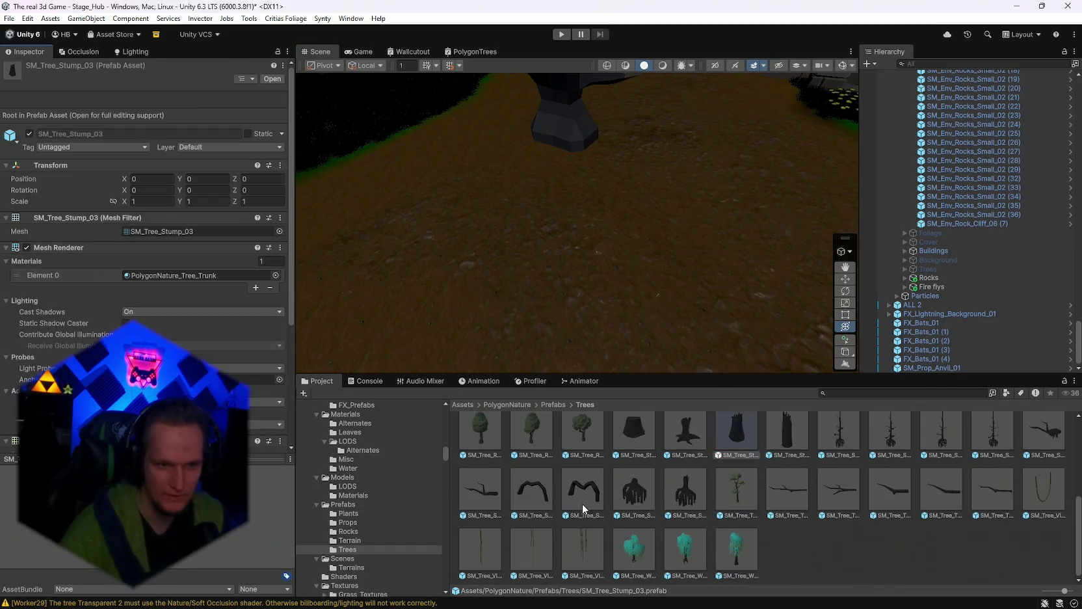
Step: Browse the Alpine Mountain and Arid Desert plant Cards folders in PolygonNatureBiomes
scroll(593, 533, "down", 2)
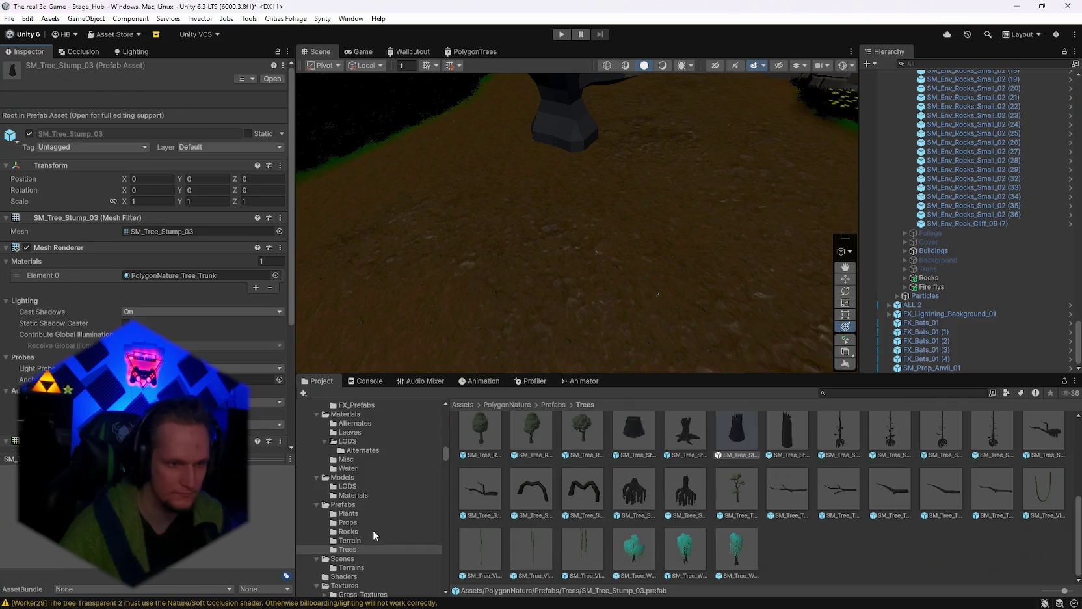
scroll(371, 526, "up", 3)
scroll(353, 509, "down", 8)
scroll(353, 524, "down", 3)
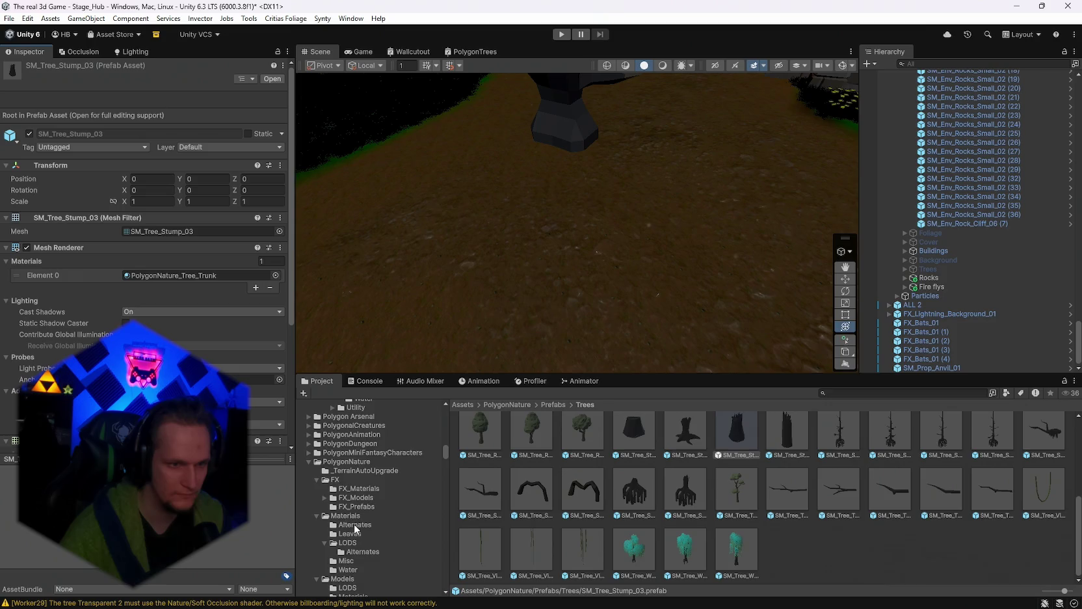
scroll(371, 514, "down", 2)
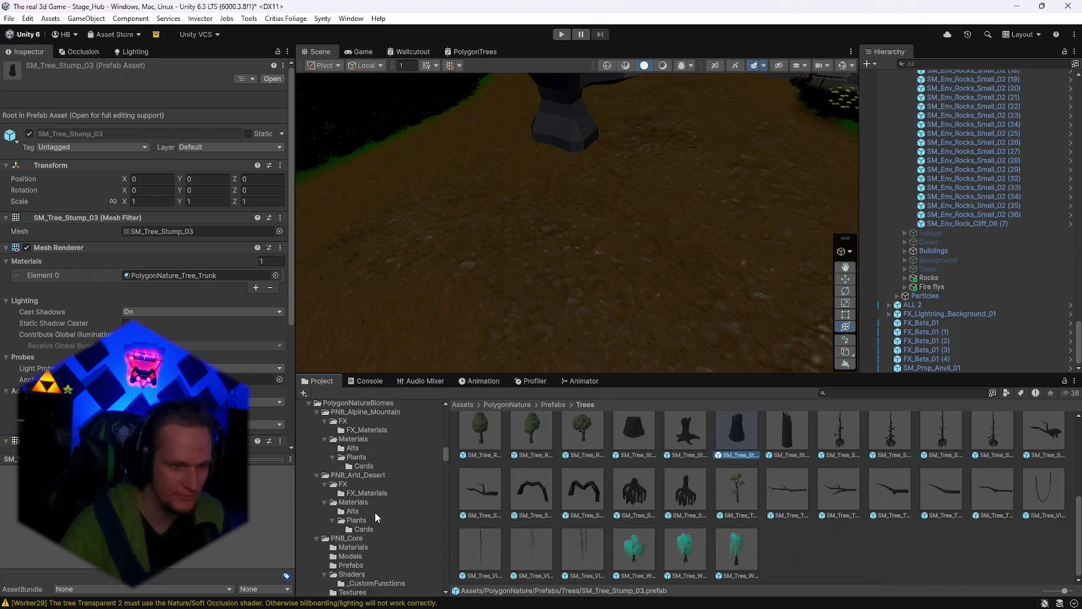
left_click(363, 466)
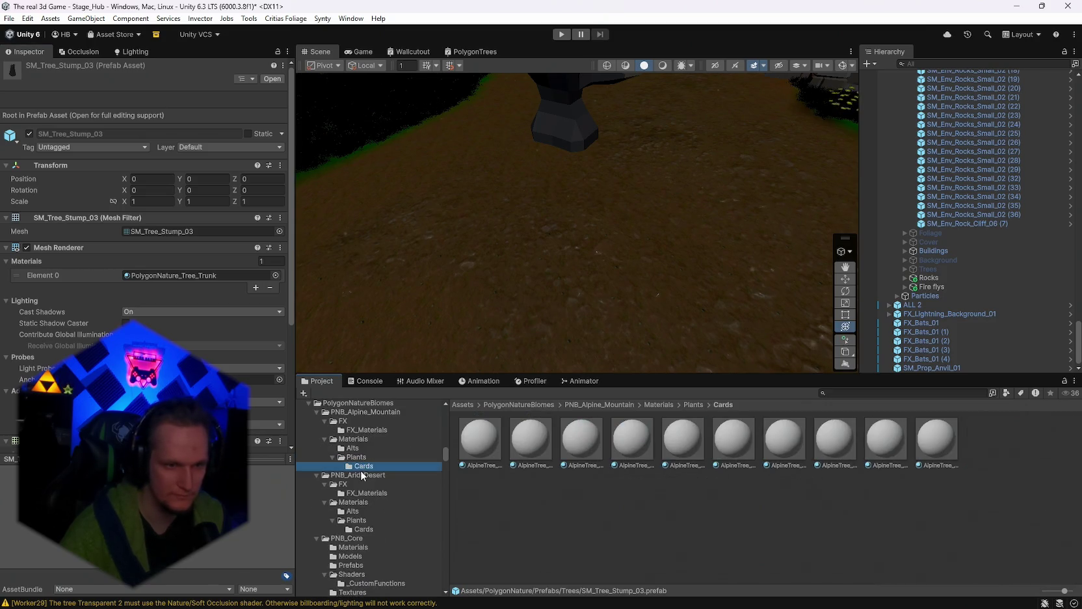
scroll(361, 529, "down", 2)
left_click(361, 486)
left_click(362, 495)
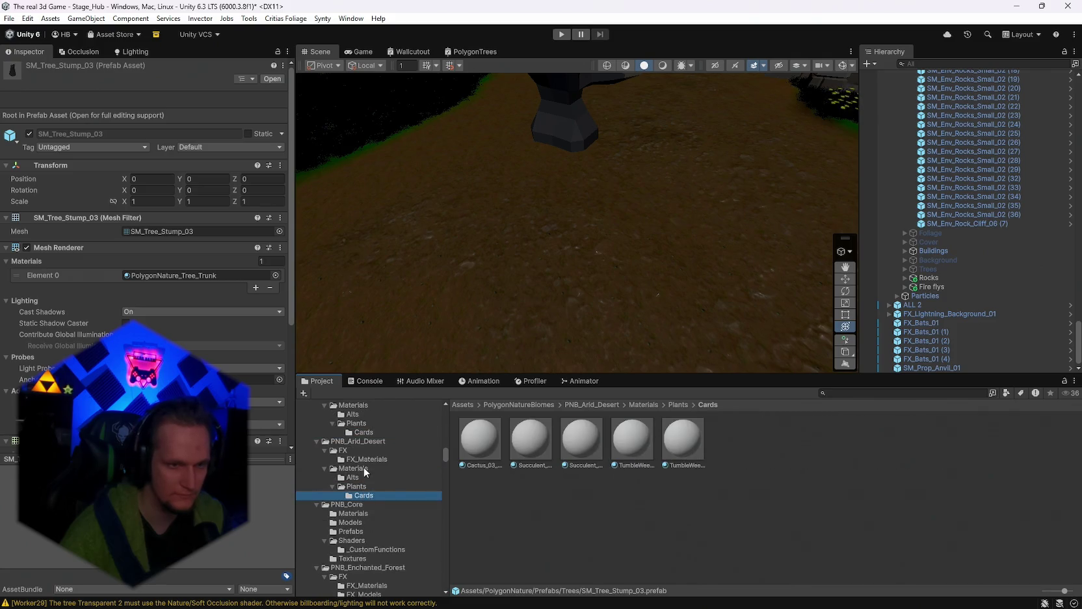
Step: View PNB_Core Shaders, Enchanted Forest FX_Prefabs and FX_Textures, then open Enchanted Forest Prefabs
scroll(365, 510, "down", 2)
left_click(359, 508)
scroll(359, 517, "down", 2)
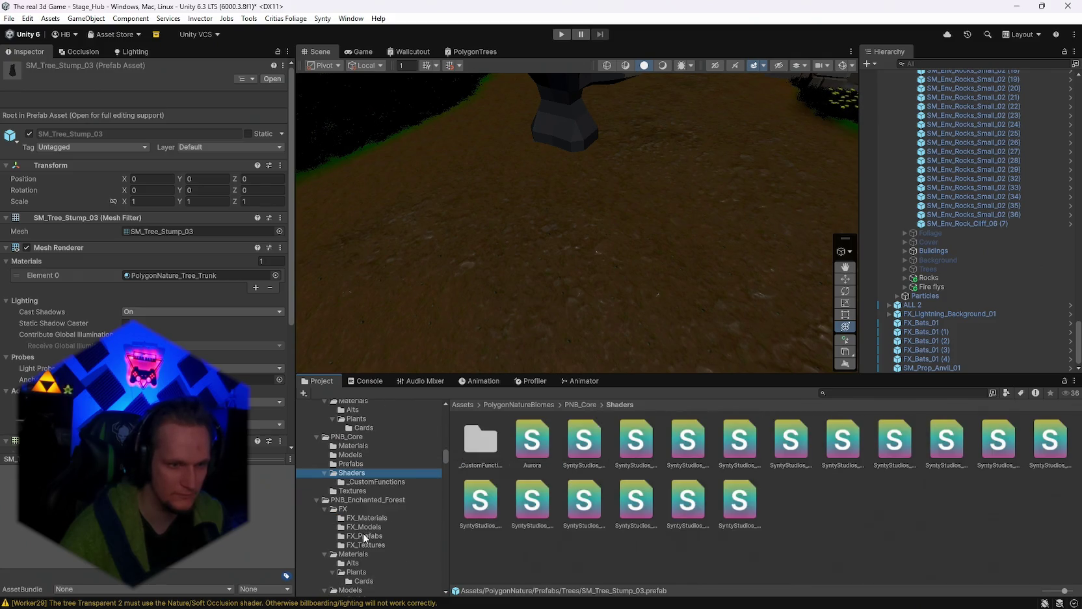
left_click(366, 536)
scroll(372, 522, "down", 4)
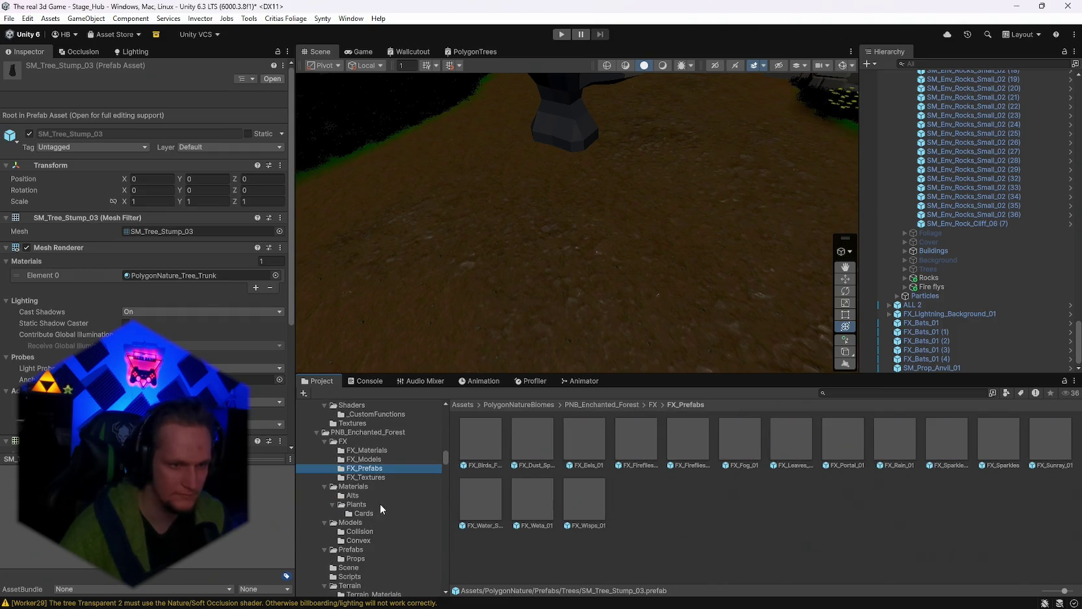
left_click(362, 477)
scroll(359, 477, "down", 2)
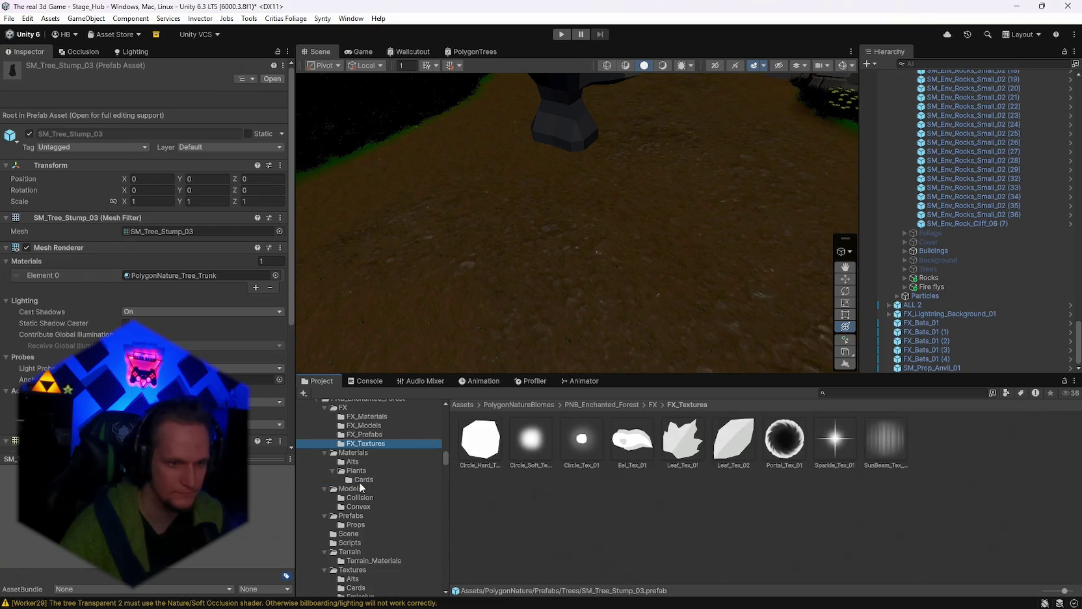
left_click(357, 518)
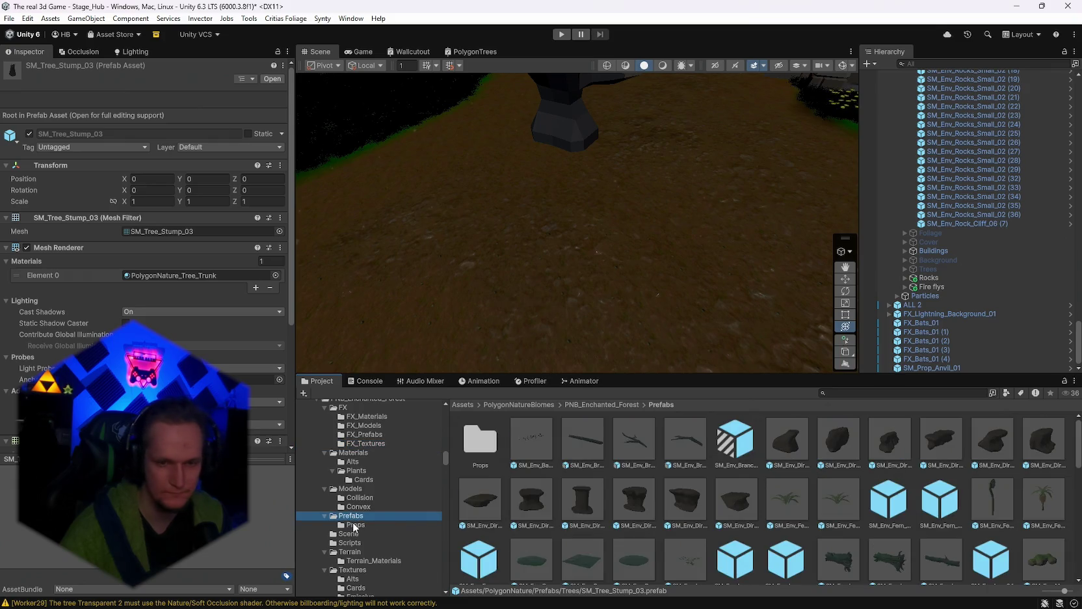
scroll(699, 472, "down", 2)
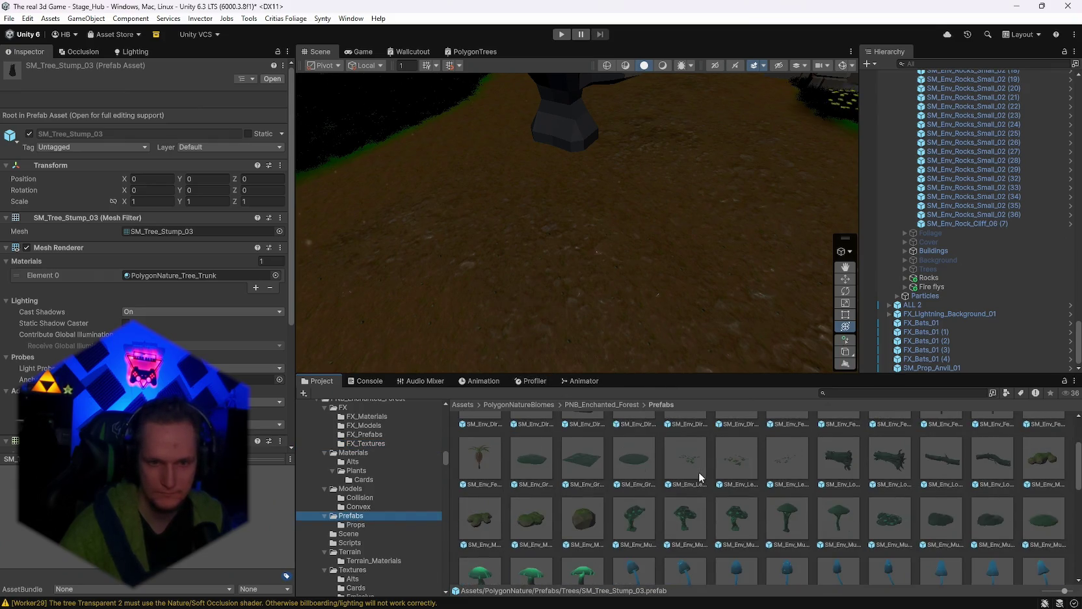
scroll(698, 472, "down", 2)
Step: Place an SM_Env_Log_02 log near the anvil and enlarge it about 6.5 times
mouse_move(579, 250)
left_mouse_down()
mouse_move(648, 240)
mouse_move(674, 259)
left_mouse_up()
mouse_move(831, 436)
left_mouse_down()
mouse_move(573, 307)
mouse_move(553, 307)
mouse_move(559, 326)
left_mouse_up()
key("f")
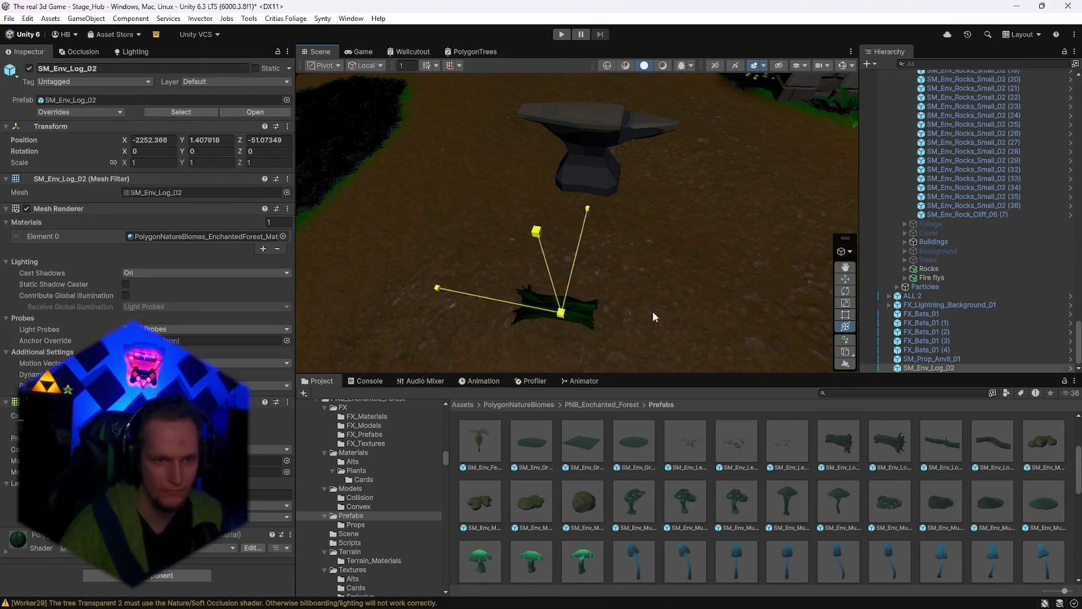
mouse_move(618, 250)
left_mouse_down()
mouse_move(630, 242)
mouse_move(430, 207)
mouse_move(403, 215)
left_mouse_up()
mouse_move(190, 163)
left_mouse_down()
mouse_move(390, 208)
mouse_move(588, 192)
left_mouse_up()
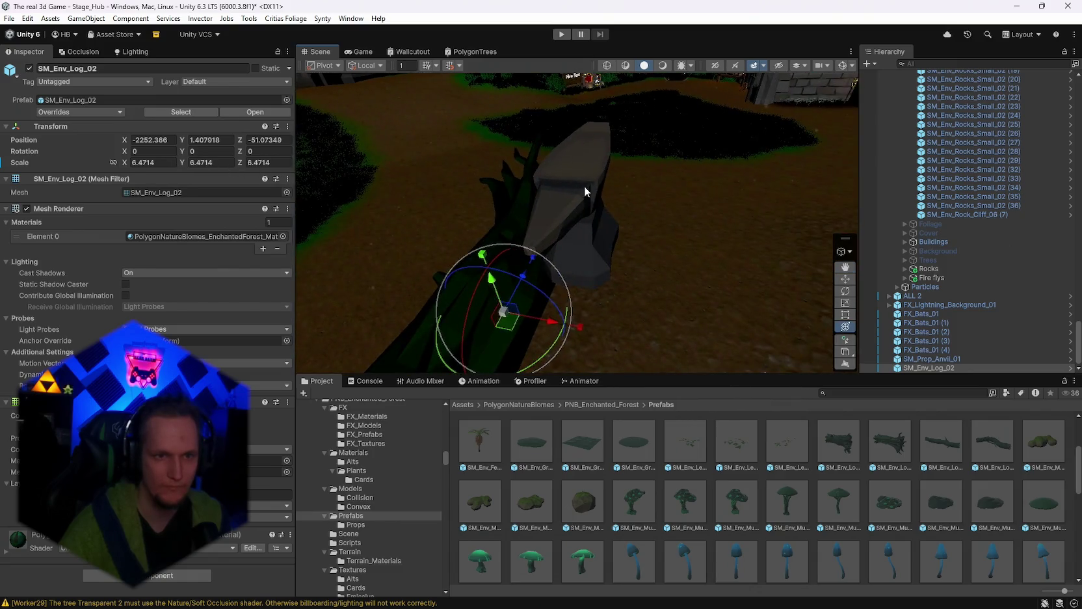
Step: Move the anvil down so it rests on the log
left_click(586, 207)
mouse_move(581, 286)
left_mouse_down()
mouse_move(495, 298)
mouse_move(539, 303)
mouse_move(402, 314)
mouse_move(377, 290)
left_mouse_up()
key("f")
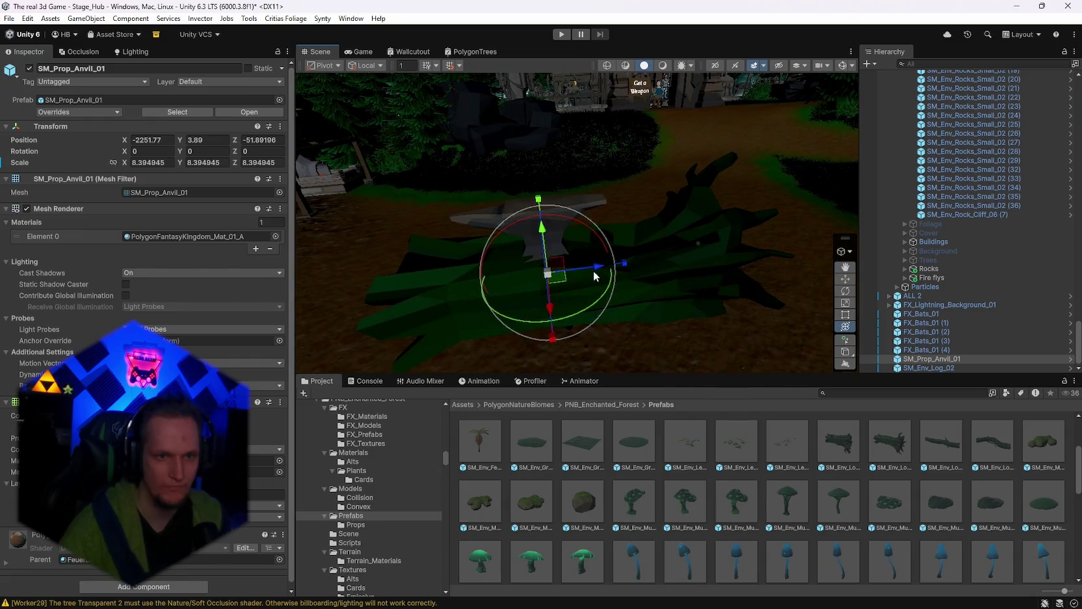
left_click_drag(616, 270, 615, 268)
left_click_drag(558, 217, 559, 220)
mouse_move(558, 219)
left_mouse_down()
mouse_move(633, 213)
mouse_move(792, 242)
mouse_move(992, 227)
mouse_move(938, 223)
mouse_move(901, 442)
left_mouse_up()
Step: Add an SM_Env_Mushroom_03 spotted mushroom beside the log and lower the anvil to height 5.8
left_click(892, 498)
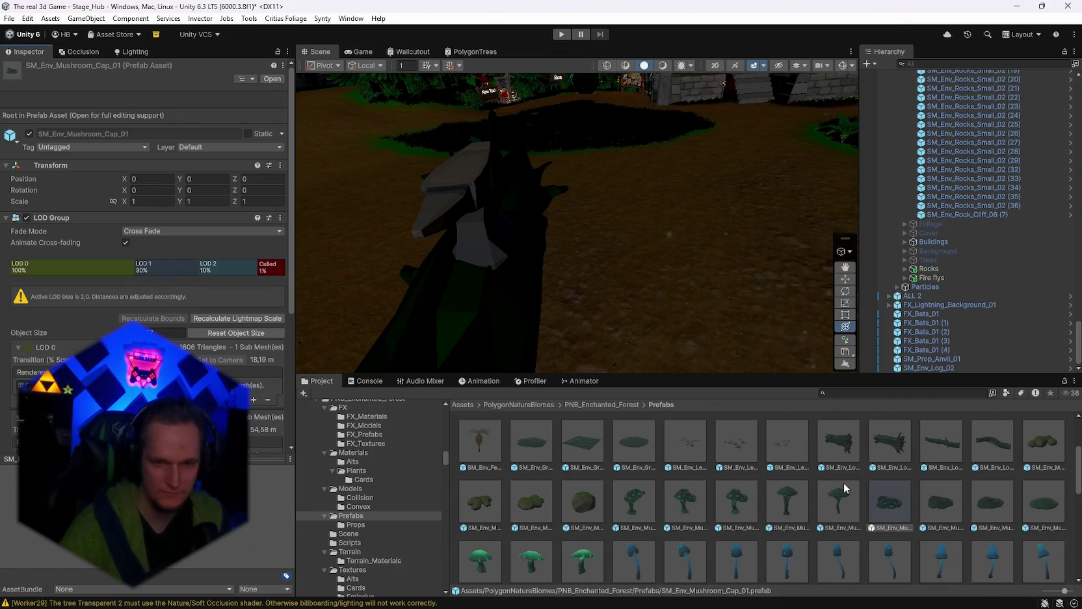
mouse_move(771, 361)
left_mouse_down()
mouse_move(768, 270)
mouse_move(476, 270)
mouse_move(429, 254)
left_mouse_up()
left_click_drag(890, 502, 566, 295)
mouse_move(633, 290)
left_mouse_down()
mouse_move(521, 260)
mouse_move(406, 146)
left_mouse_up()
left_click(664, 73)
left_click_drag(650, 163, 686, 150)
left_click(688, 195)
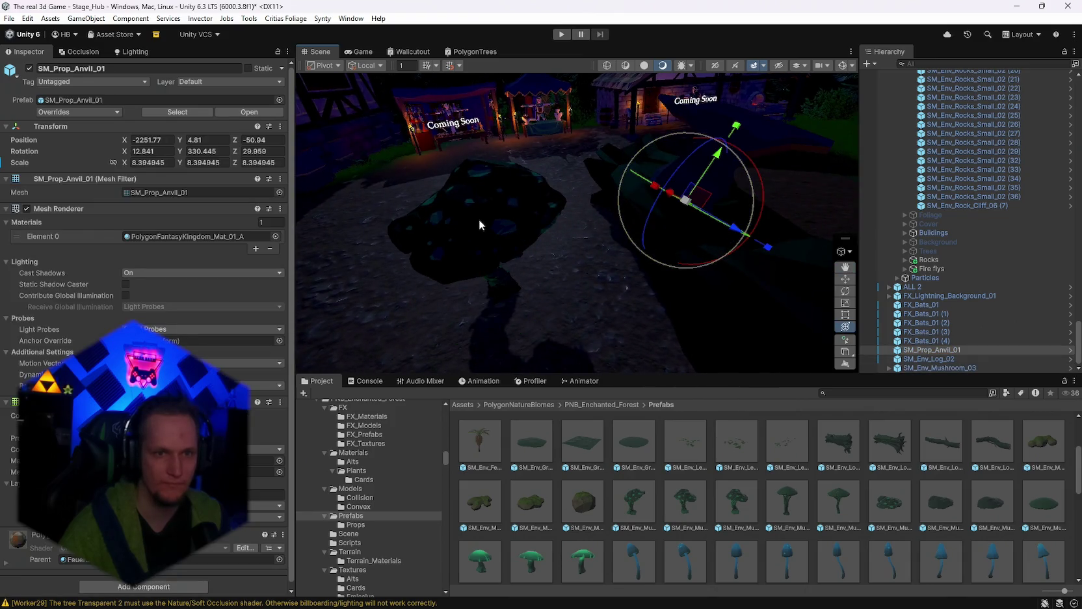
key("f")
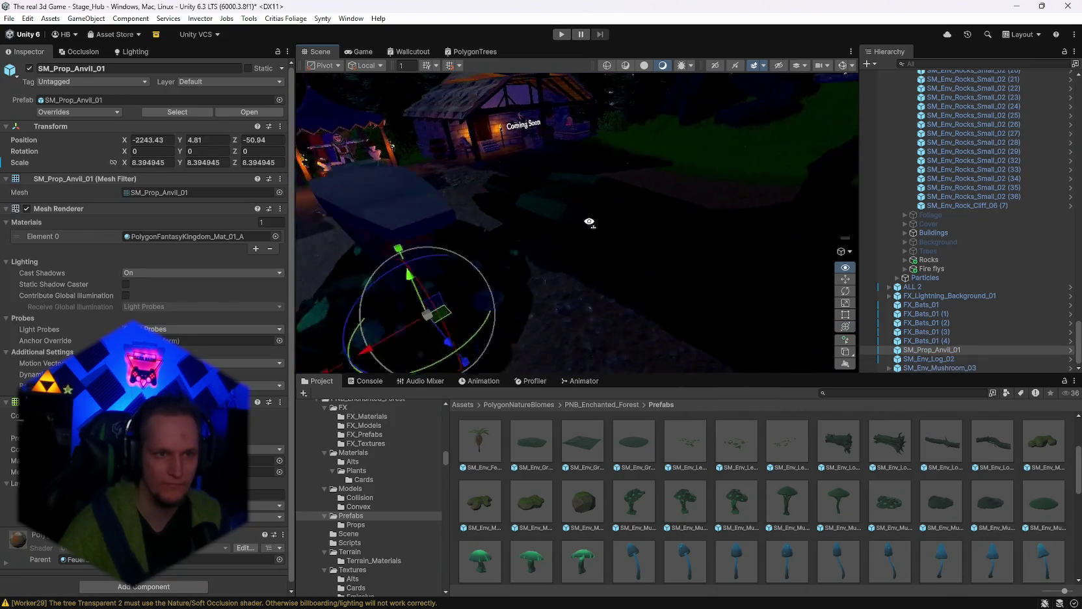
left_click_drag(581, 187, 580, 169)
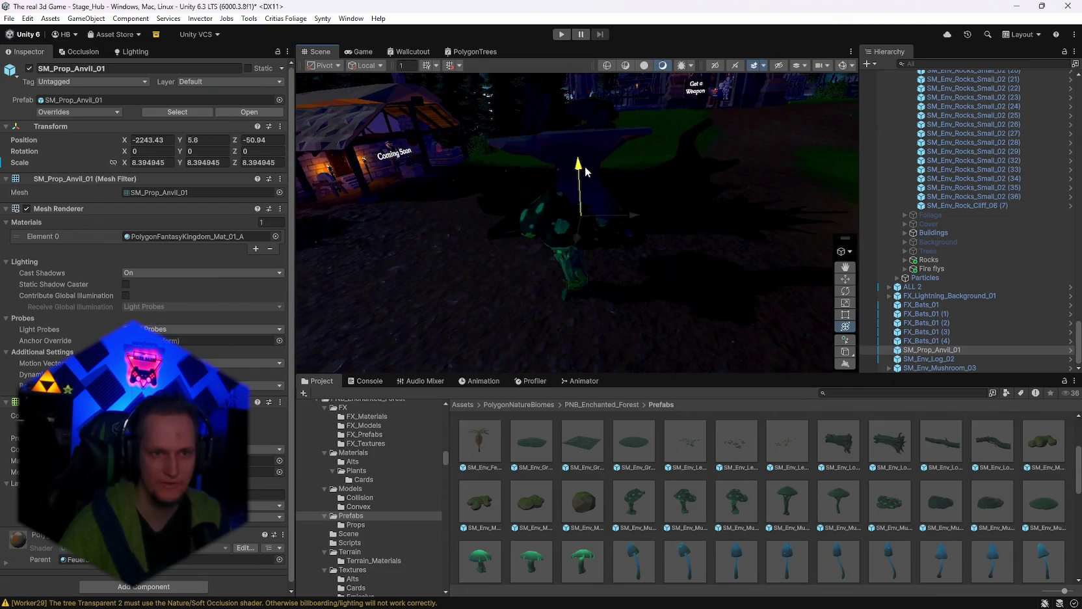
Step: Place SM_Env_Roots_Large_01 roots in the scene and raise them to about height 4.95
scroll(808, 497, "down", 3)
scroll(808, 491, "down", 1)
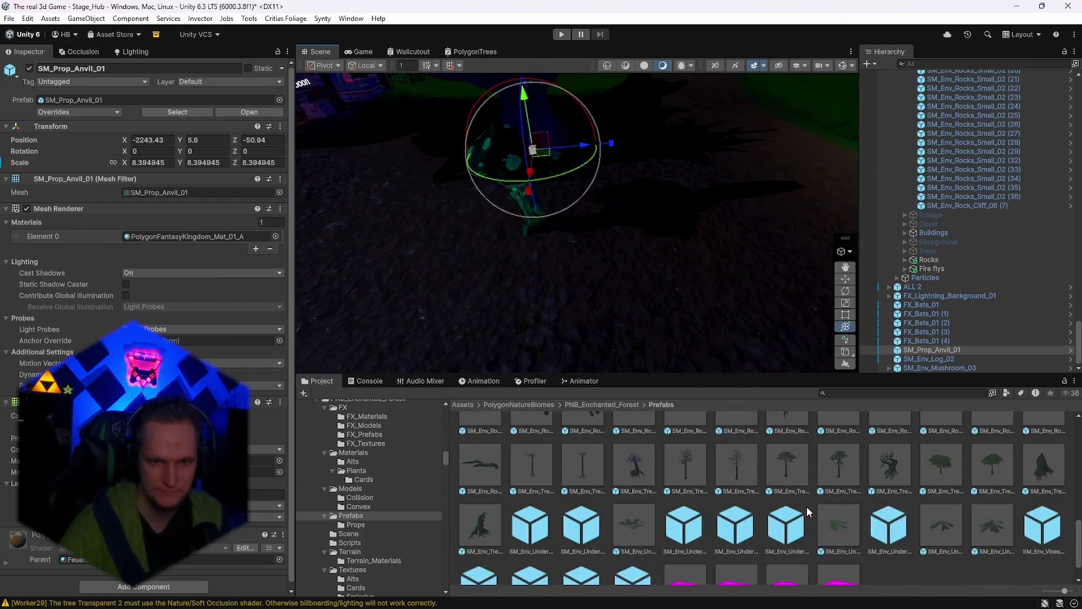
mouse_move(787, 472)
left_mouse_down()
mouse_move(708, 258)
mouse_move(587, 261)
left_mouse_up()
left_click_drag(587, 218, 582, 89)
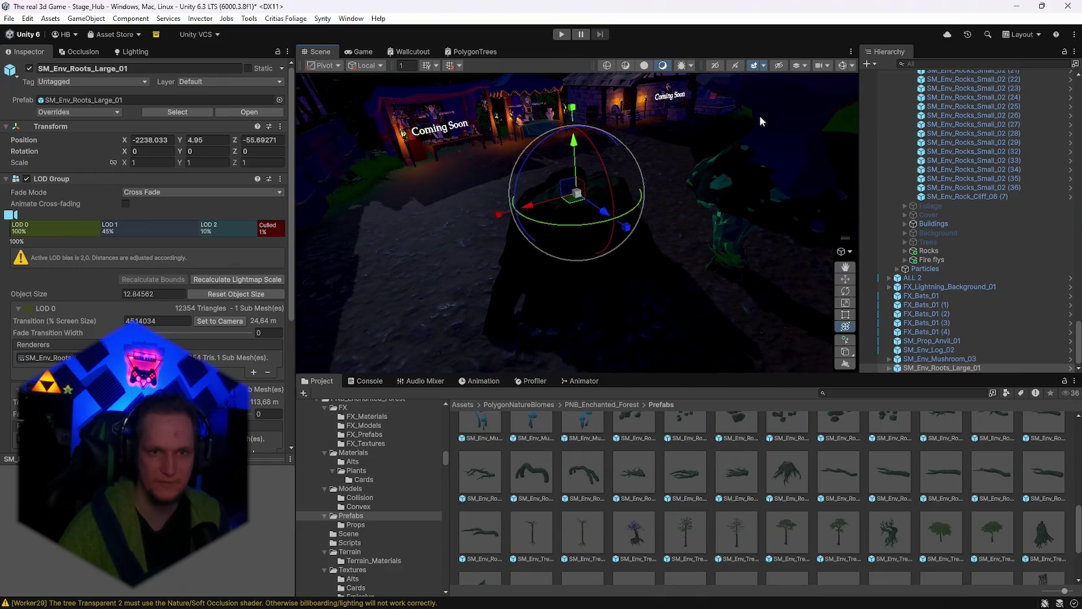
Step: Lower the anvil to height 5.26 on the roots, delete the log and mushroom, and use Unlit shading
left_click(930, 340)
key("f")
mouse_move(577, 208)
left_mouse_down()
mouse_move(586, 221)
mouse_move(650, 206)
mouse_move(596, 200)
mouse_move(589, 234)
left_mouse_up()
left_click_drag(706, 255, 602, 223)
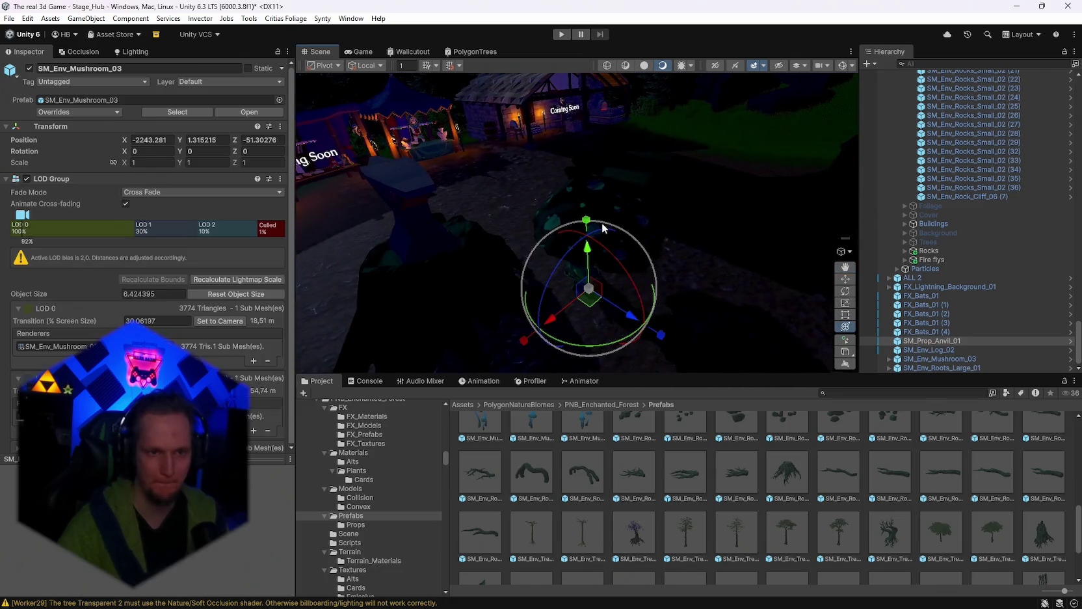
key("Delete")
mouse_move(700, 203)
left_mouse_down()
mouse_move(671, 256)
mouse_move(597, 250)
mouse_move(803, 232)
mouse_move(768, 191)
mouse_move(657, 193)
mouse_move(681, 89)
left_mouse_up()
left_click(643, 66)
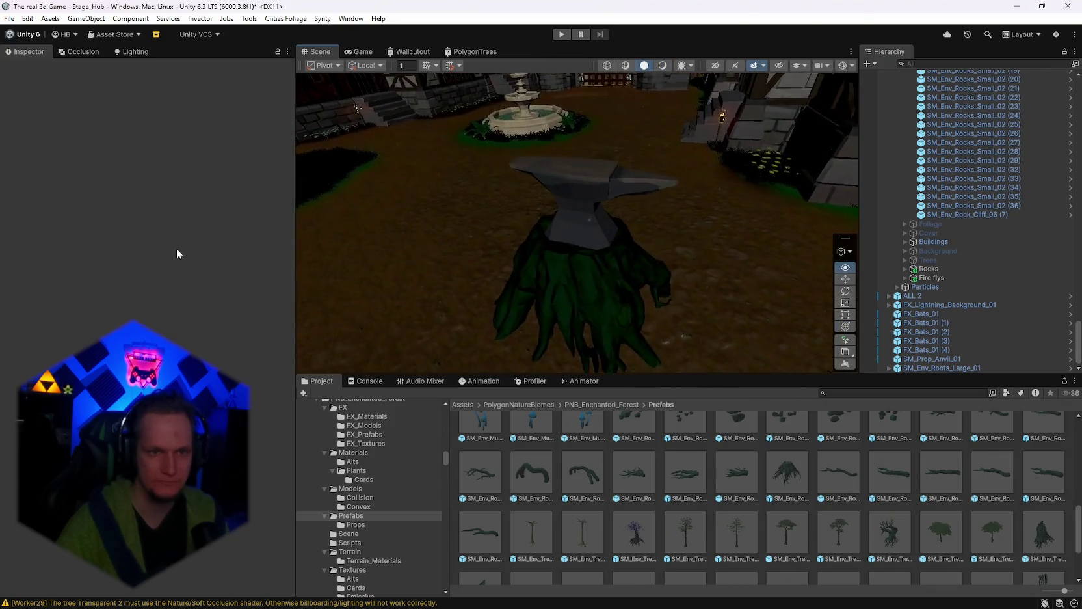
Step: Scale SM_Prop_Anvil_01 down from 8.39 to 7.21, settling it at height 4.62 in the roots
left_click(601, 183)
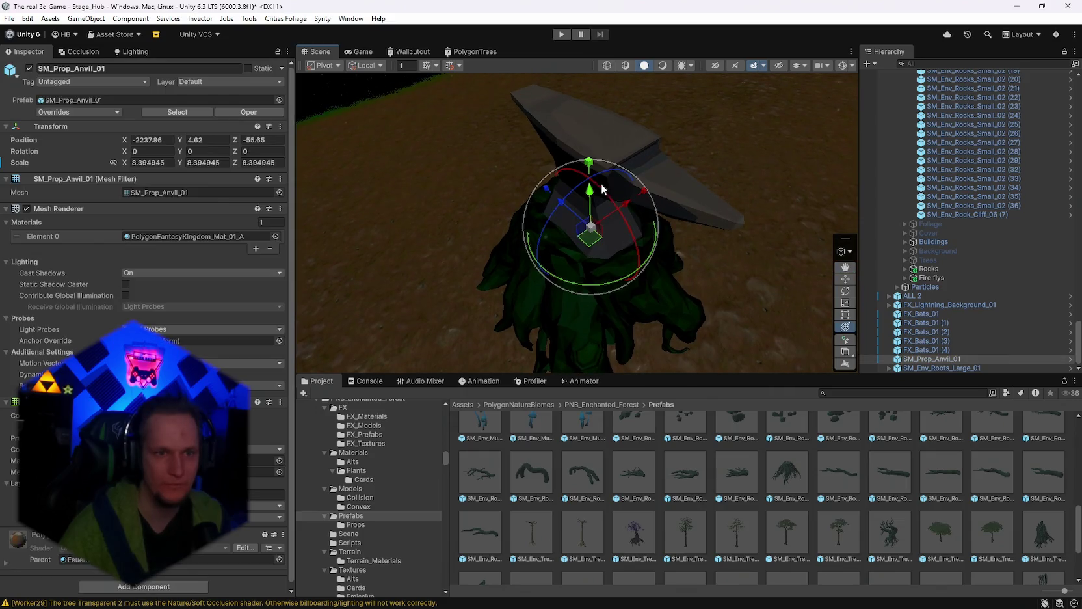
mouse_move(592, 237)
left_mouse_down()
mouse_move(570, 207)
mouse_move(425, 212)
mouse_move(767, 113)
mouse_move(690, 124)
left_mouse_up()
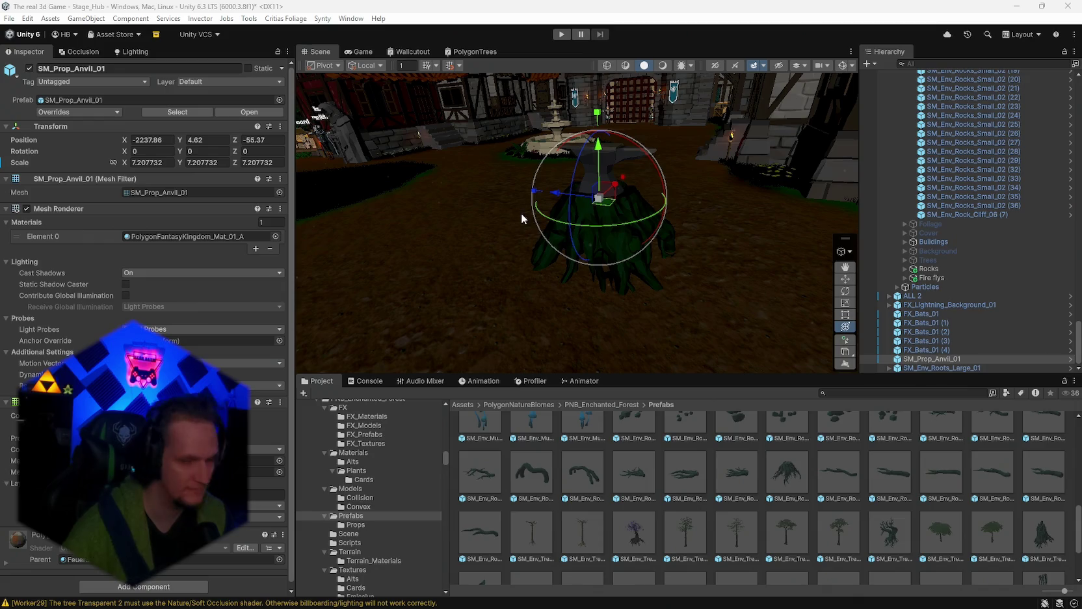
left_click_drag(744, 384, 855, 522)
scroll(641, 504, "down", 1)
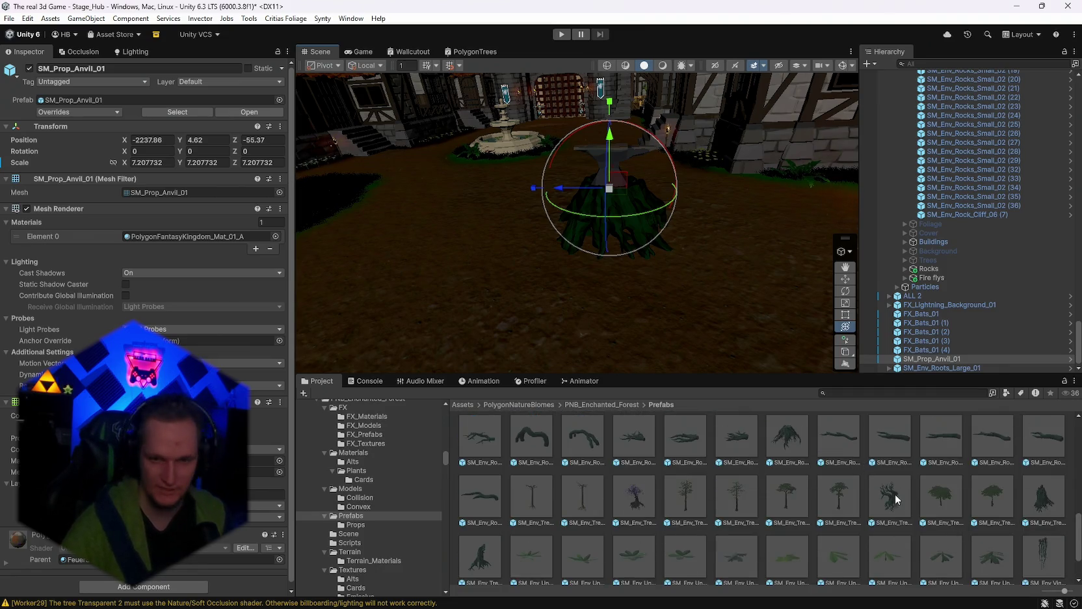
Step: Inspect the SM_Env_Tree_Portal_01, Tree_Trunk_01/02, Background_Trees_01 and Leaves_01 prefabs
left_click(897, 494)
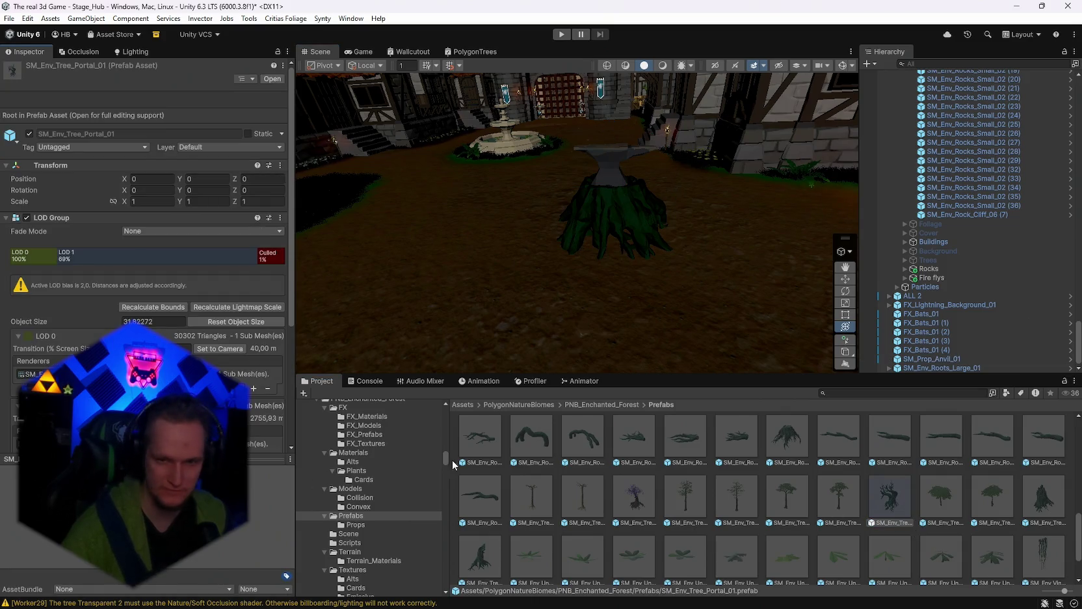
scroll(950, 494, "down", 1)
left_click(1028, 448)
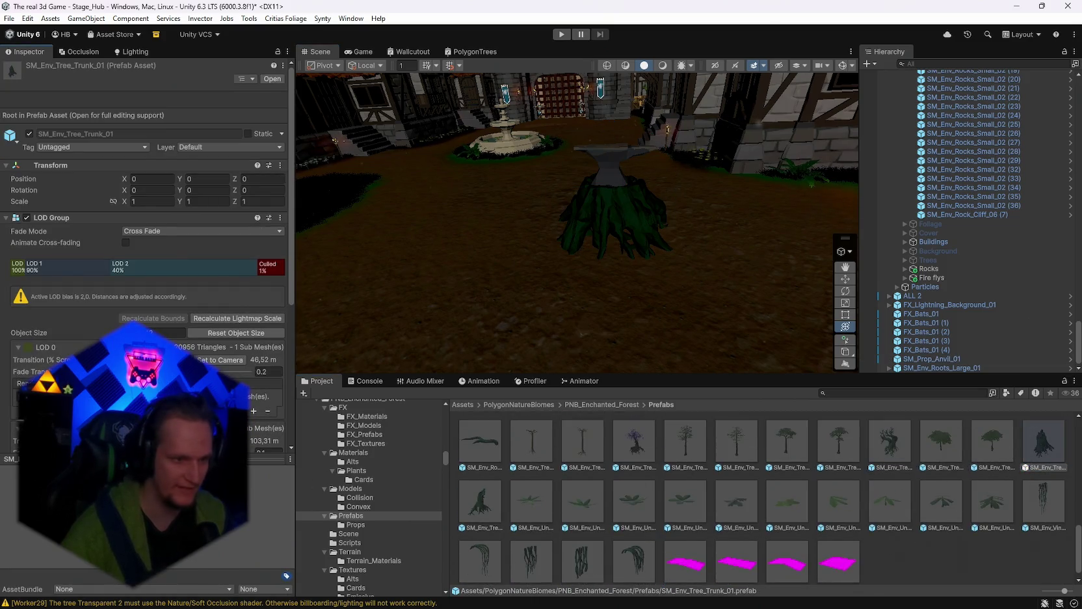
left_click(481, 504)
scroll(546, 510, "down", 10)
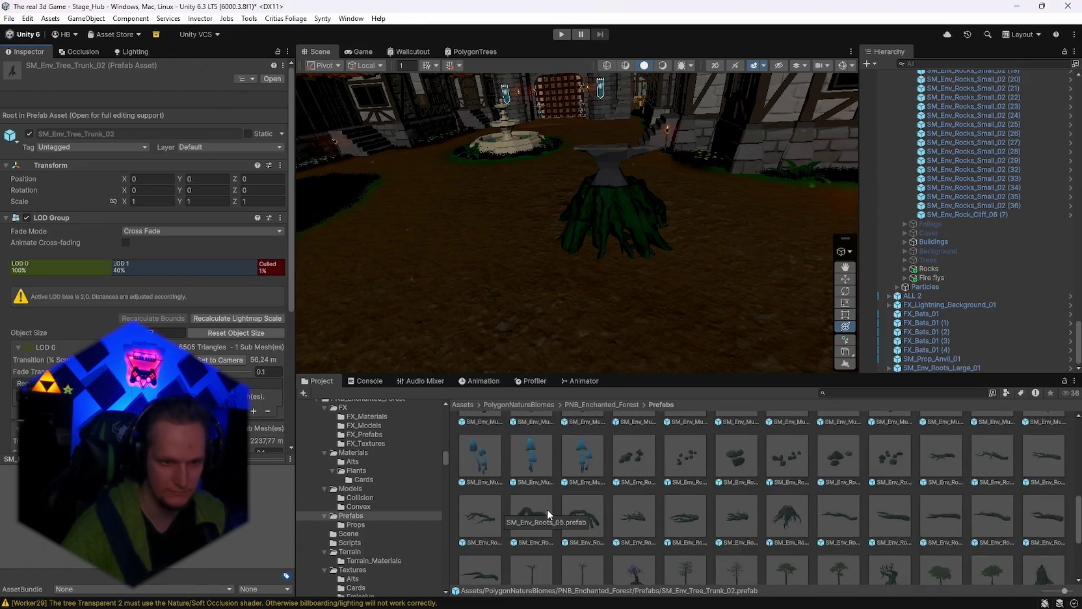
scroll(596, 515, "up", 10)
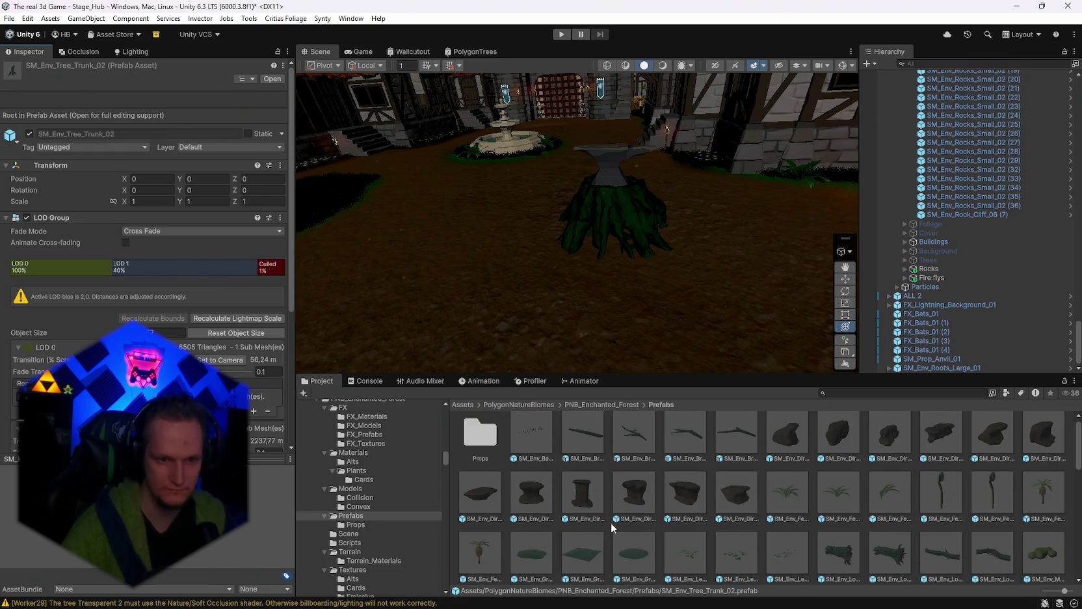
left_click(531, 436)
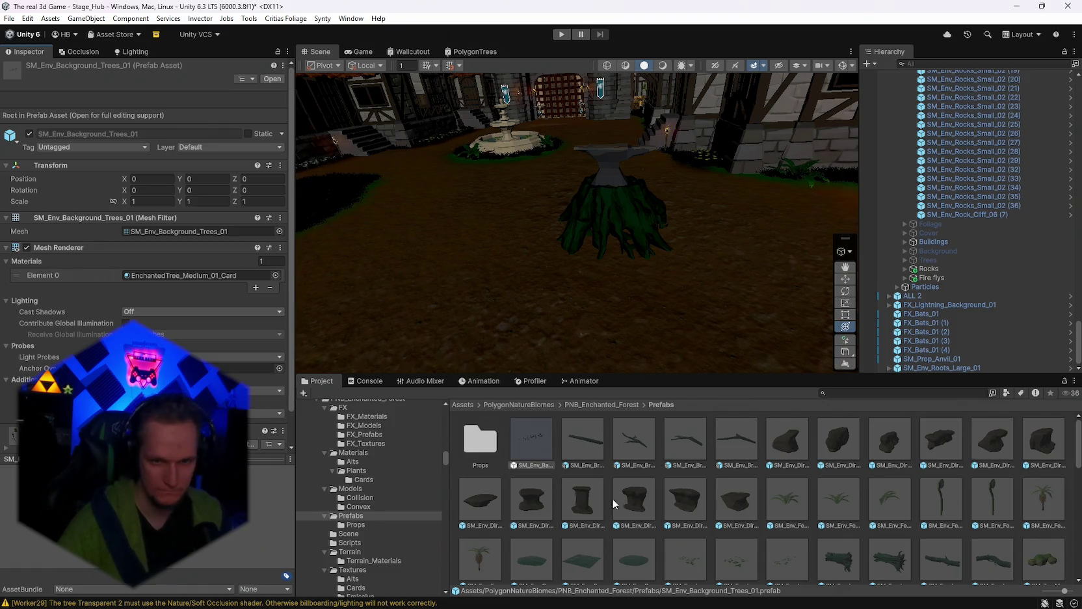
scroll(590, 497, "down", 3)
left_click(686, 494)
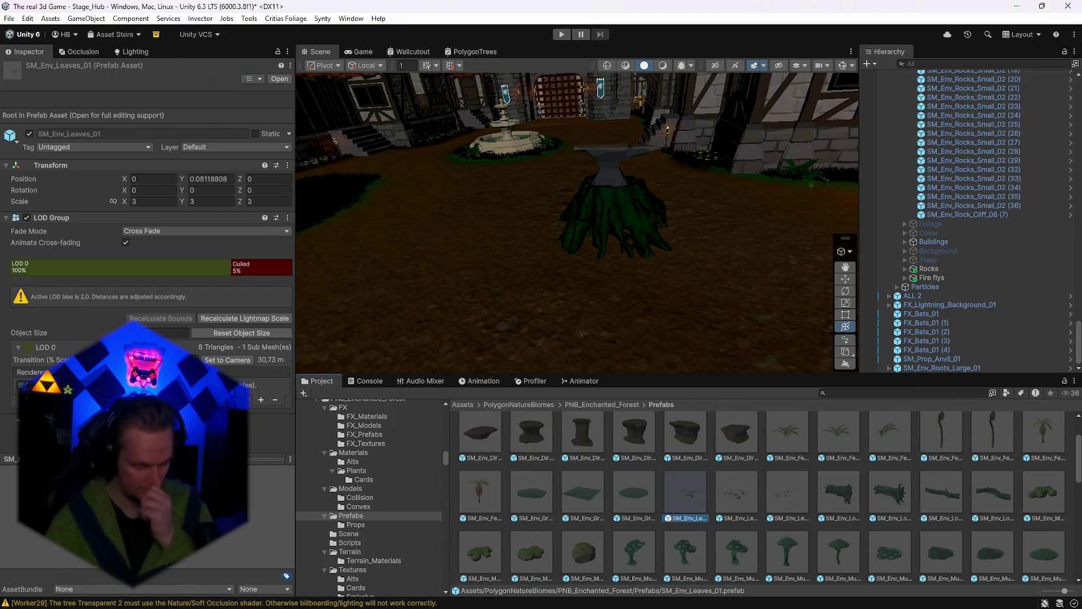
scroll(402, 539, "up", 5)
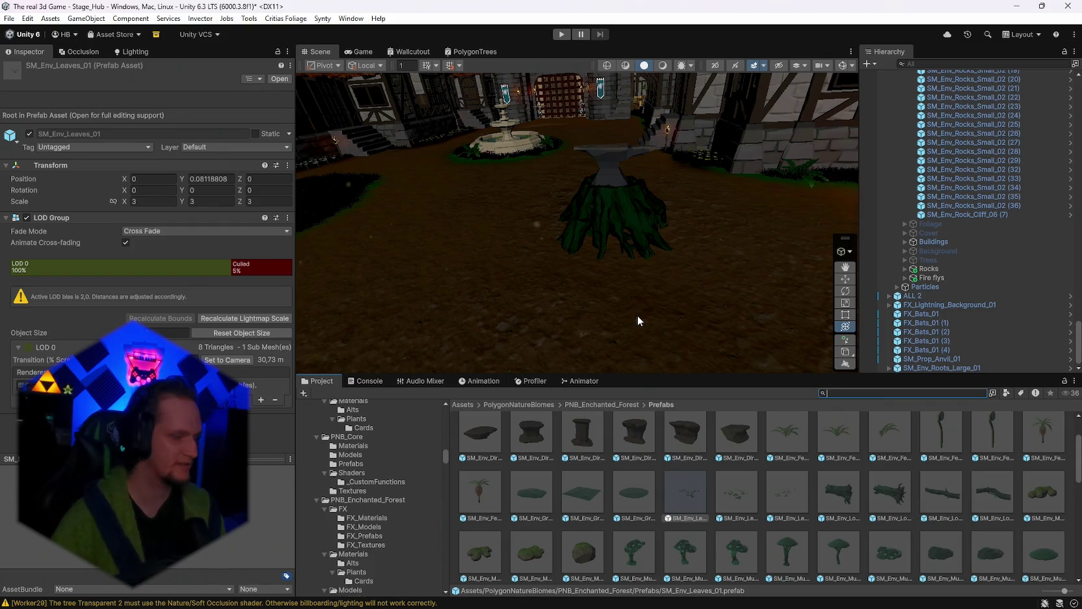
mouse_move(588, 283)
left_mouse_down()
mouse_move(259, 267)
mouse_move(263, 205)
mouse_move(252, 233)
left_mouse_up()
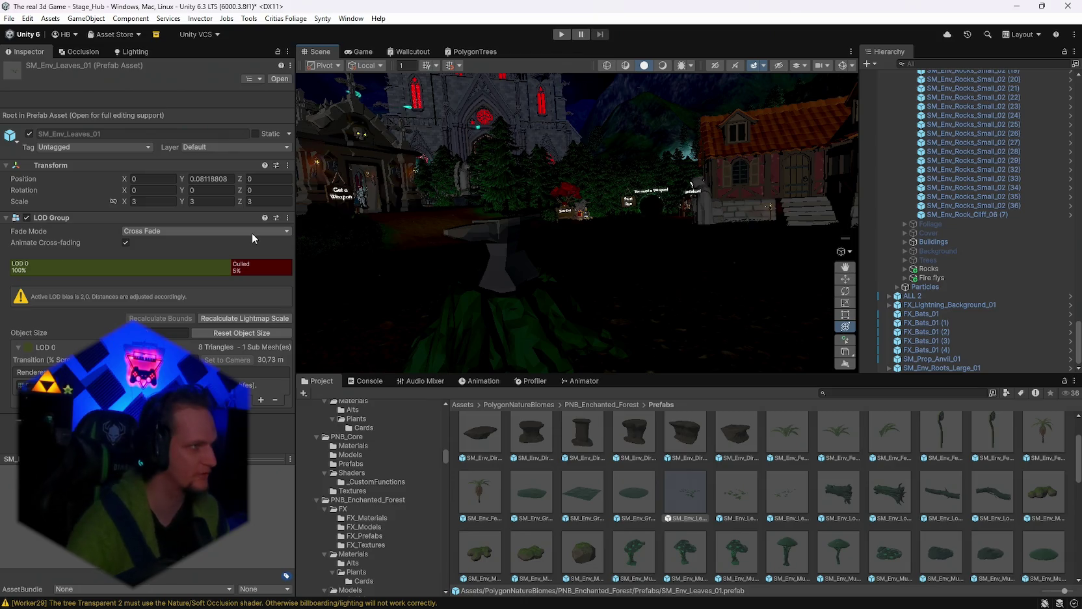
mouse_move(318, 287)
left_mouse_down()
mouse_move(242, 322)
mouse_move(135, 318)
mouse_move(841, 376)
mouse_move(811, 337)
left_mouse_up()
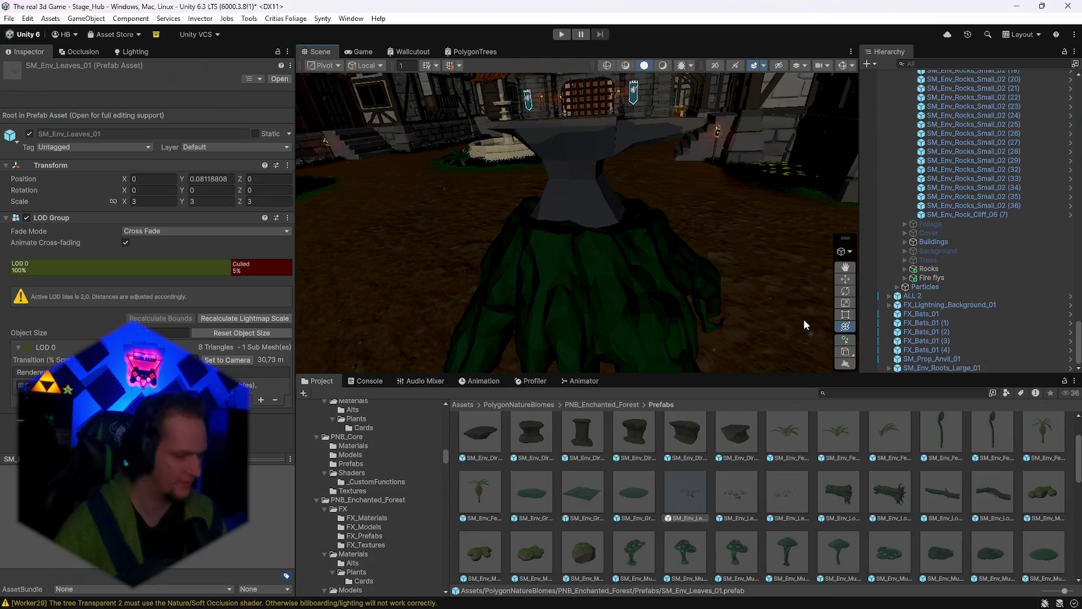
scroll(711, 525, "down", 3)
Step: Inspect the SM_Env_Undergrowth_Fern_01 and SM_Env_Mushroom_05 prefabs in PNB_Enchanted_Forest/Prefabs
scroll(711, 525, "down", 10)
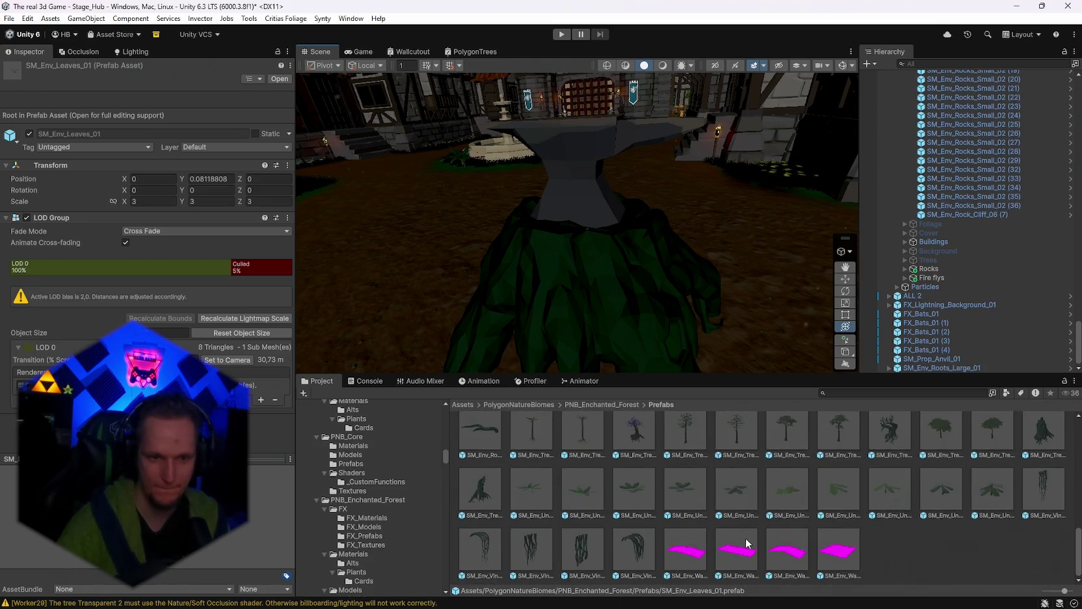
left_click(515, 492)
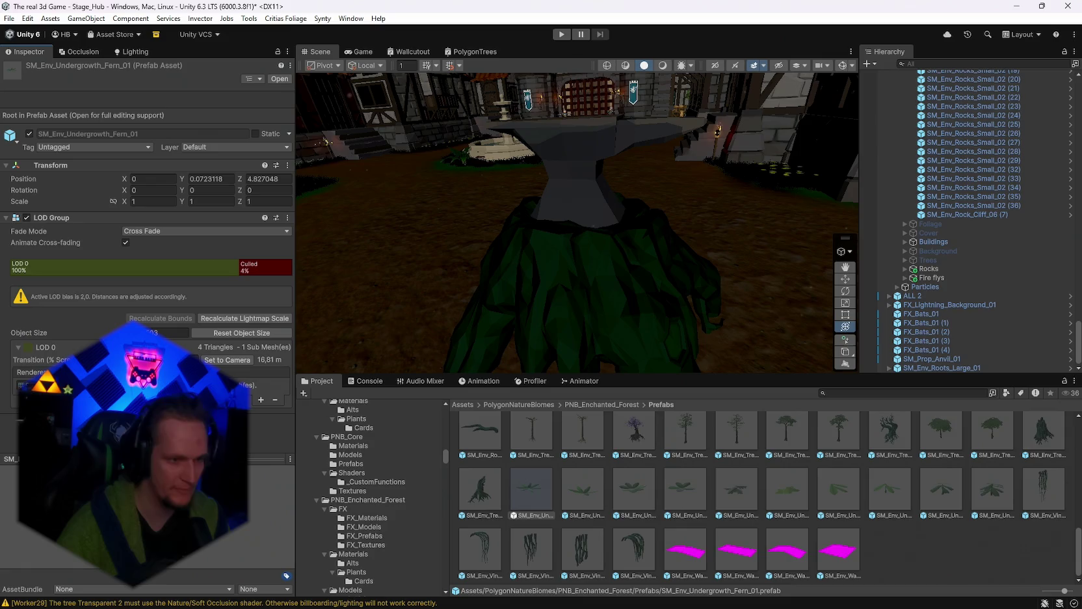
scroll(909, 503, "up", 15)
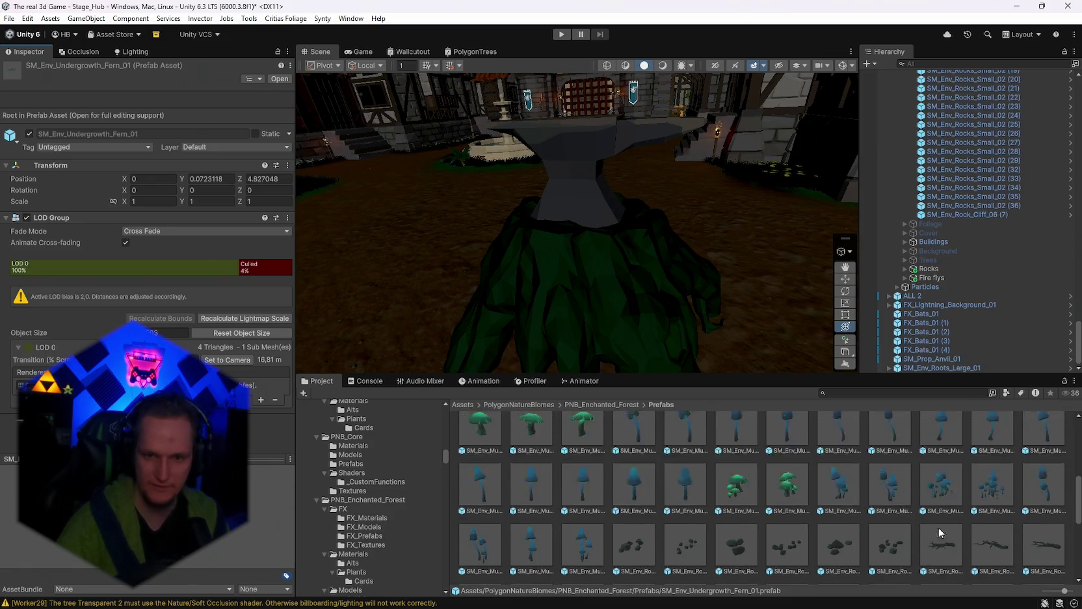
scroll(928, 525, "up", 1)
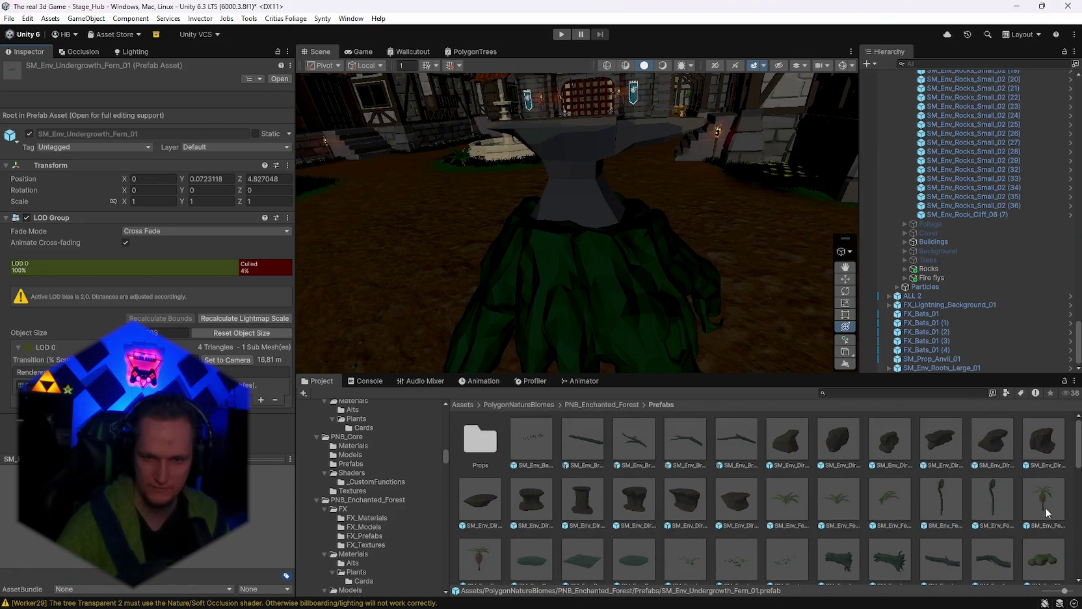
scroll(738, 495, "down", 10)
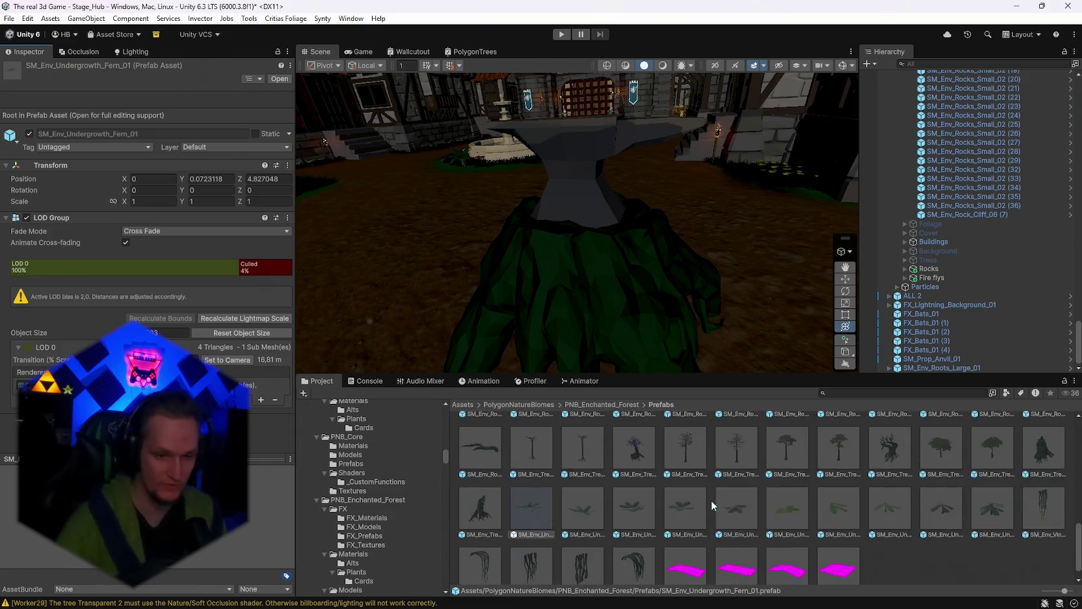
scroll(695, 508, "down", 1)
scroll(696, 525, "up", 10)
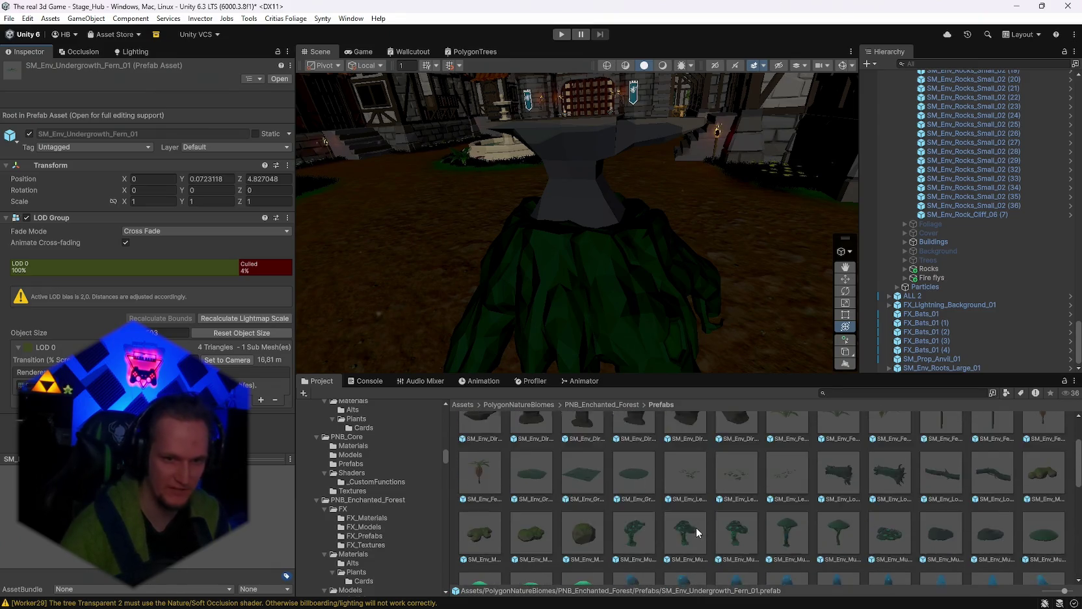
scroll(785, 516, "down", 5)
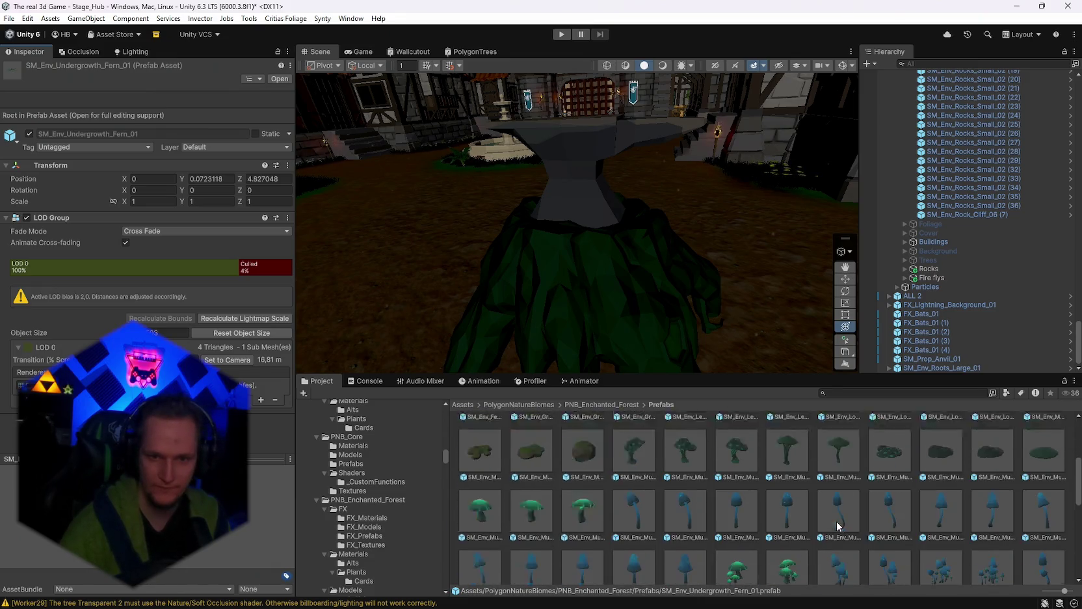
left_click(941, 484)
left_click(839, 485)
Step: Keep browsing through the enchanted forest plant prefabs
scroll(670, 504, "down", 5)
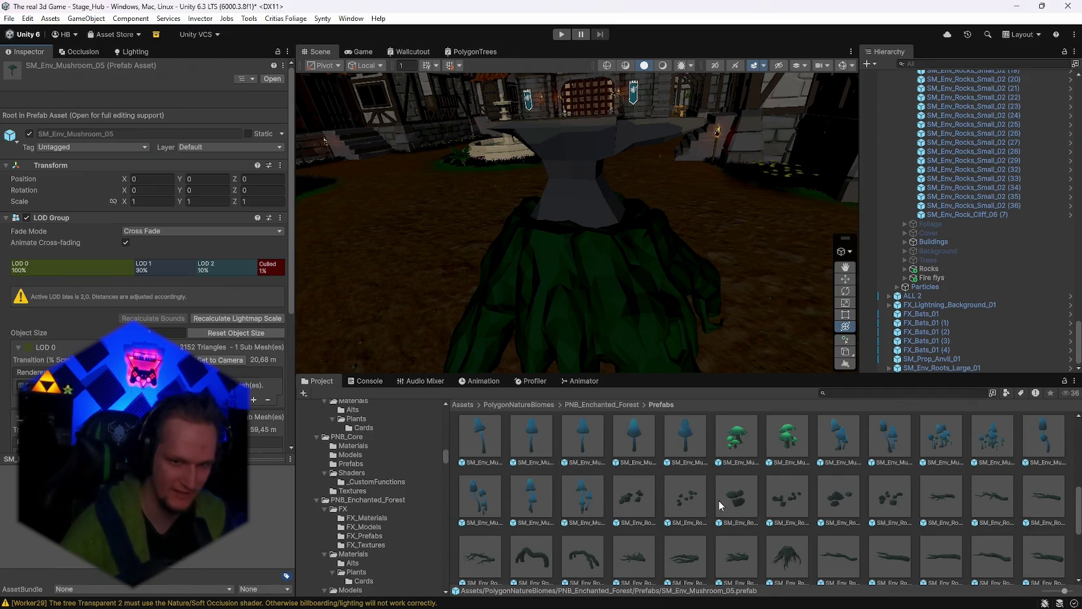
scroll(716, 494, "up", 10)
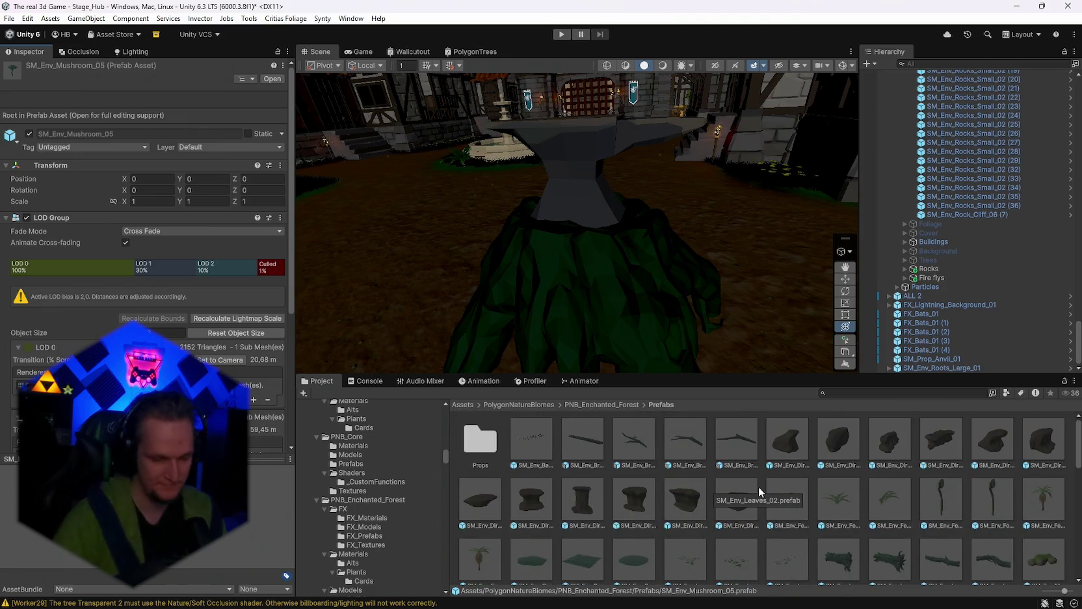
scroll(693, 482, "down", 5)
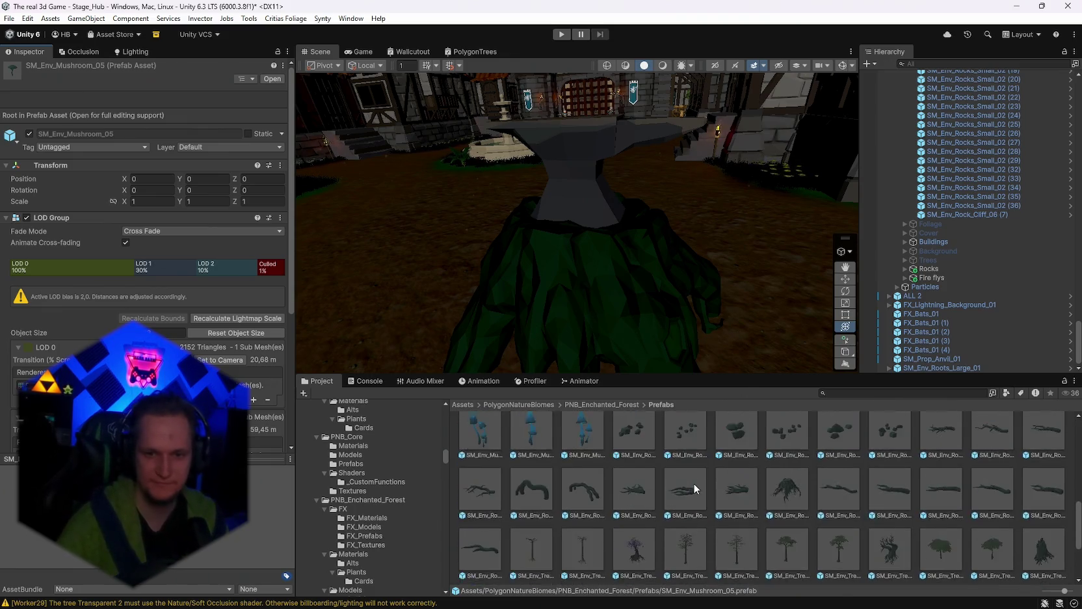
scroll(693, 482, "up", 5)
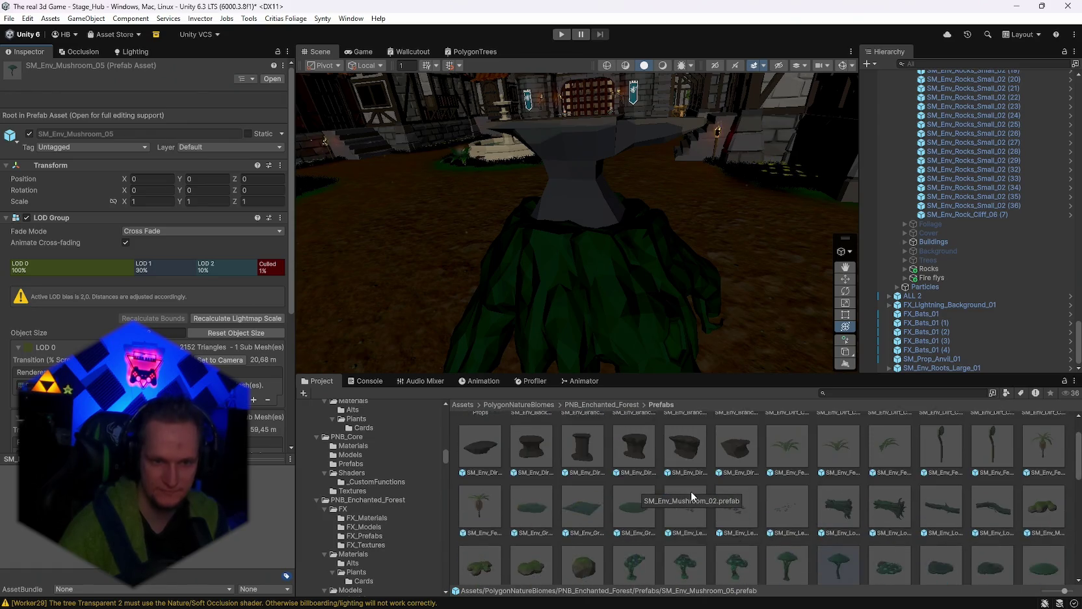
scroll(719, 482, "down", 5)
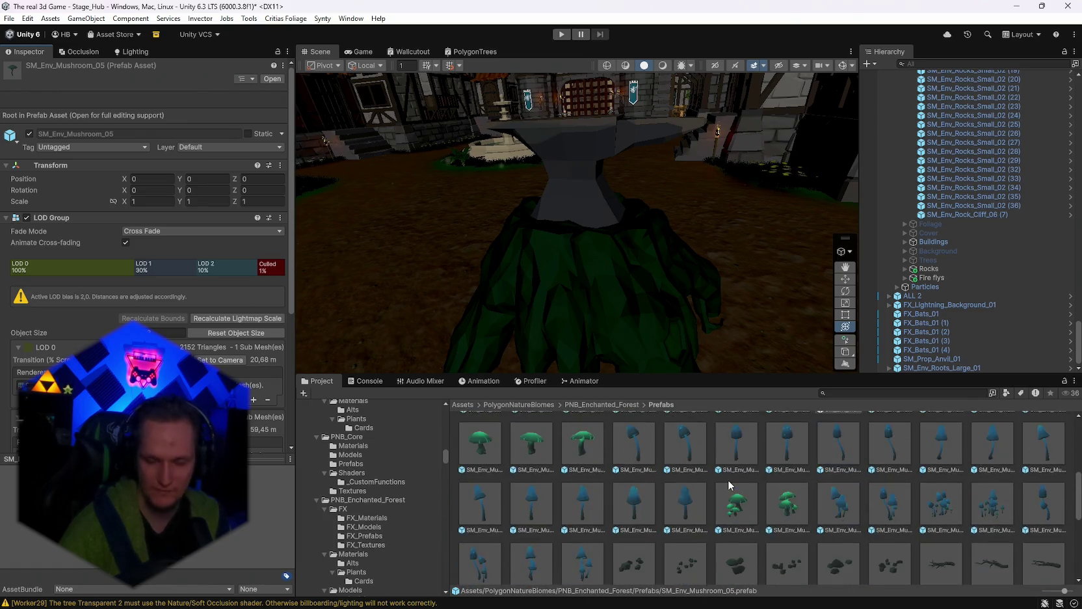
scroll(642, 219, "down", 3)
scroll(434, 471, "down", 5)
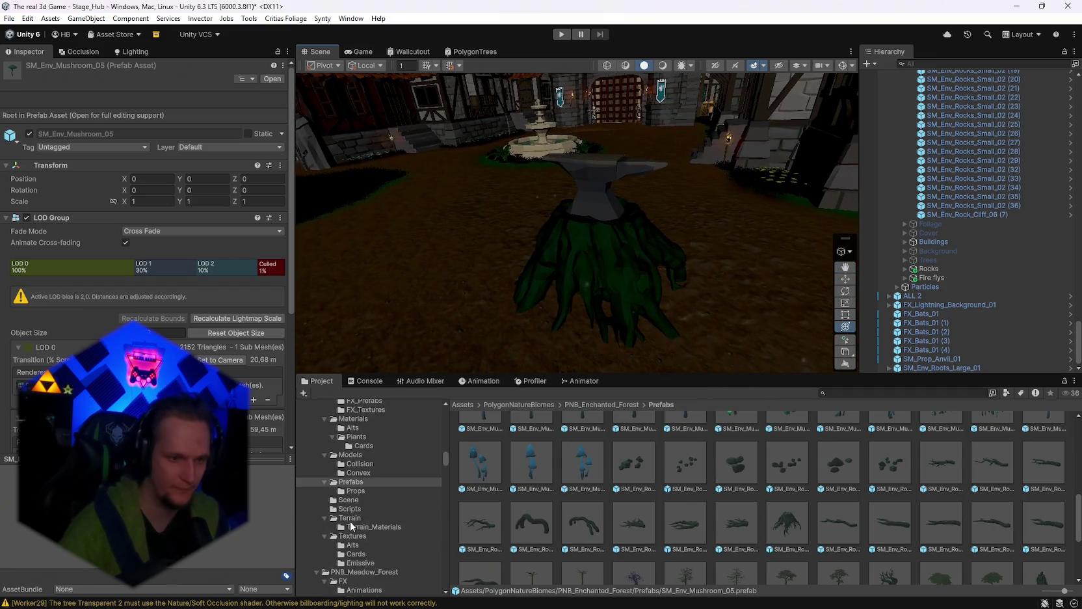
mouse_move(446, 459)
left_mouse_down()
mouse_move(446, 584)
mouse_move(446, 504)
mouse_move(474, 475)
left_mouse_up()
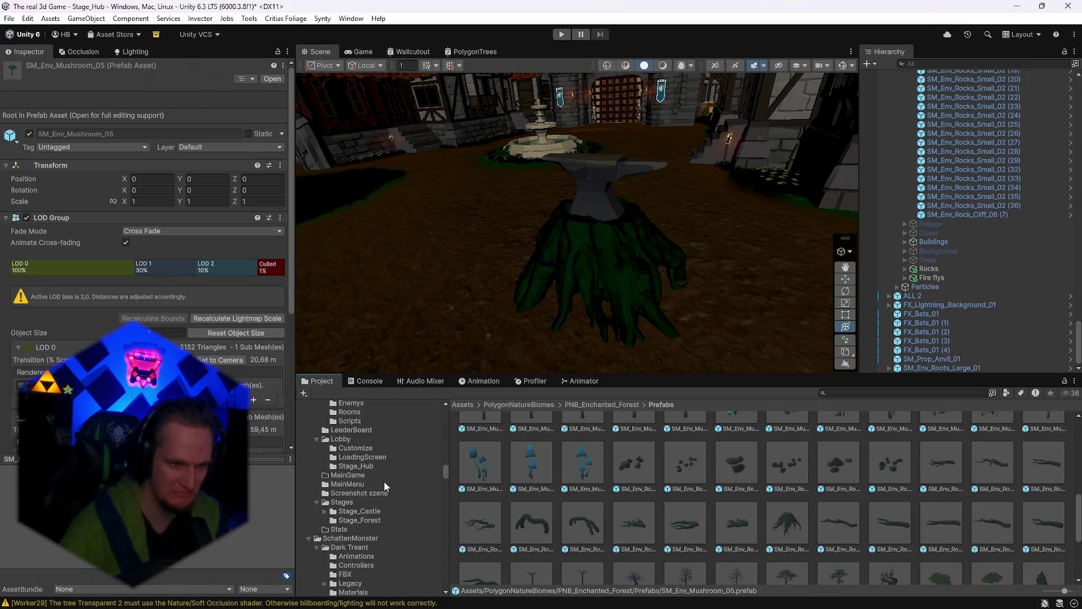
scroll(383, 487, "up", 10)
scroll(419, 502, "up", 5)
scroll(592, 511, "up", 3)
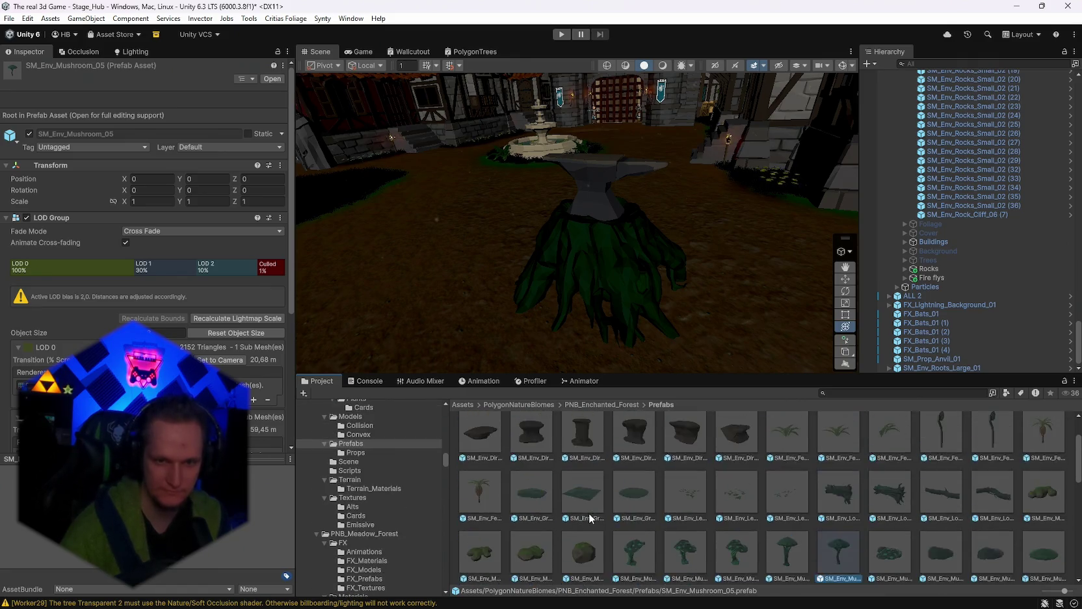
scroll(591, 519, "up", 2)
scroll(598, 485, "down", 5)
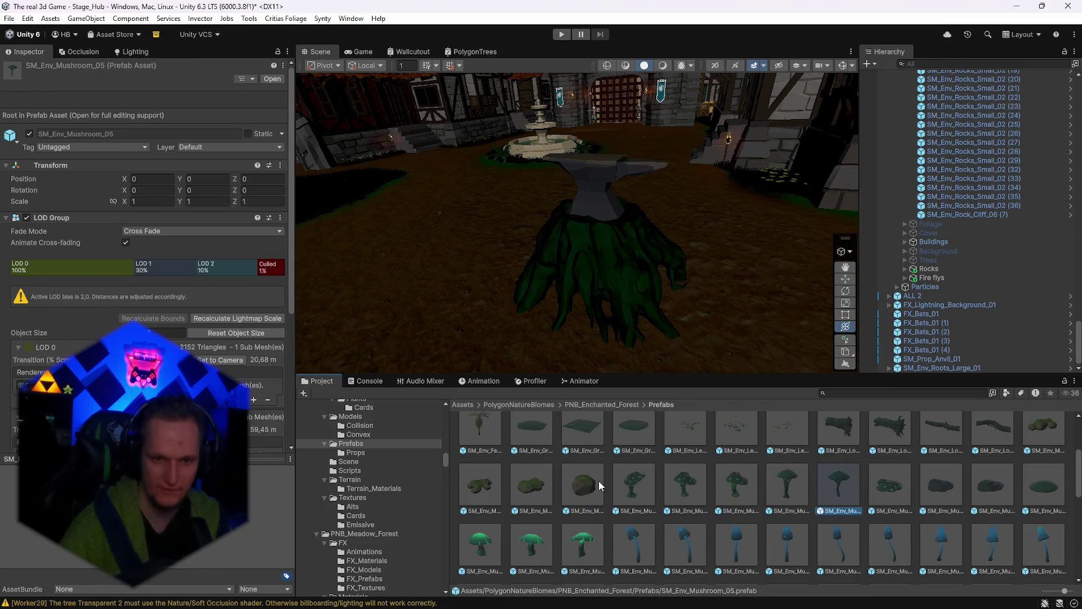
scroll(367, 514, "up", 4)
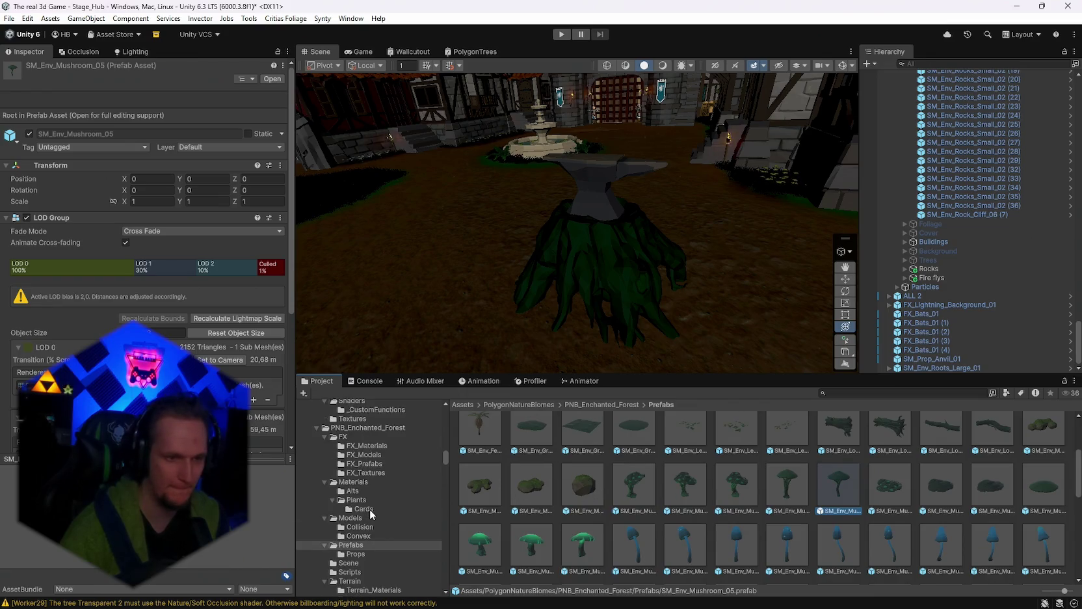
left_click_drag(592, 234, 615, 220)
Step: Collapse PolygonNatureBiomes and show the Polyart SharedResources Utility folder contents
scroll(846, 497, "up", 4)
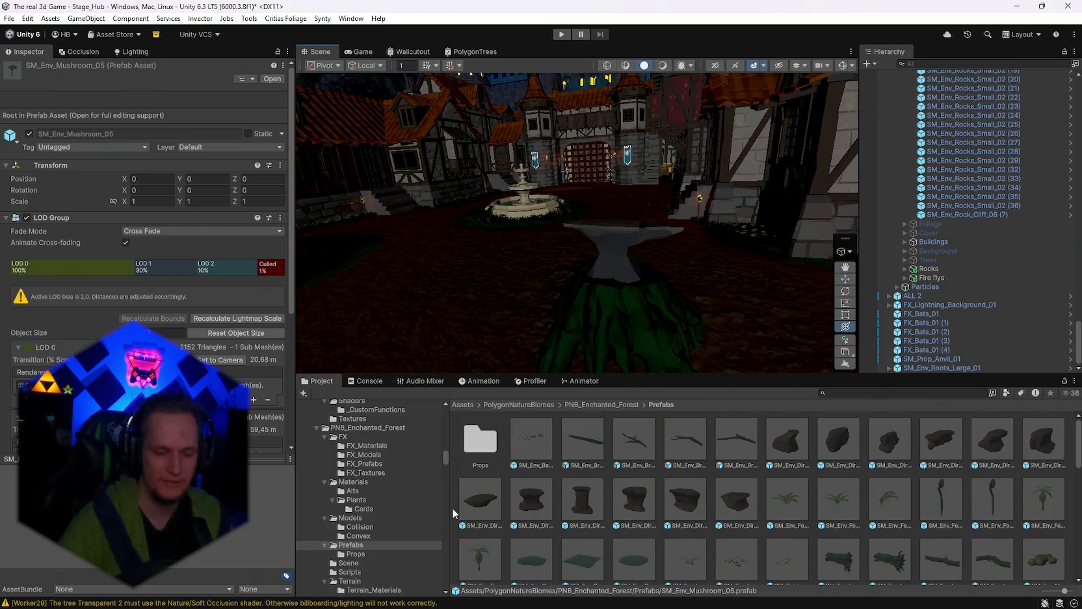
scroll(387, 497, "up", 5)
scroll(393, 499, "up", 5)
left_click(310, 500)
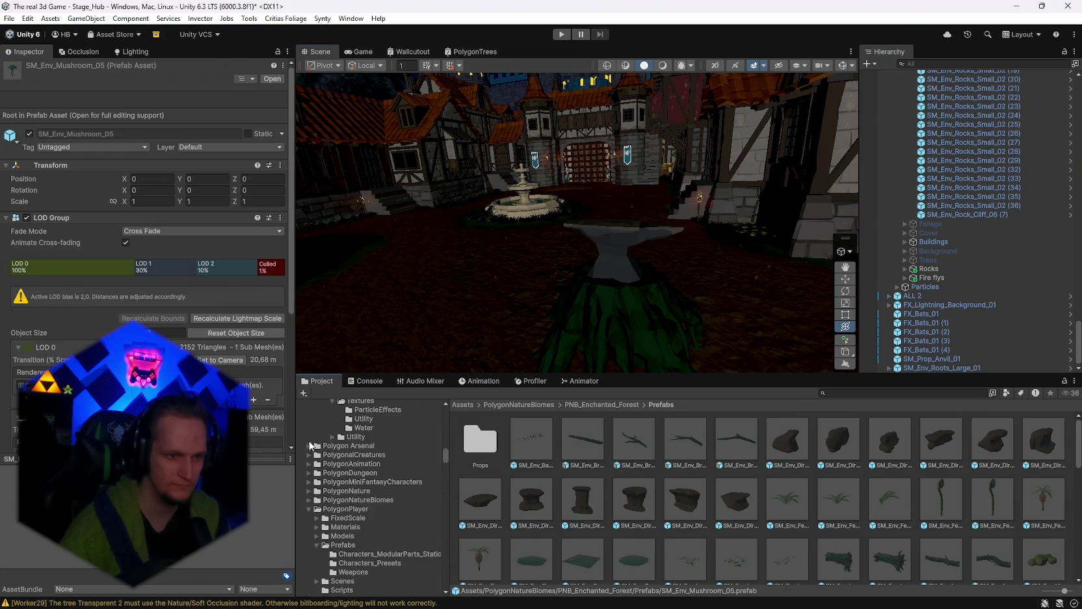
left_click(308, 437)
left_click(309, 446)
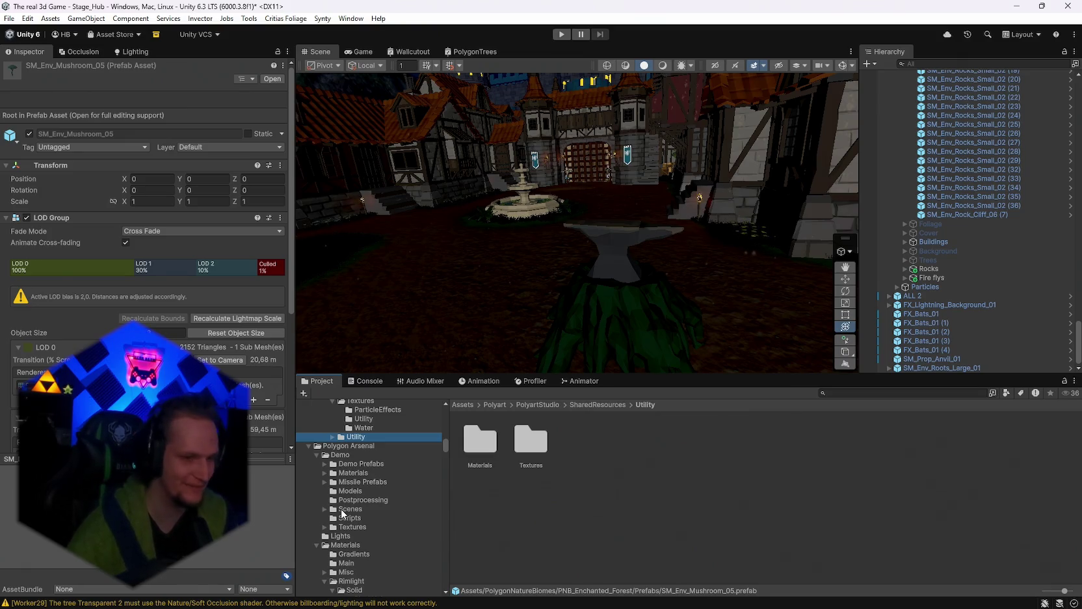
scroll(369, 507, "up", 3)
scroll(390, 498, "down", 2)
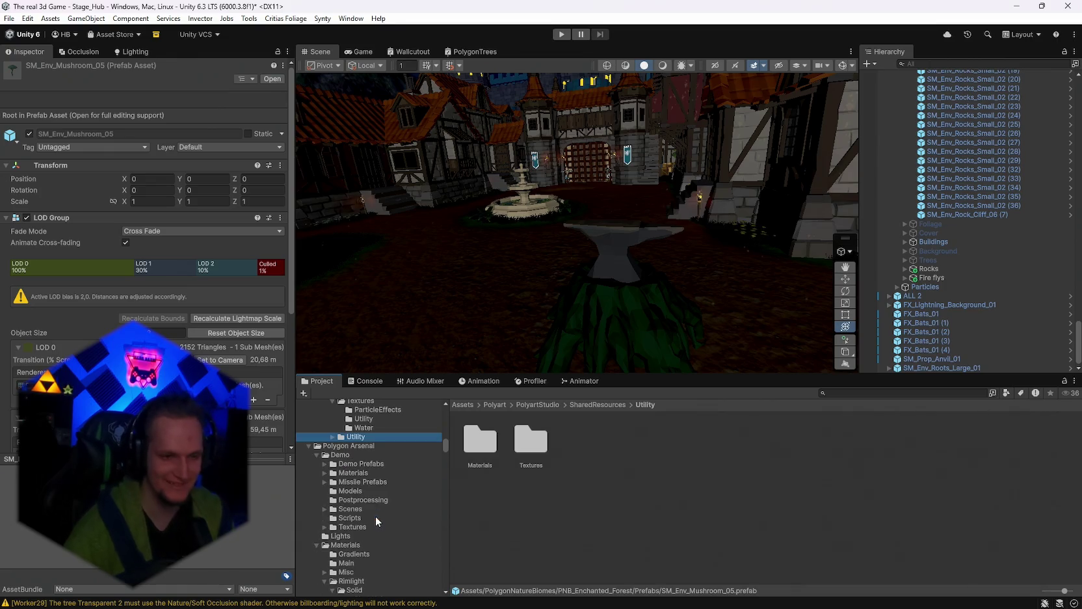
scroll(376, 516, "up", 2)
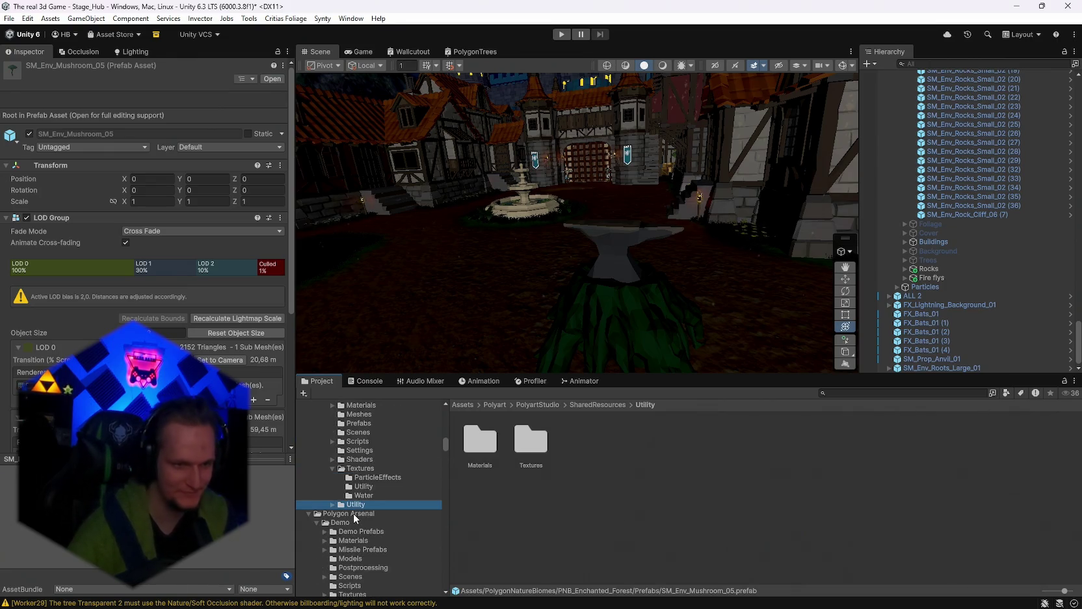
scroll(400, 500, "down", 3)
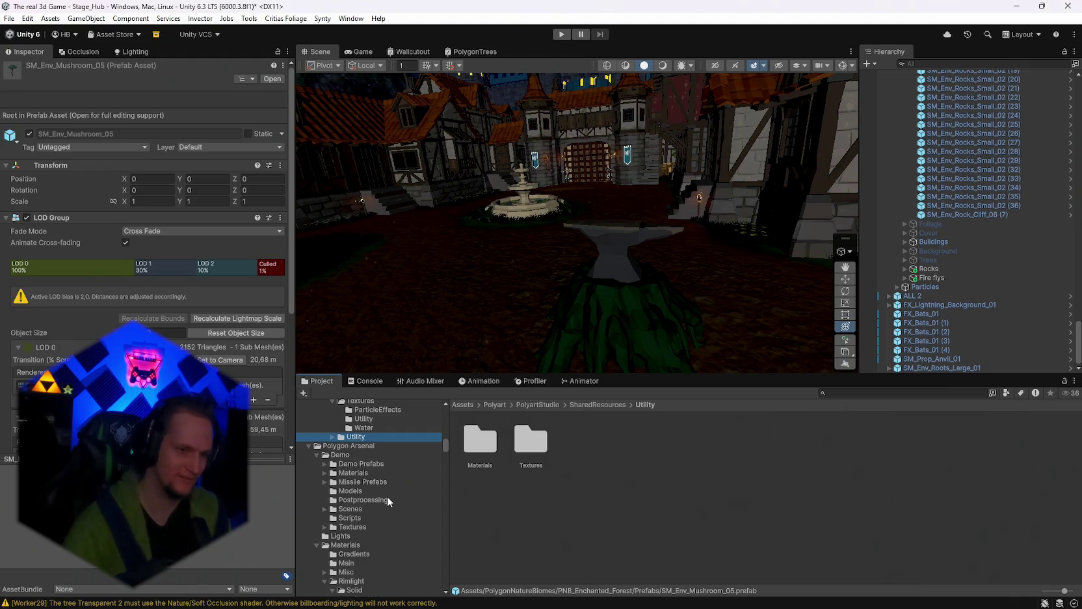
scroll(346, 485, "up", 3)
left_click(332, 504)
left_click(362, 495)
left_click(364, 486)
left_click(368, 477)
scroll(368, 477, "down", 5)
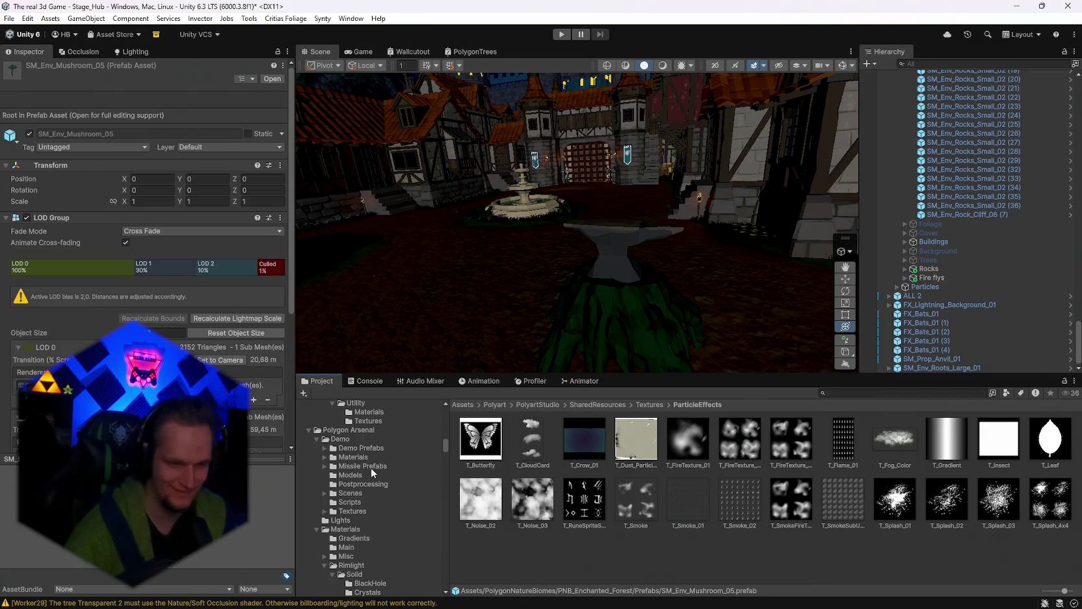
scroll(382, 482, "down", 8)
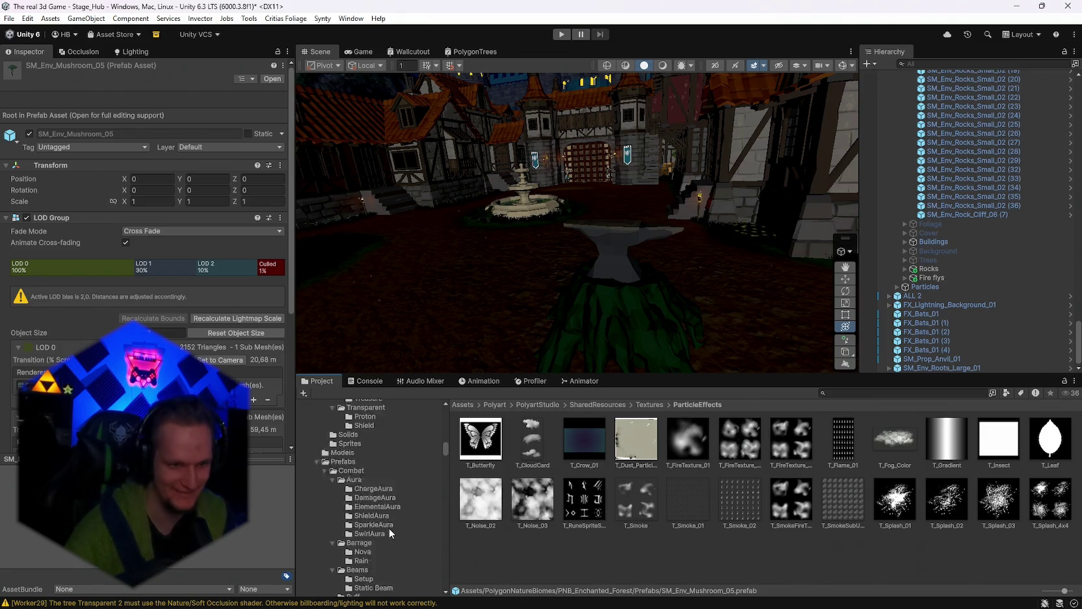
scroll(388, 531, "up", 2)
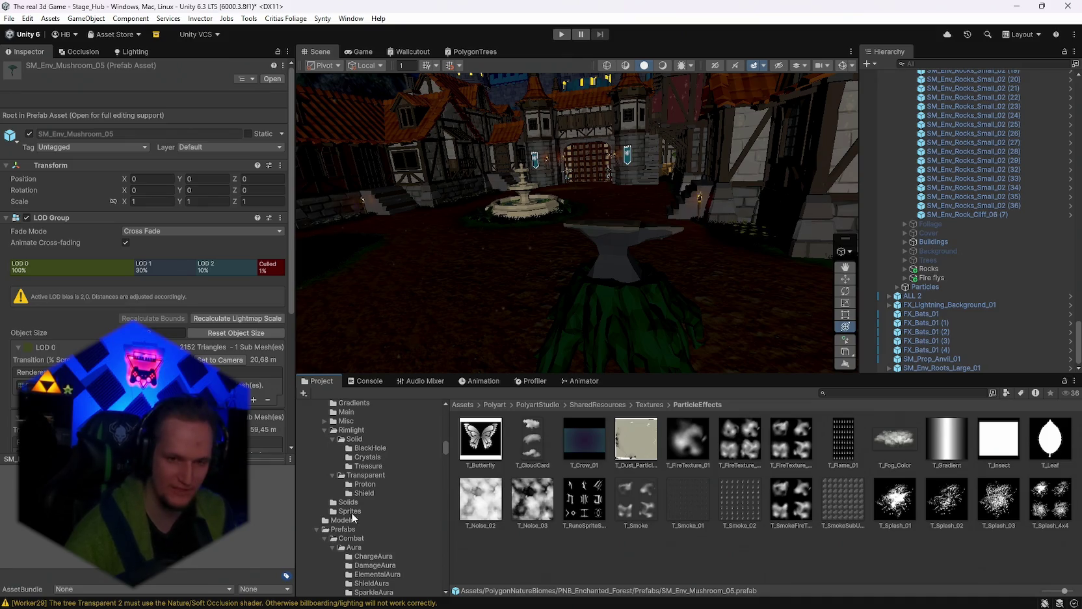
scroll(389, 530, "down", 4)
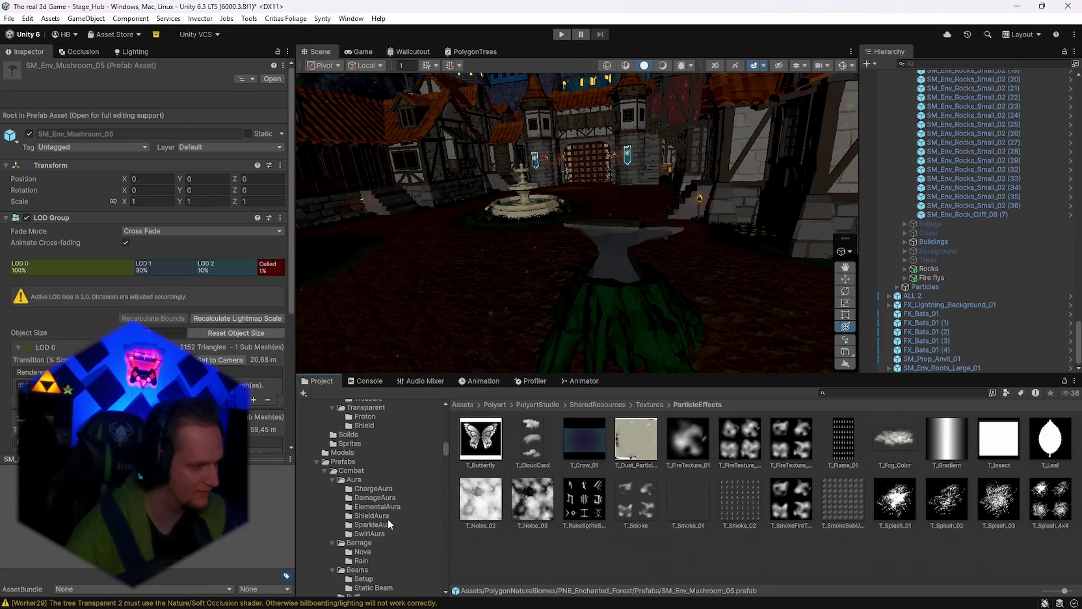
scroll(388, 515, "down", 8)
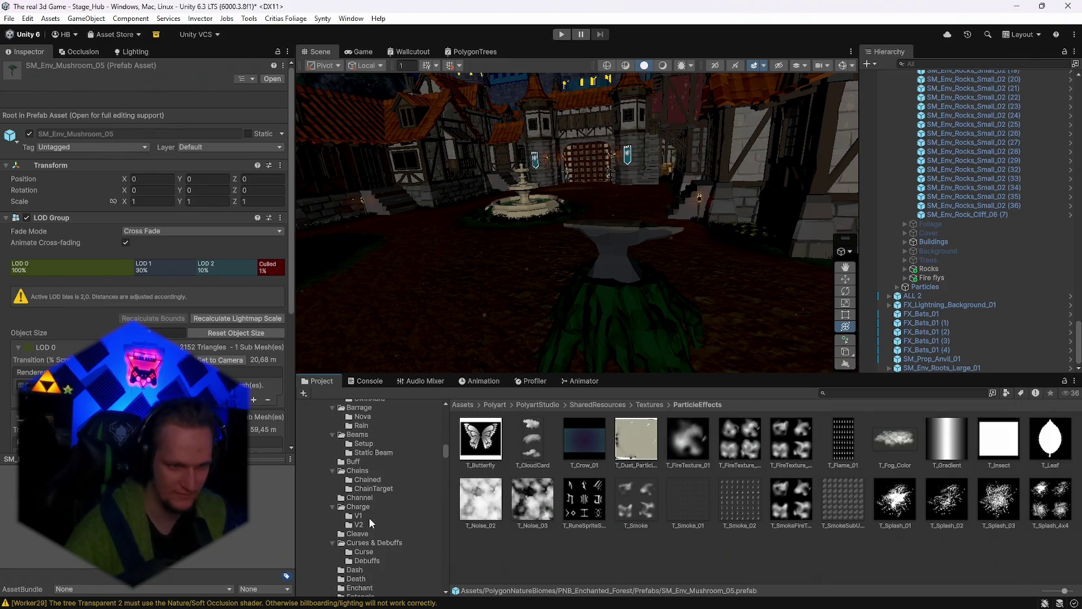
scroll(368, 516, "down", 4)
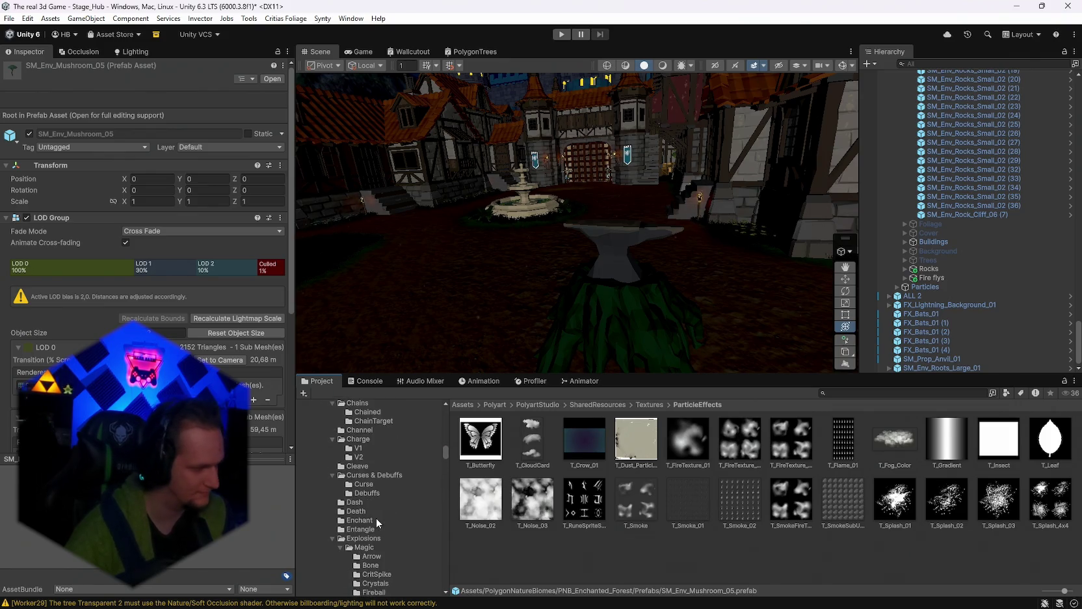
scroll(383, 514, "up", 12)
scroll(383, 518, "up", 6)
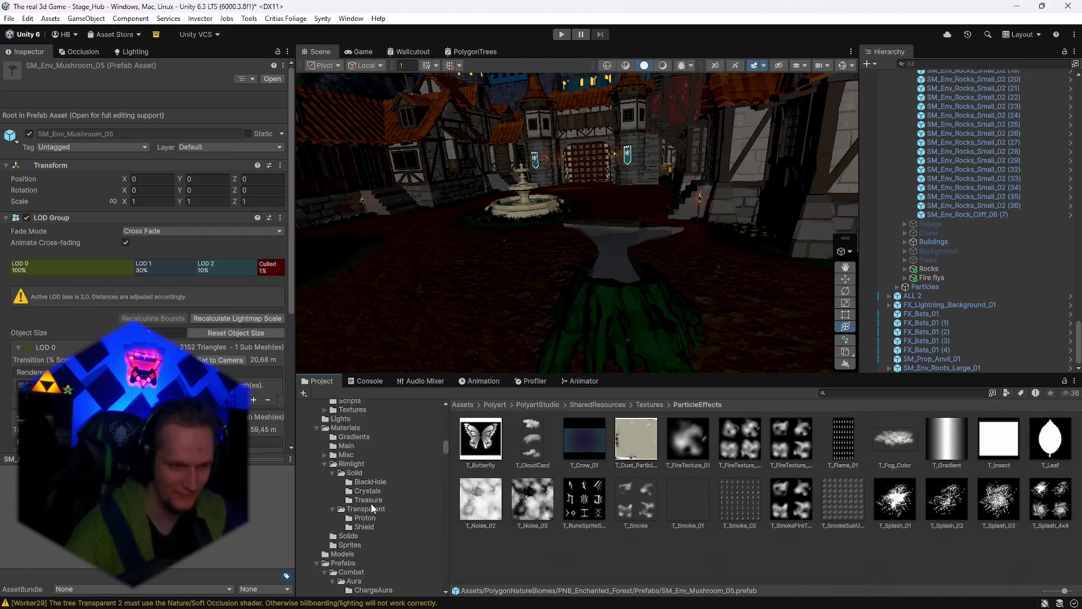
scroll(357, 479, "down", 15)
scroll(374, 501, "up", 6)
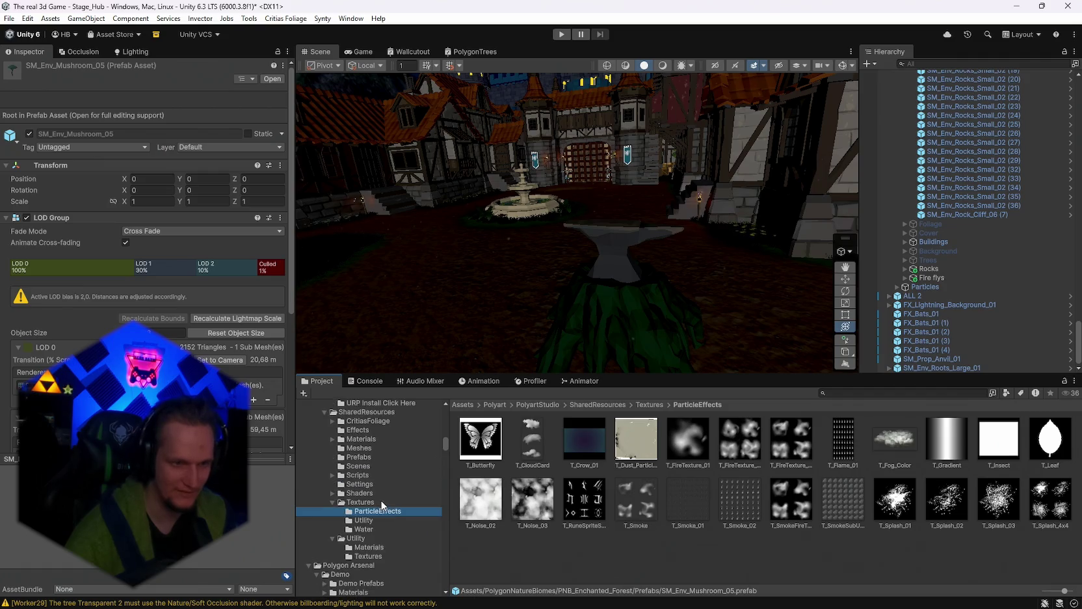
scroll(381, 514, "up", 4)
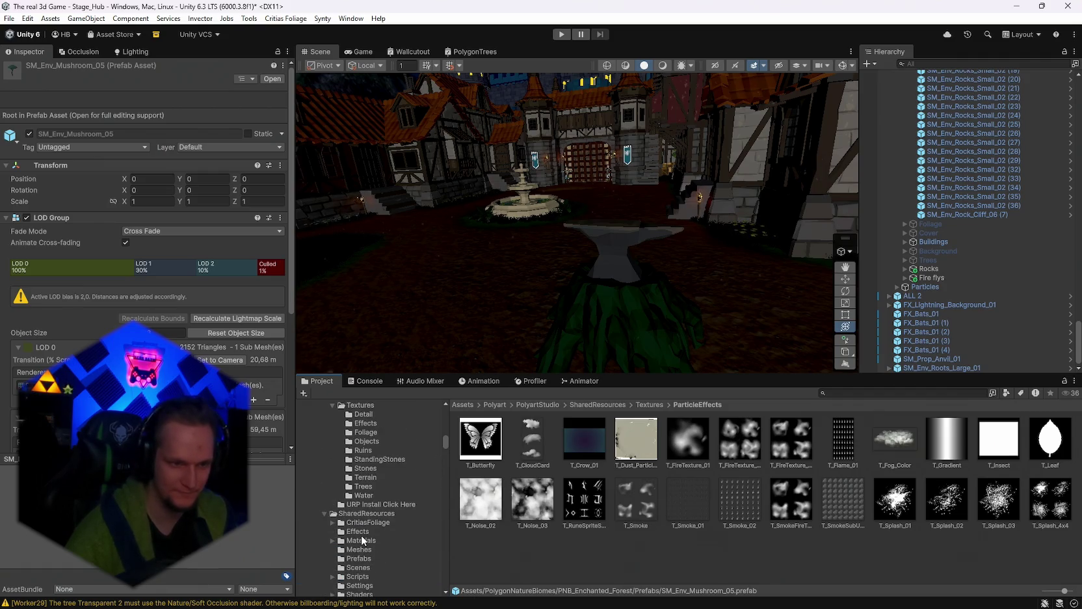
Step: Review SharedResources > Materials (Effects, Utility, skybox material), then collapse the Polyart folder
left_click(361, 542)
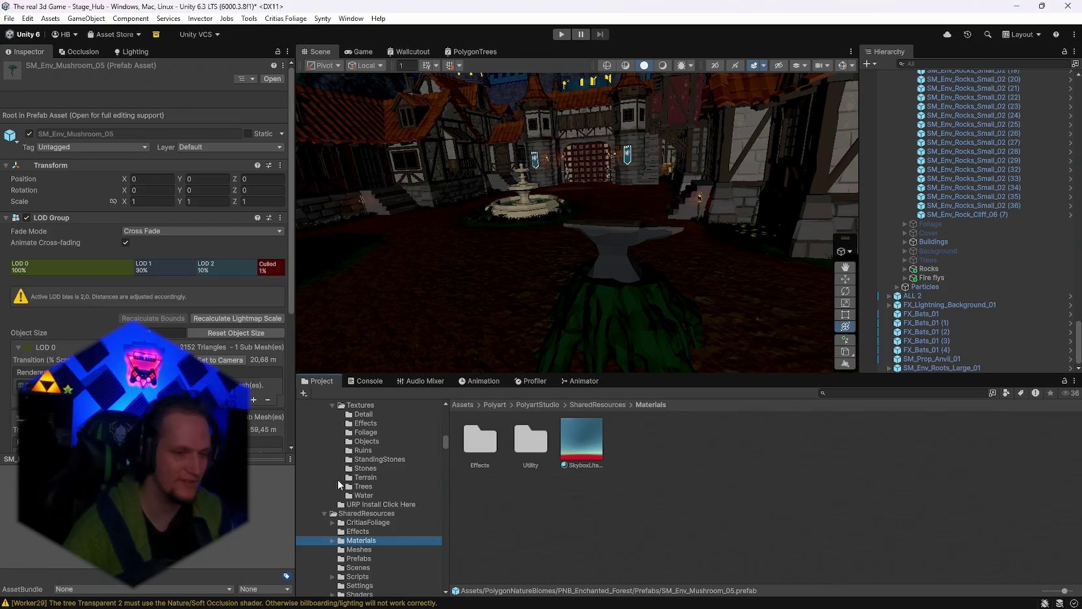
scroll(383, 540, "down", 3)
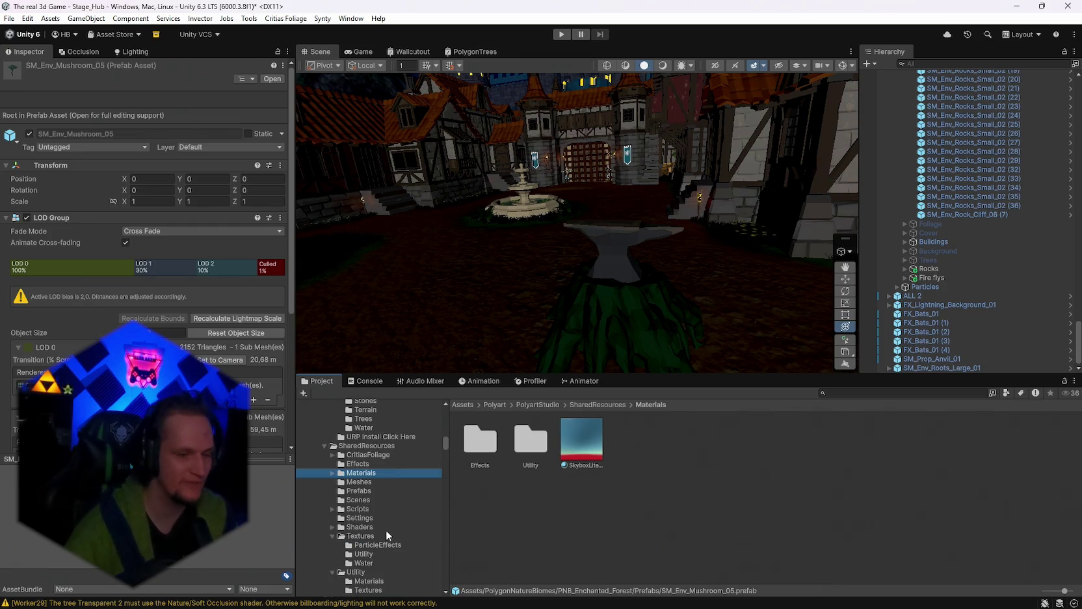
scroll(397, 514, "down", 2)
scroll(381, 530, "up", 10)
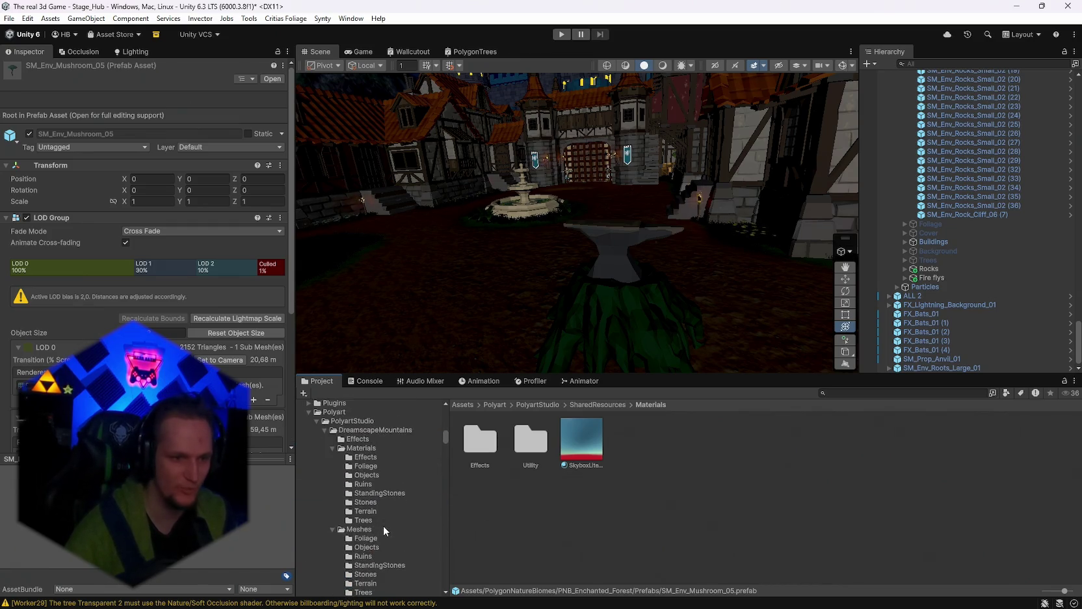
scroll(364, 528, "down", 2)
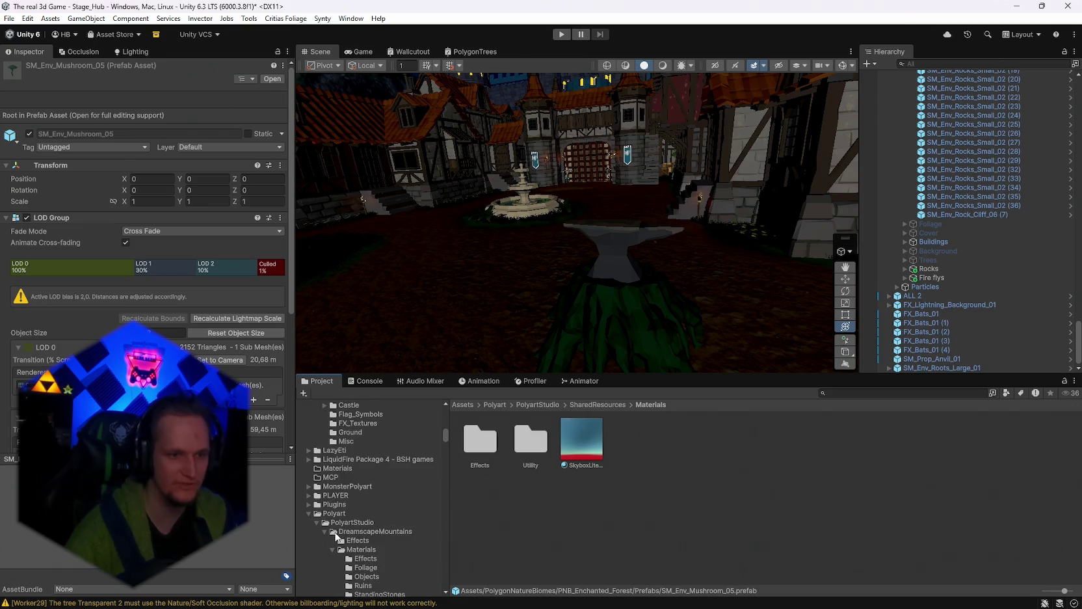
left_click(308, 514)
Step: Scroll through the project tree and collapse the Kings asset folder
scroll(325, 508, "down", 2)
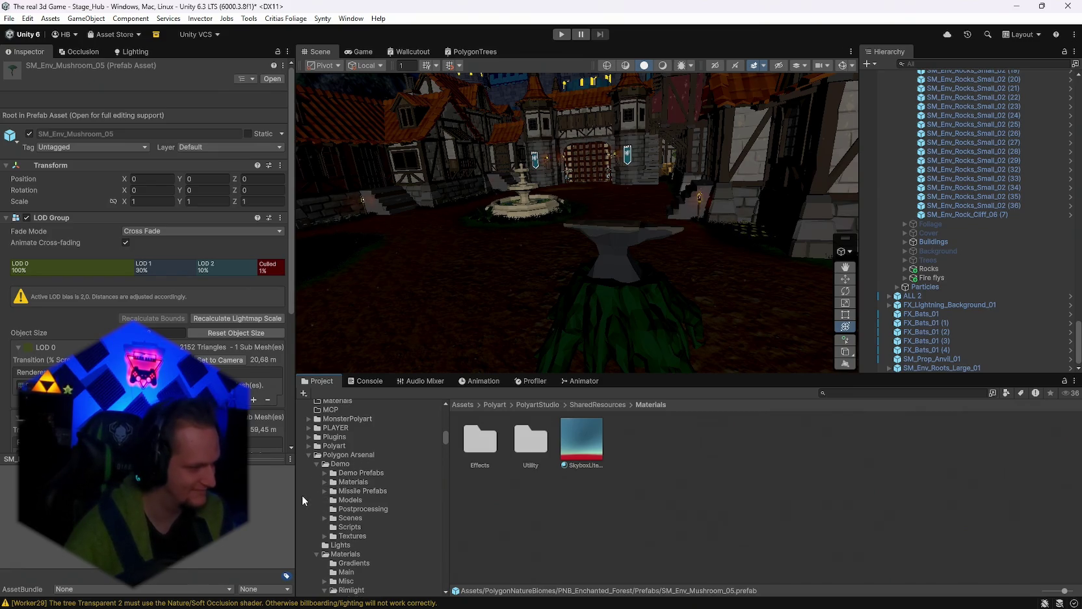
scroll(361, 505, "down", 2)
scroll(368, 509, "down", 4)
scroll(403, 527, "down", 4)
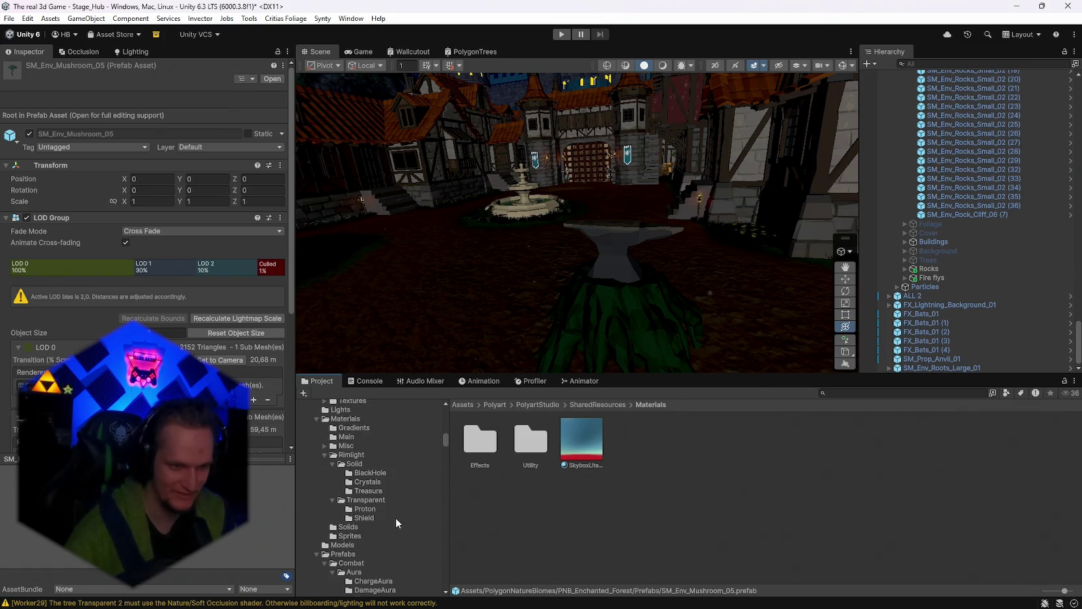
scroll(394, 507, "down", 10)
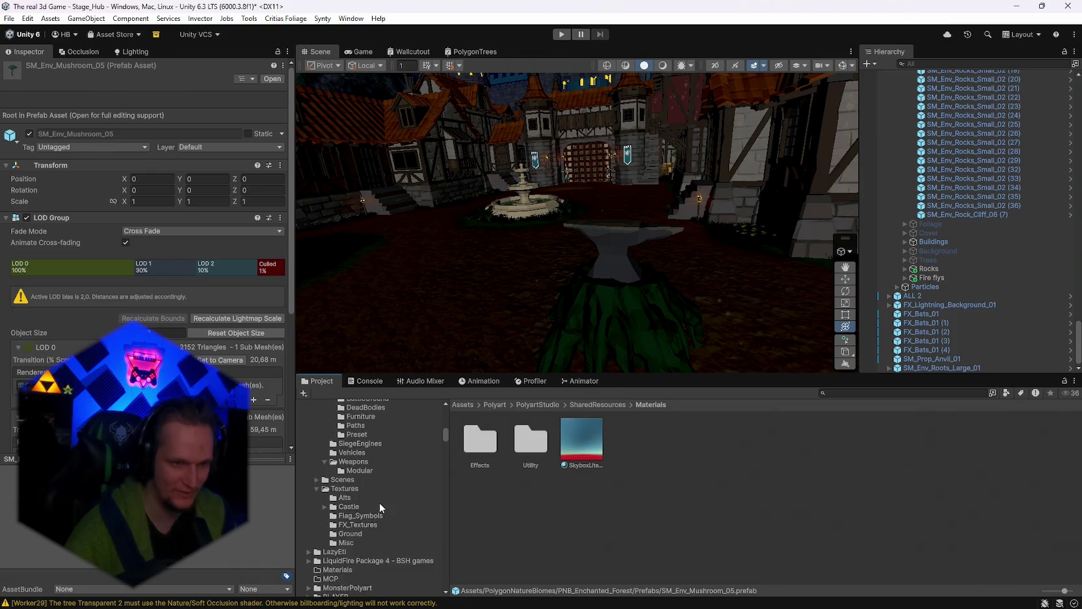
scroll(383, 511, "up", 3)
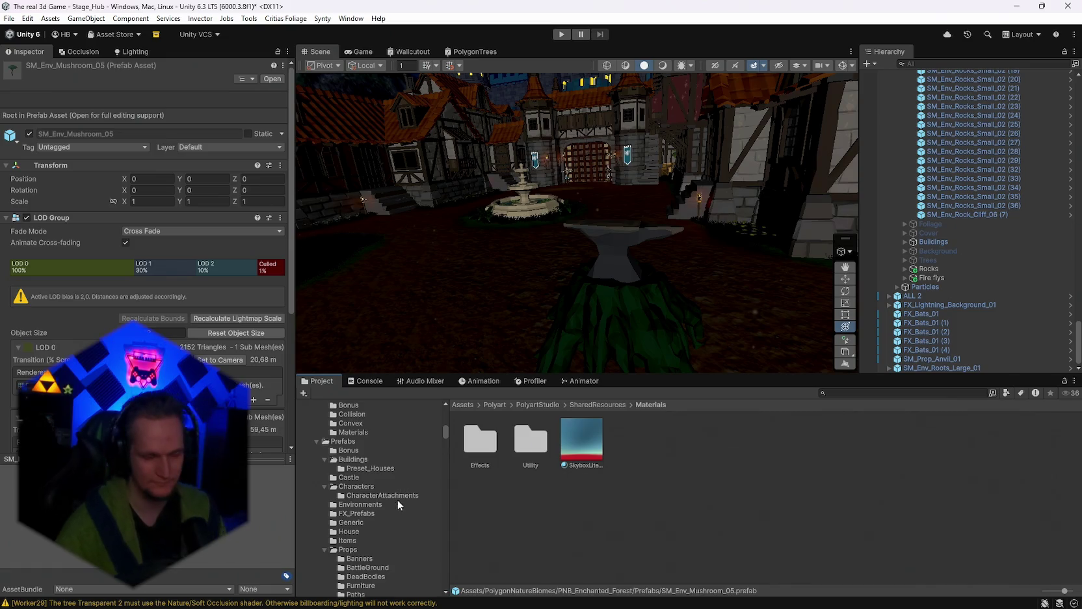
scroll(382, 500, "up", 1)
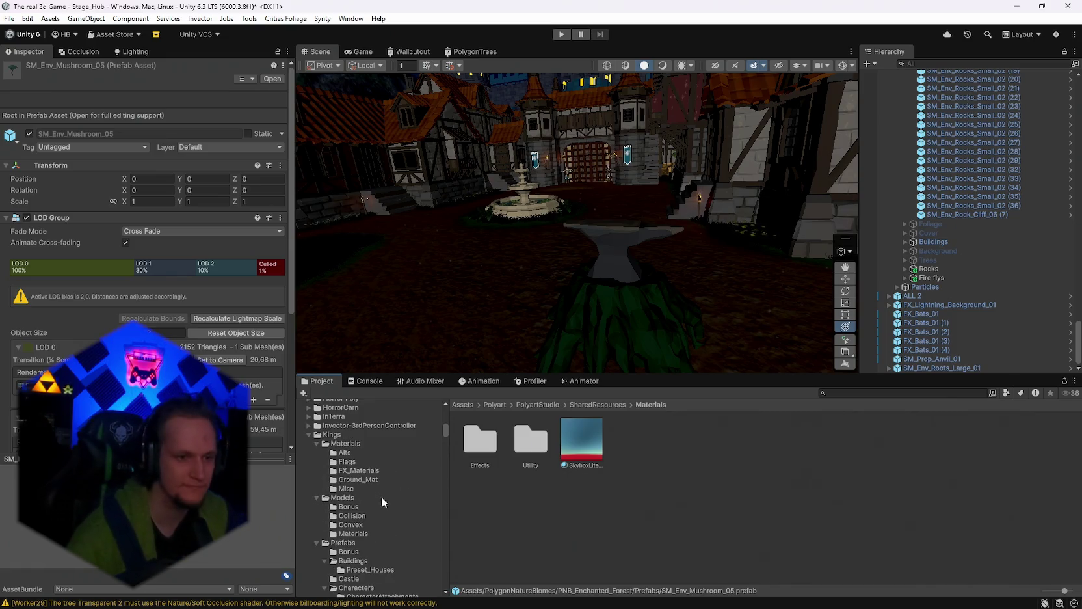
scroll(380, 501, "up", 1)
scroll(380, 502, "down", 10)
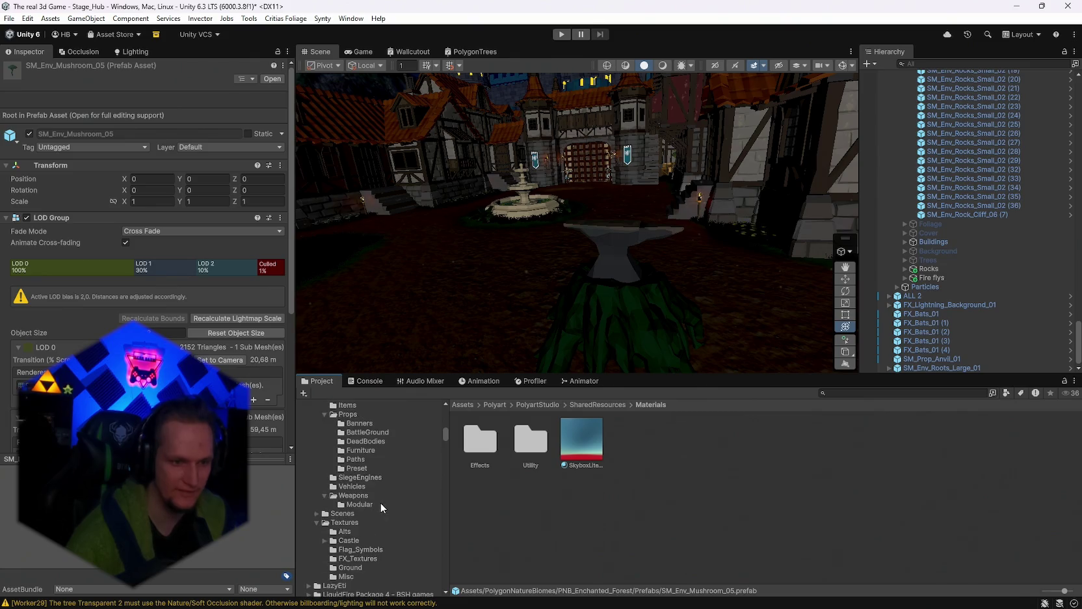
scroll(394, 504, "up", 5)
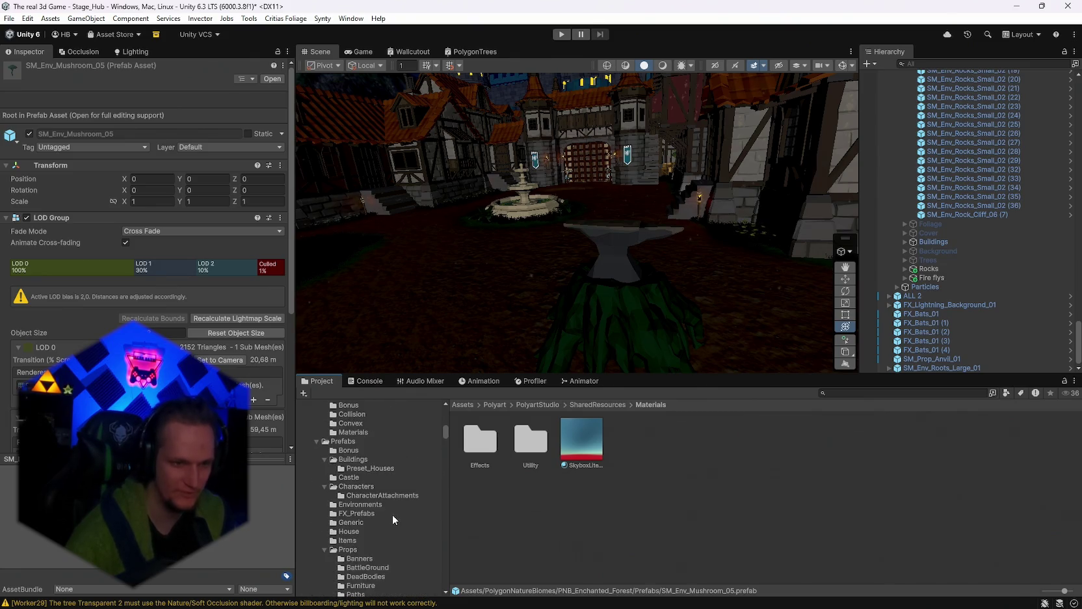
scroll(365, 528, "up", 5)
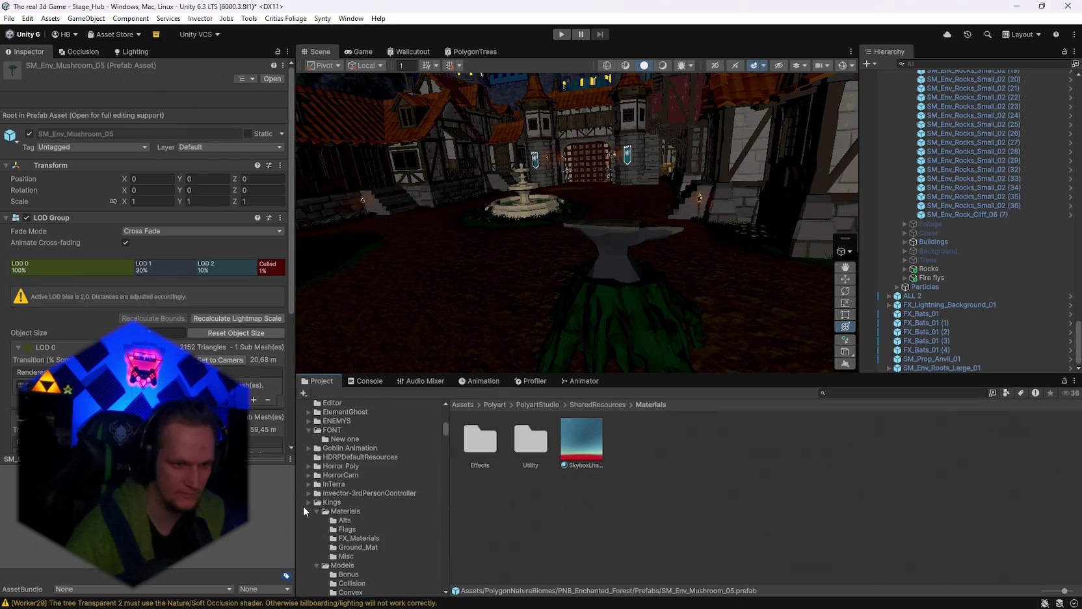
left_click(307, 504)
Step: Go down to Synty > Gothic > FX and open the FX_Prefabs folder
scroll(306, 506, "down", 2)
left_click(320, 519)
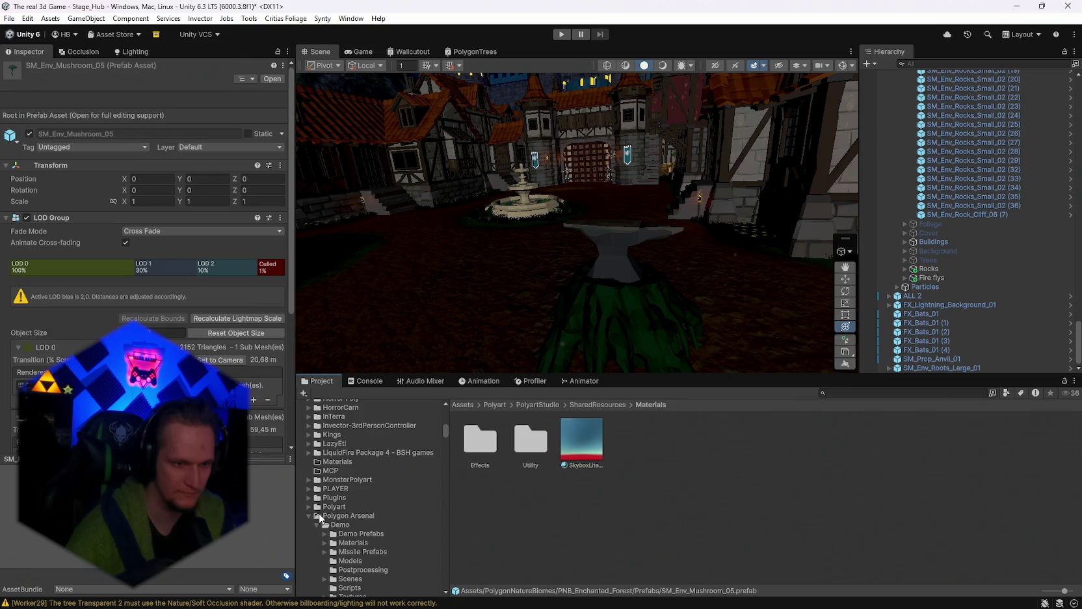
scroll(360, 514, "down", 5)
scroll(365, 528, "down", 10)
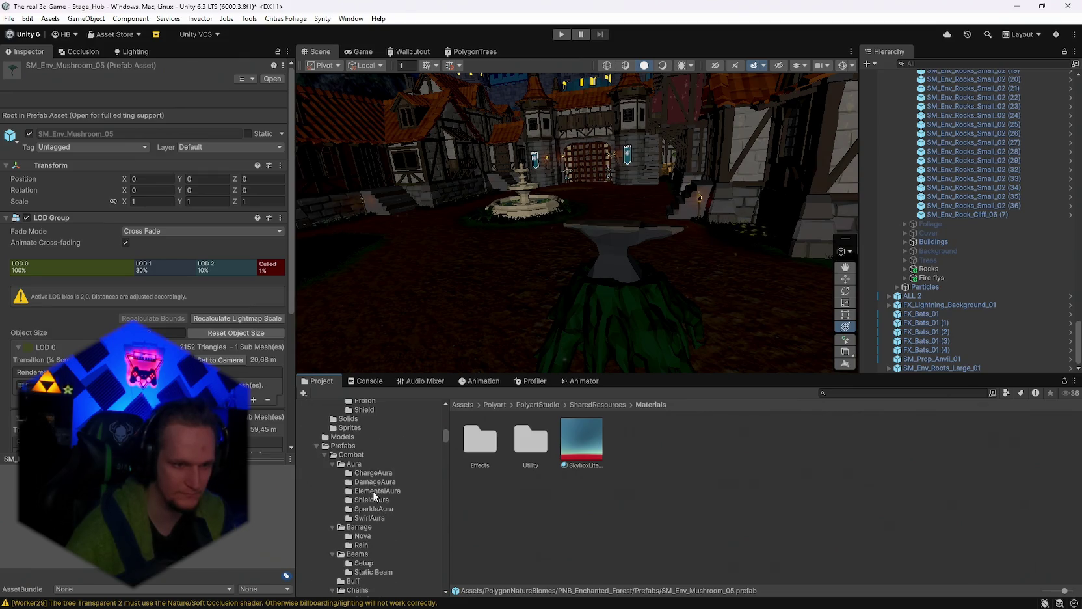
scroll(373, 495, "up", 3)
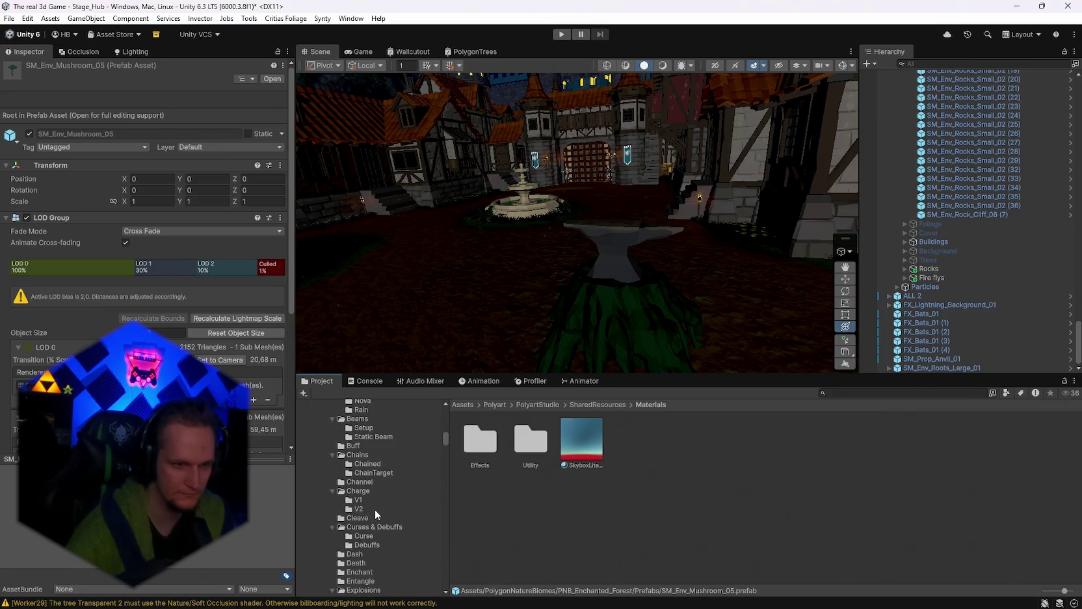
scroll(387, 494, "down", 3)
mouse_move(445, 441)
left_mouse_down()
mouse_move(438, 585)
mouse_move(438, 537)
left_mouse_up()
scroll(399, 536, "up", 10)
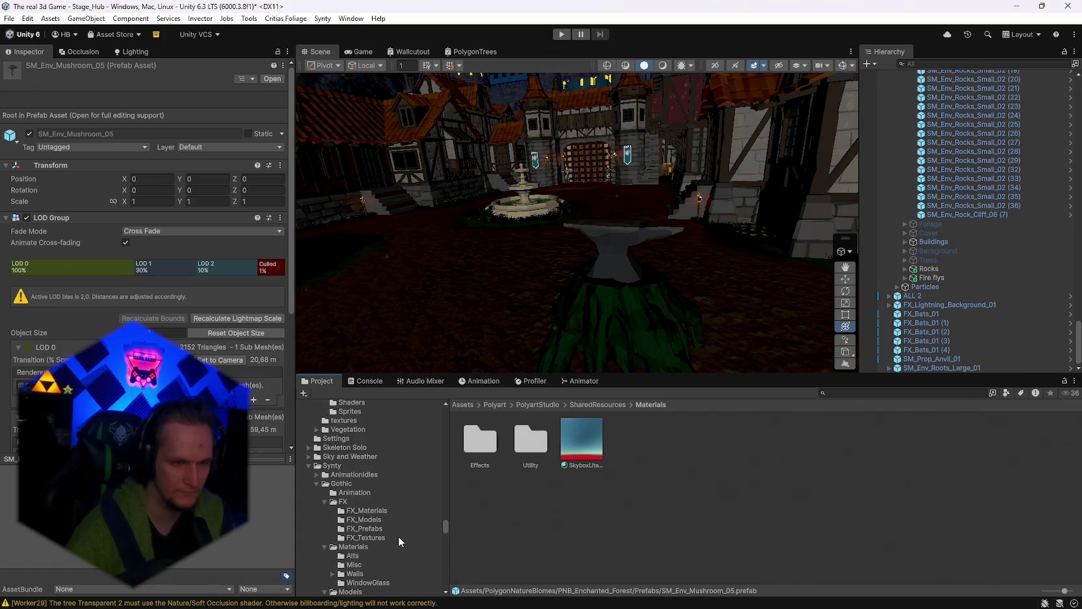
scroll(390, 537, "down", 3)
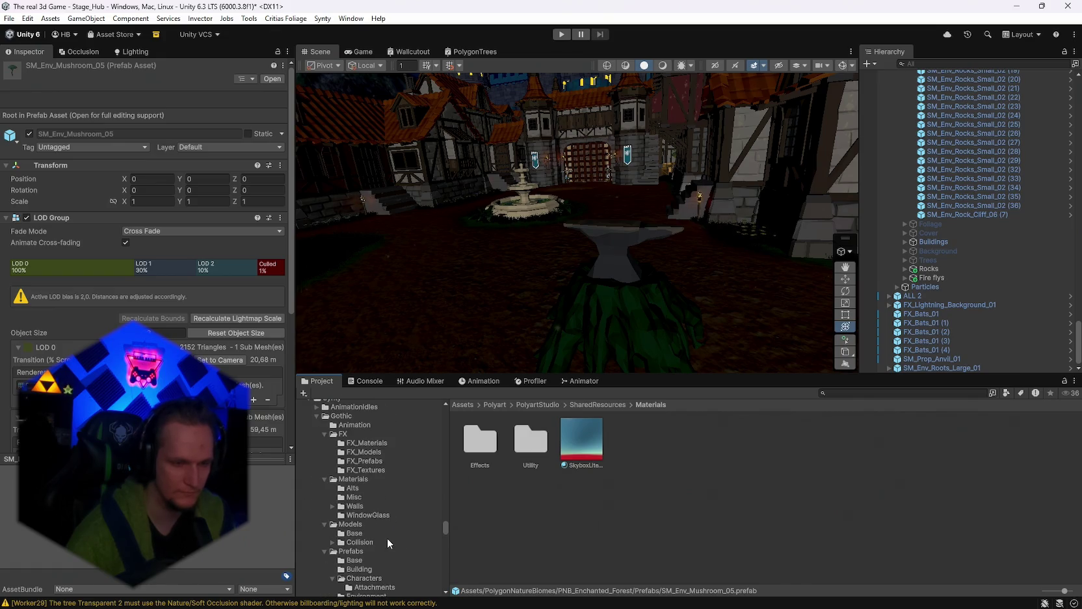
left_click(364, 461)
Step: Select the FX_Fire_Embers_Large_01 effect by the anvil, orbit around it and change scene shading
scroll(670, 305, "up", 3)
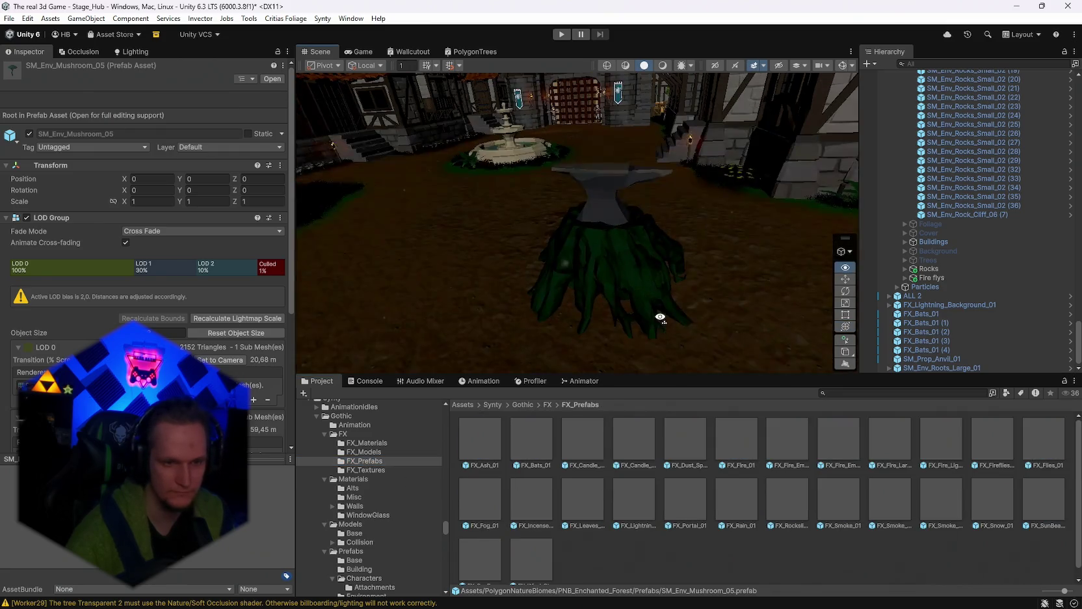
left_click_drag(669, 305, 604, 308)
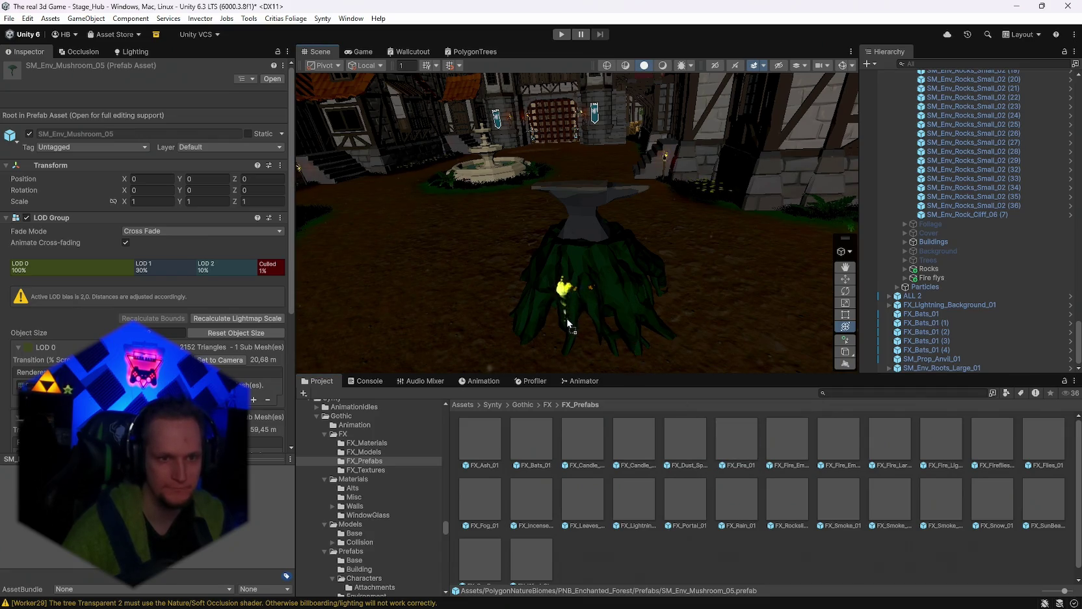
left_click(584, 265)
mouse_move(602, 272)
left_mouse_down()
mouse_move(515, 296)
mouse_move(798, 291)
left_mouse_up()
left_click(663, 65)
Step: Nudge the embers along Z and lower their start speed from 8 to about 3.5
mouse_move(673, 86)
left_mouse_down()
mouse_move(763, 223)
mouse_move(737, 265)
left_mouse_up()
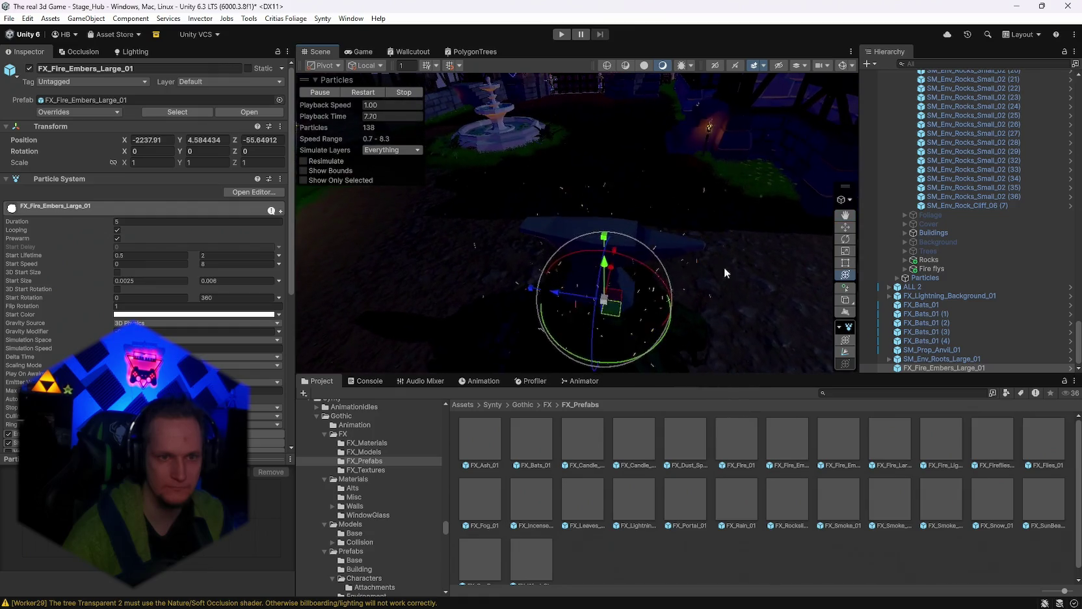
mouse_move(573, 294)
left_mouse_down()
mouse_move(546, 277)
mouse_move(758, 267)
mouse_move(641, 241)
left_mouse_up()
key("e")
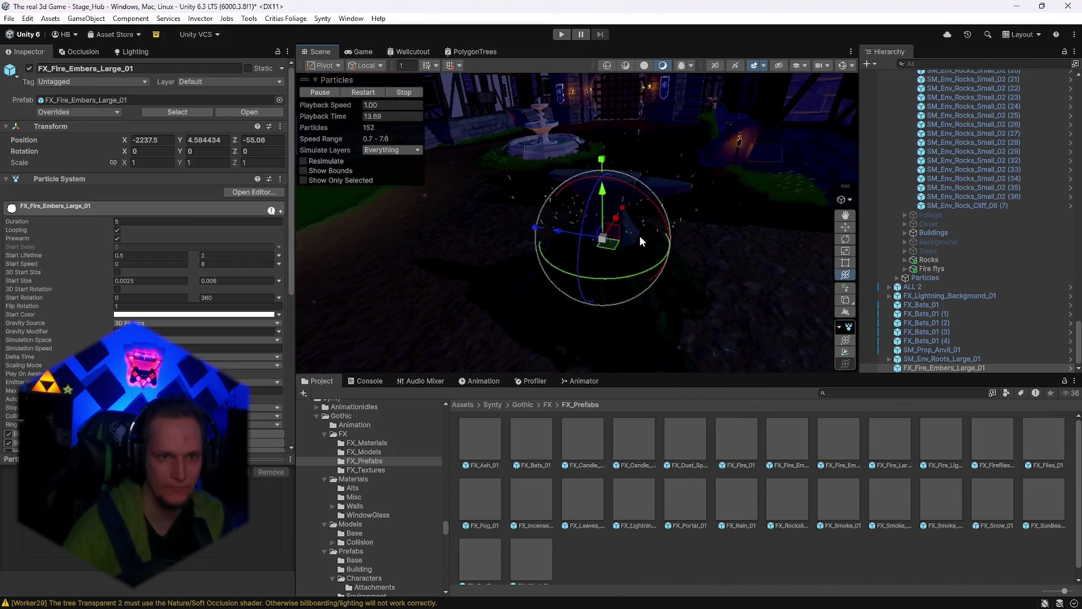
left_click(845, 351)
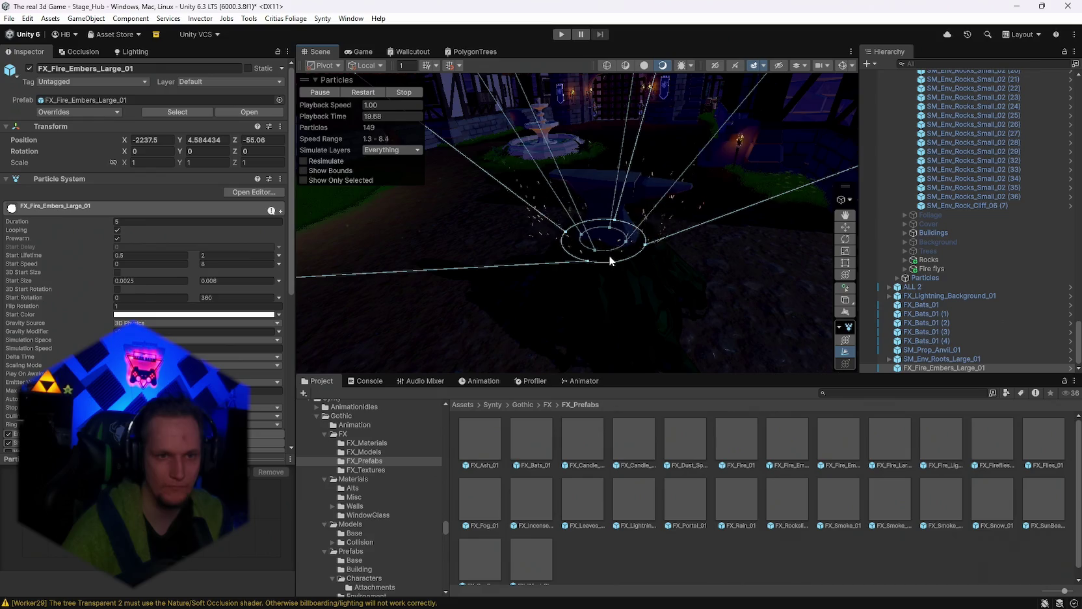
scroll(592, 226, "down", 5)
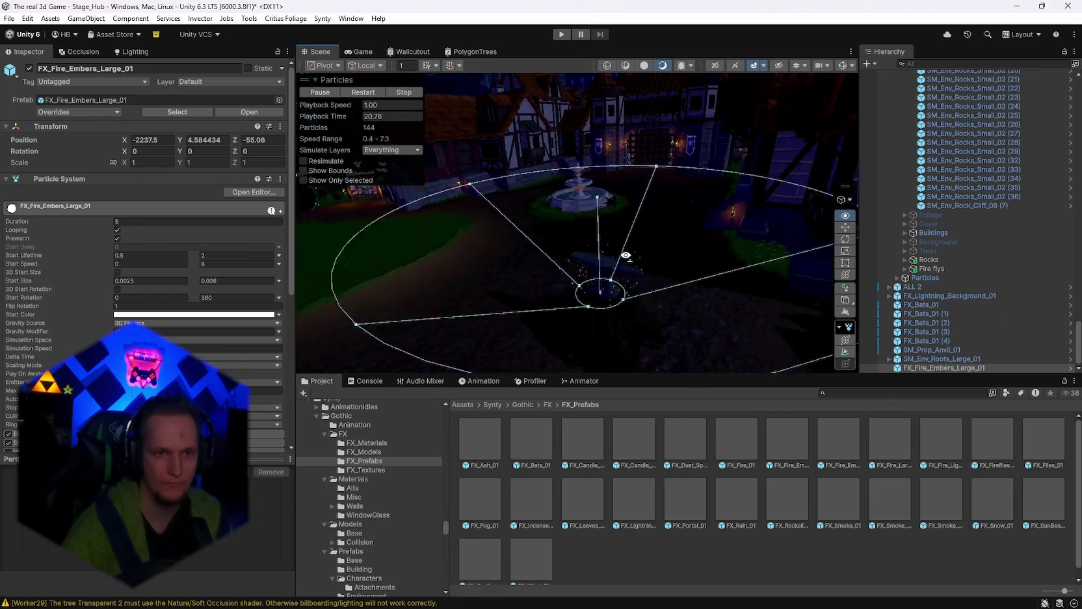
mouse_move(589, 221)
left_mouse_down()
mouse_move(577, 217)
mouse_move(757, 262)
mouse_move(667, 280)
mouse_move(753, 261)
mouse_move(683, 228)
mouse_move(530, 88)
mouse_move(635, 207)
mouse_move(635, 236)
left_mouse_up()
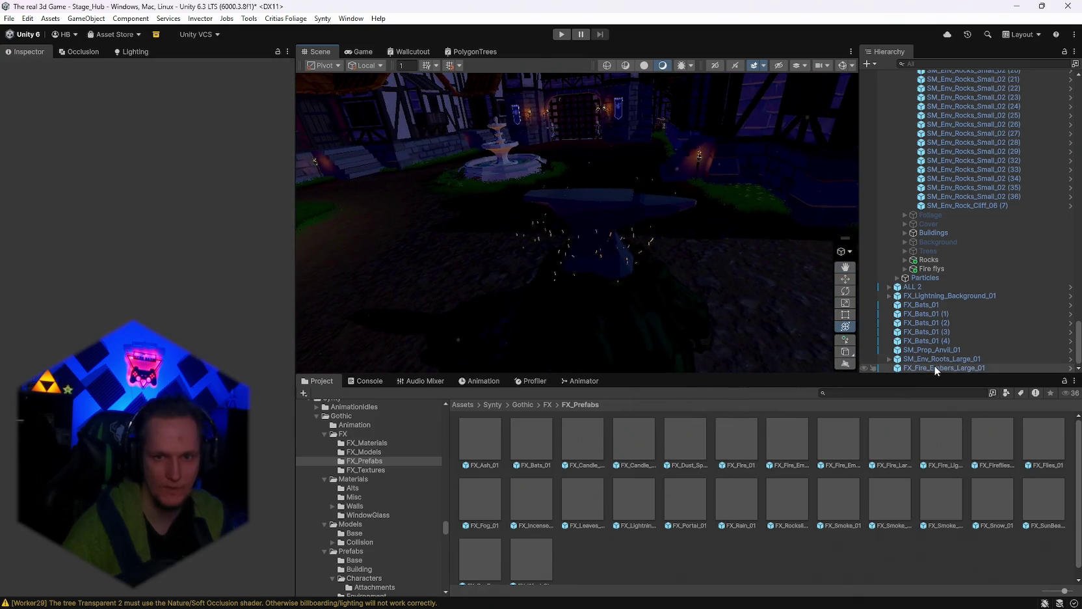
Step: Apply the cyan-green preset to the embers' Color over Lifetime gradient
left_click(934, 366)
scroll(267, 319, "down", 5)
left_click(49, 314)
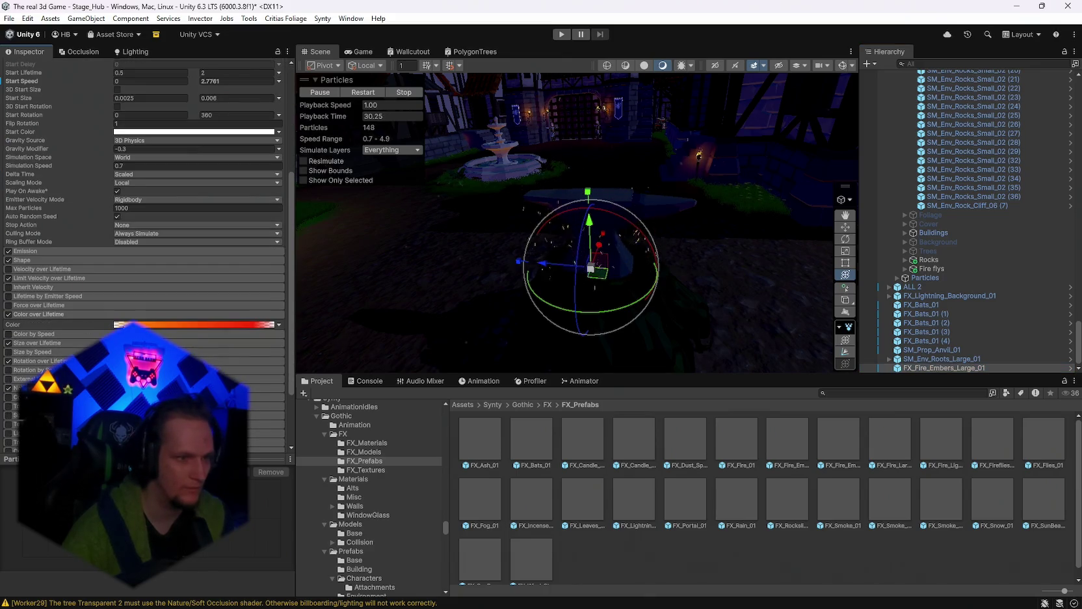
left_click(192, 324)
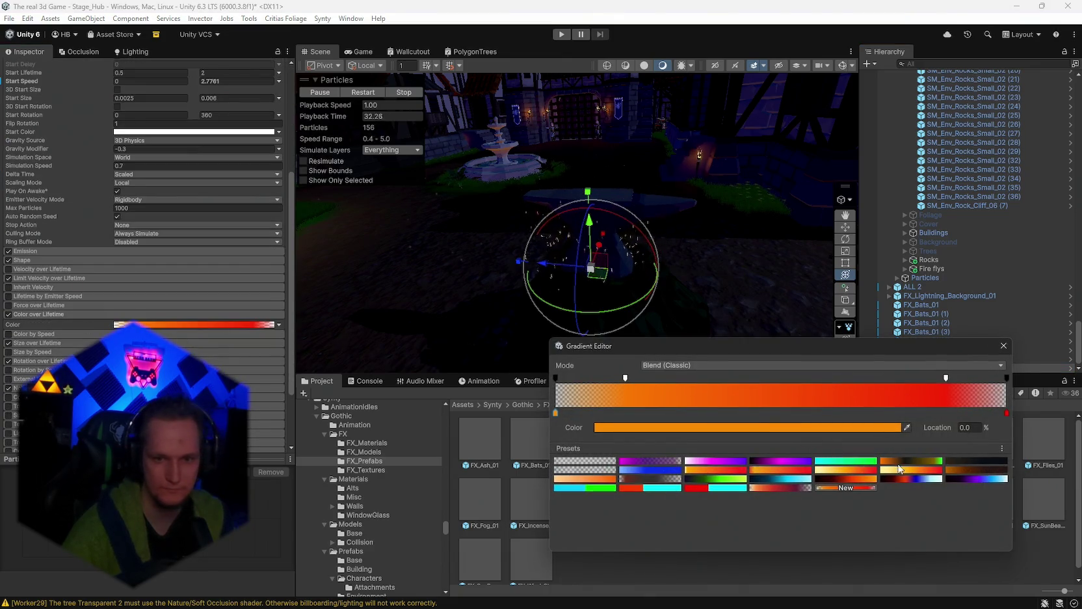
left_click(589, 487)
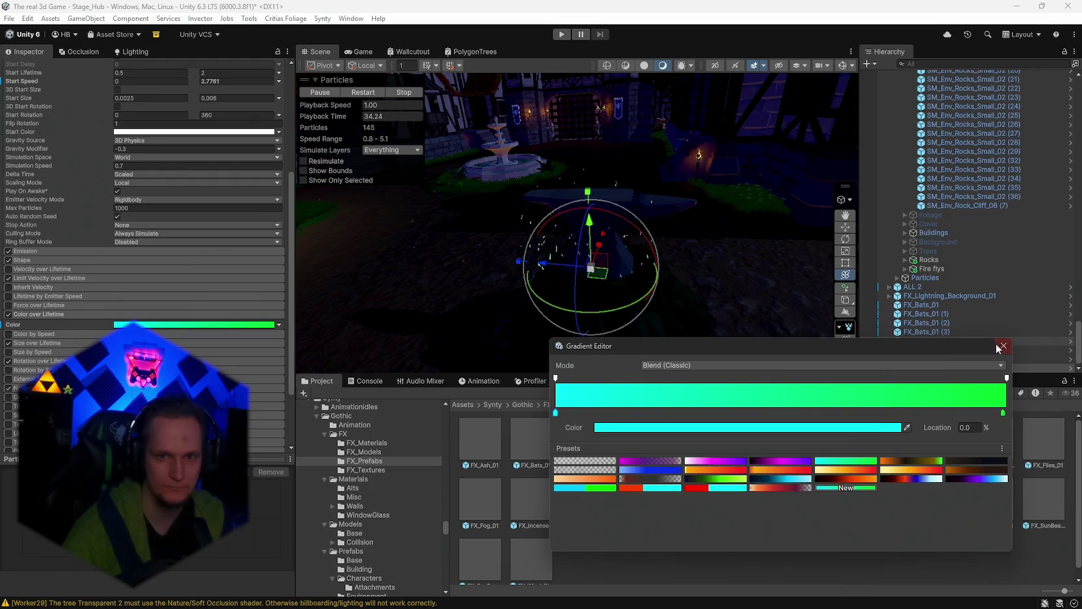
key("Escape")
Step: Set the embers' simulation speed to 0.3 and nudge the emitter along Z
scroll(144, 188, "up", 3)
left_click(137, 258)
type("0.3")
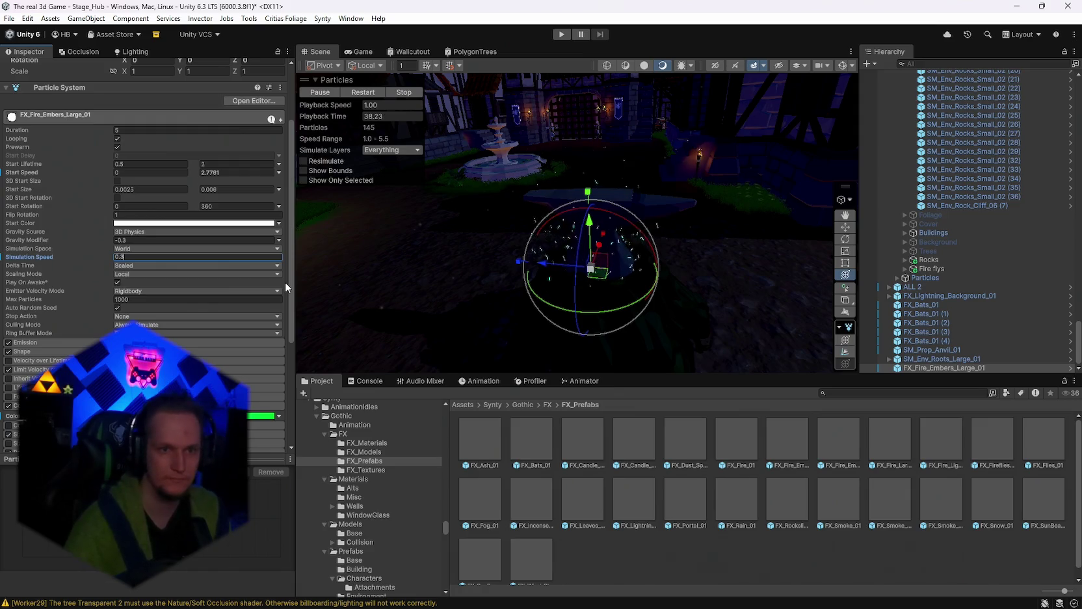
mouse_move(585, 280)
left_mouse_down()
mouse_move(671, 245)
mouse_move(742, 254)
mouse_move(824, 317)
left_mouse_up()
left_click(943, 367)
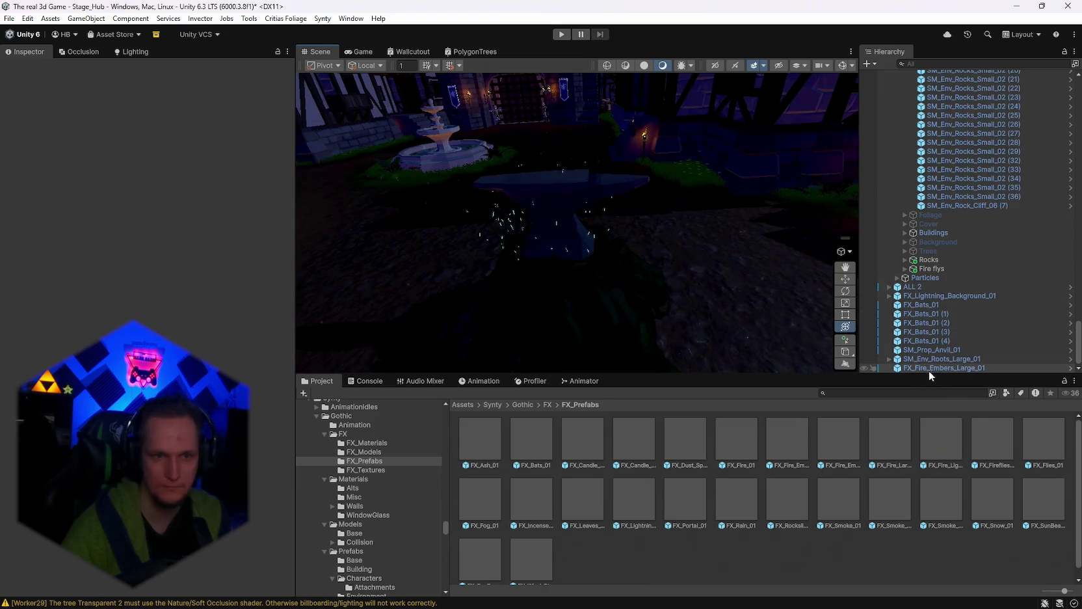
left_click_drag(511, 254, 514, 254)
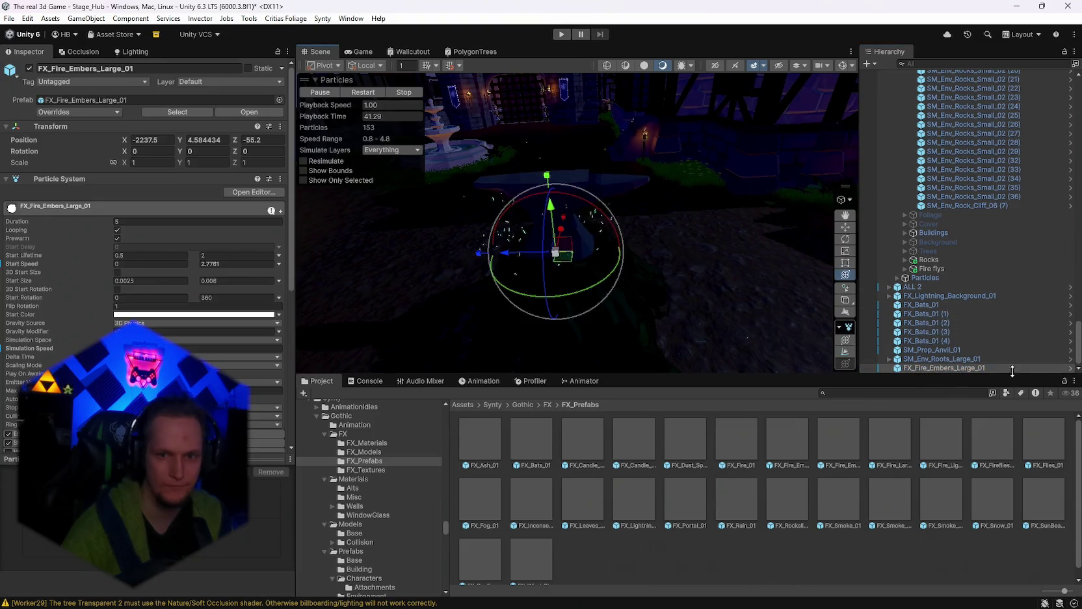
Step: Parent the embers under SM_Prop_Anvil_01 and set their position to 0, 0, 0
left_click(930, 366)
left_click_drag(921, 353, 924, 352)
left_click(890, 359)
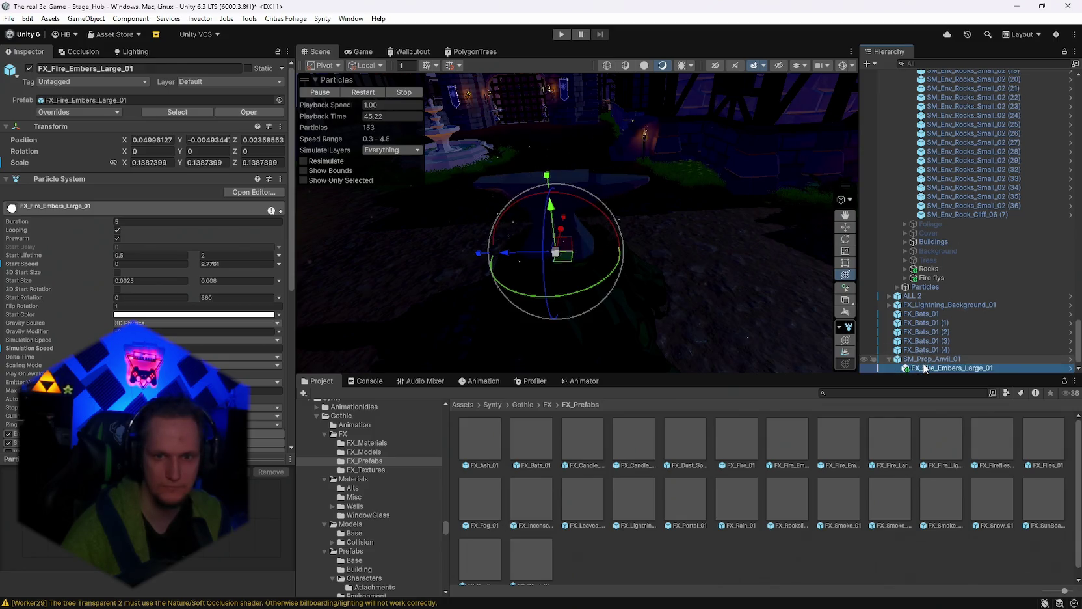
left_click(160, 142)
type("0")
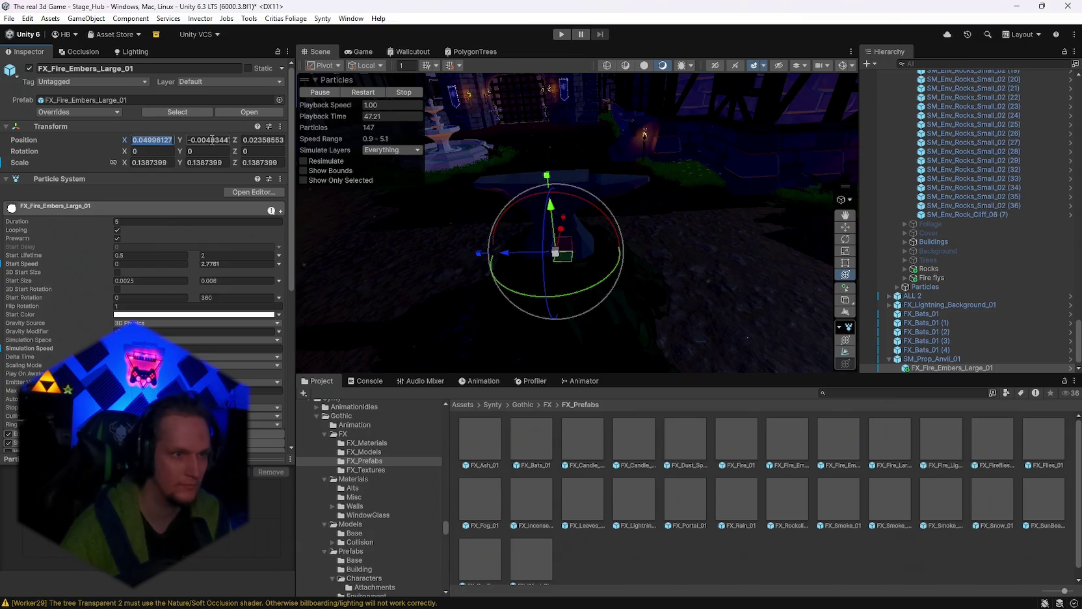
key("Tab")
type("0")
key("Tab")
type("0")
key("Return")
Step: Give the embers a uniform scale of 1 and settle their Y position at 0
mouse_move(572, 263)
left_mouse_down()
mouse_move(587, 269)
mouse_move(442, 273)
mouse_move(587, 269)
mouse_move(580, 169)
left_mouse_up()
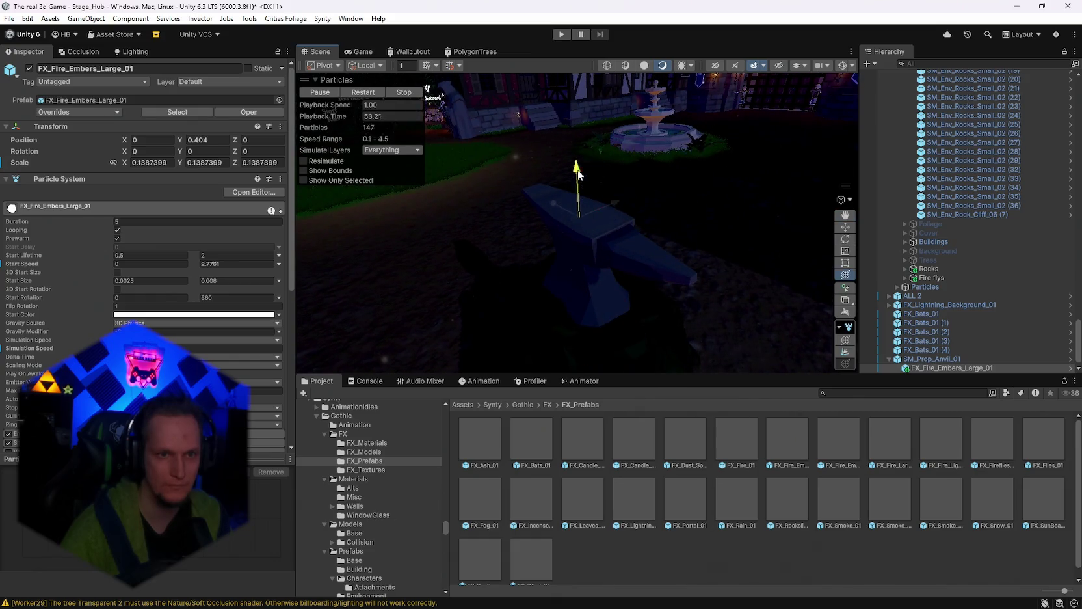
left_click_drag(608, 257, 625, 255)
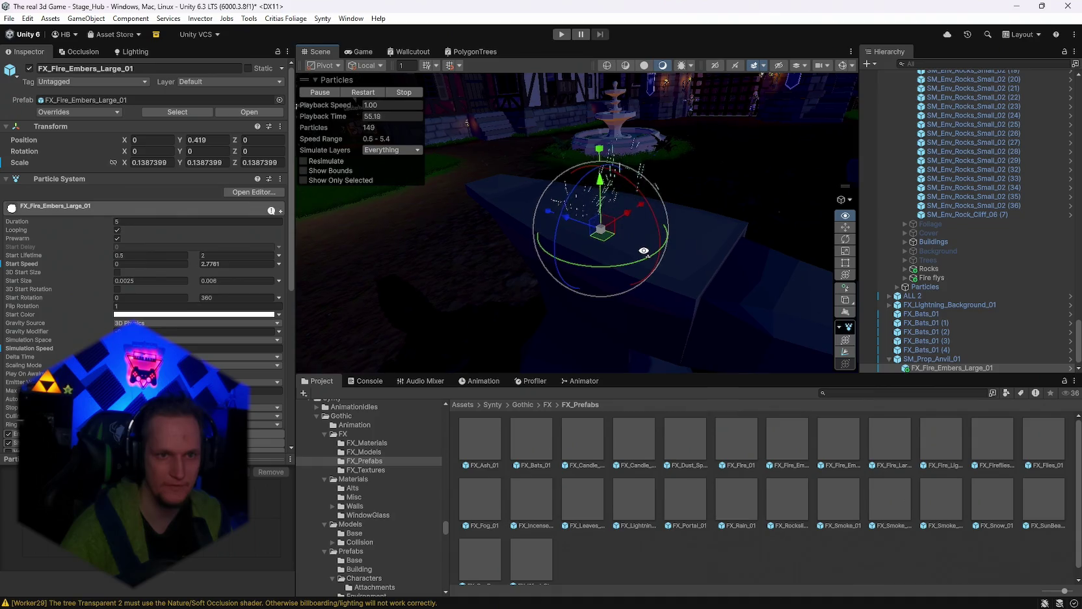
mouse_move(646, 252)
left_mouse_down()
mouse_move(609, 227)
mouse_move(677, 204)
left_mouse_up()
type("1")
key("Return")
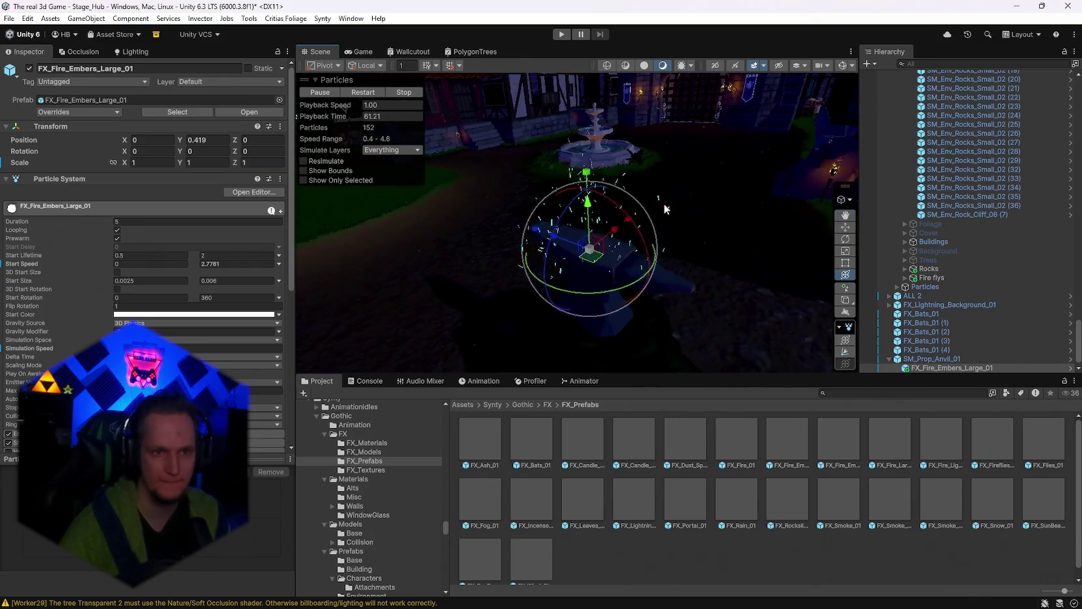
left_click_drag(602, 210, 606, 267)
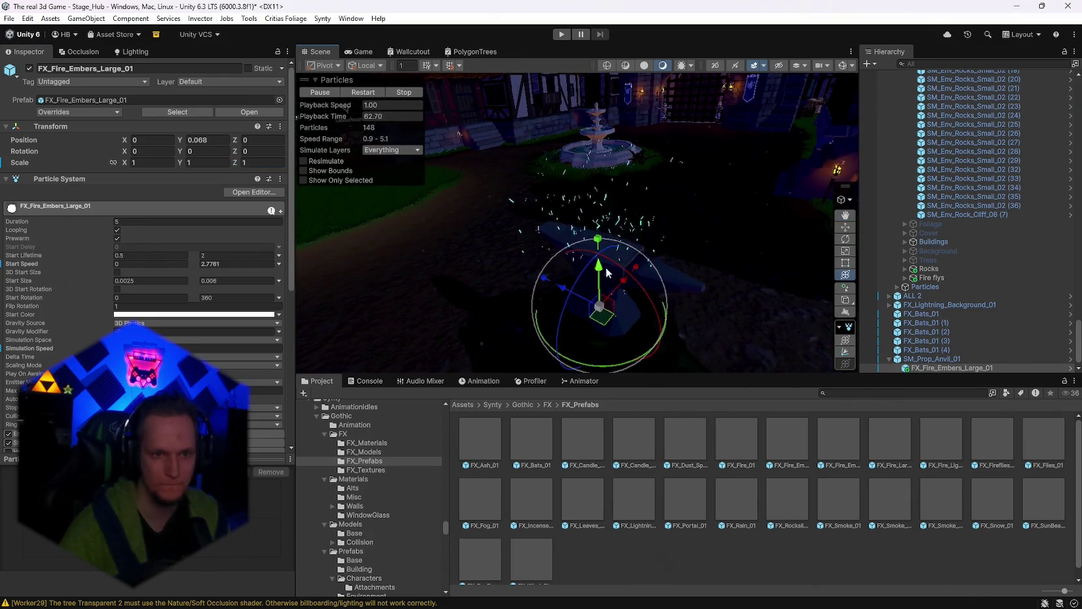
double_click(219, 140)
type("0")
key("Return")
mouse_move(642, 204)
left_mouse_down()
mouse_move(737, 244)
mouse_move(731, 220)
mouse_move(637, 231)
mouse_move(646, 237)
left_mouse_up()
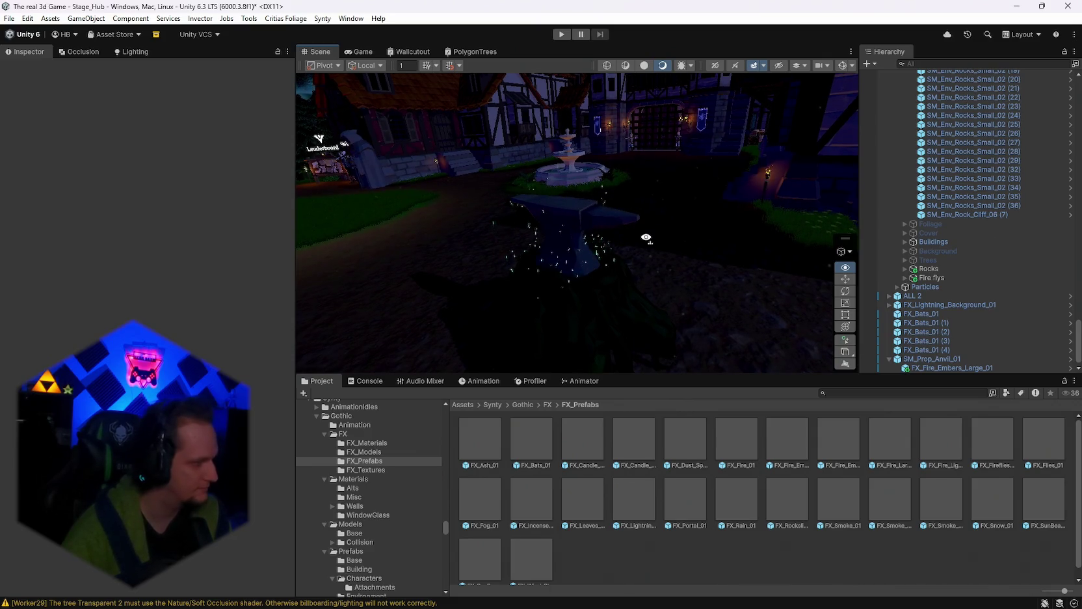
Step: Orbit around the anvil, then select FX_Electricity_01_Open inside FX_Portal_01
left_click_drag(646, 237, 646, 238)
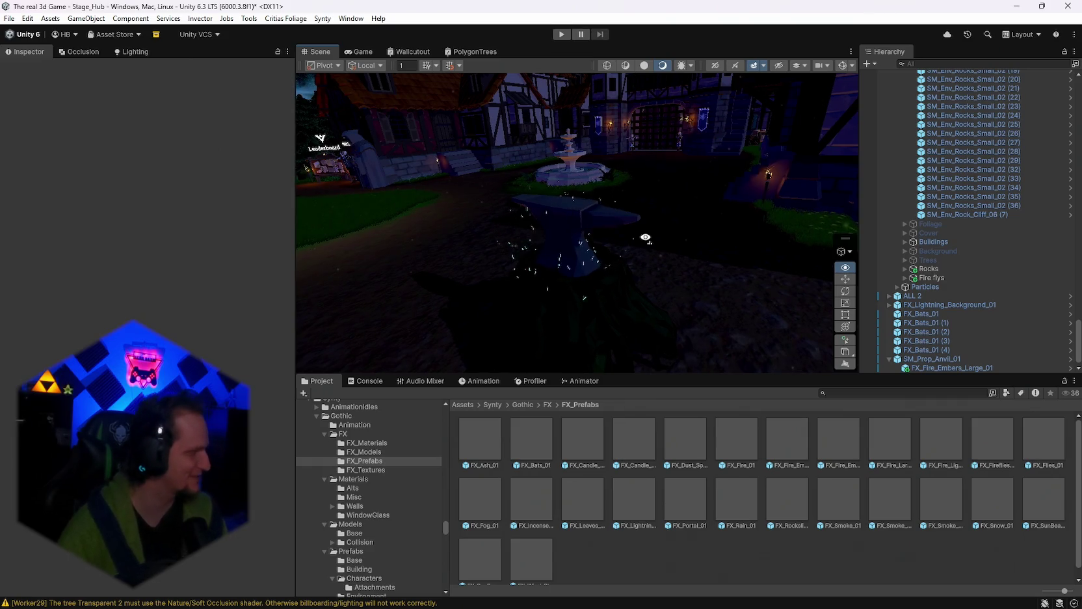
left_click_drag(645, 238, 646, 237)
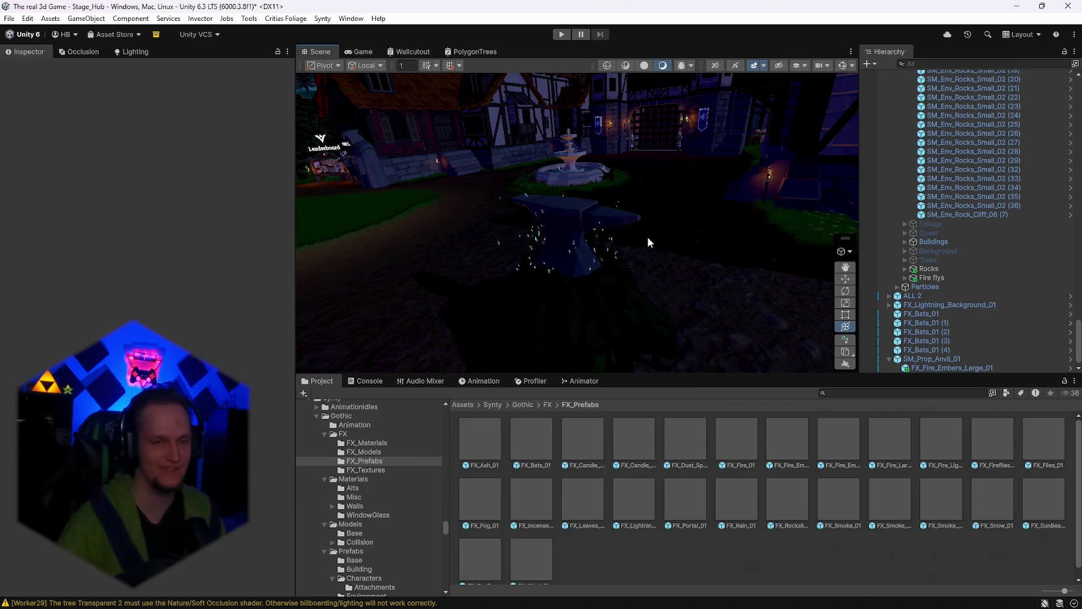
mouse_move(607, 222)
left_mouse_down()
mouse_move(695, 252)
mouse_move(738, 246)
left_mouse_up()
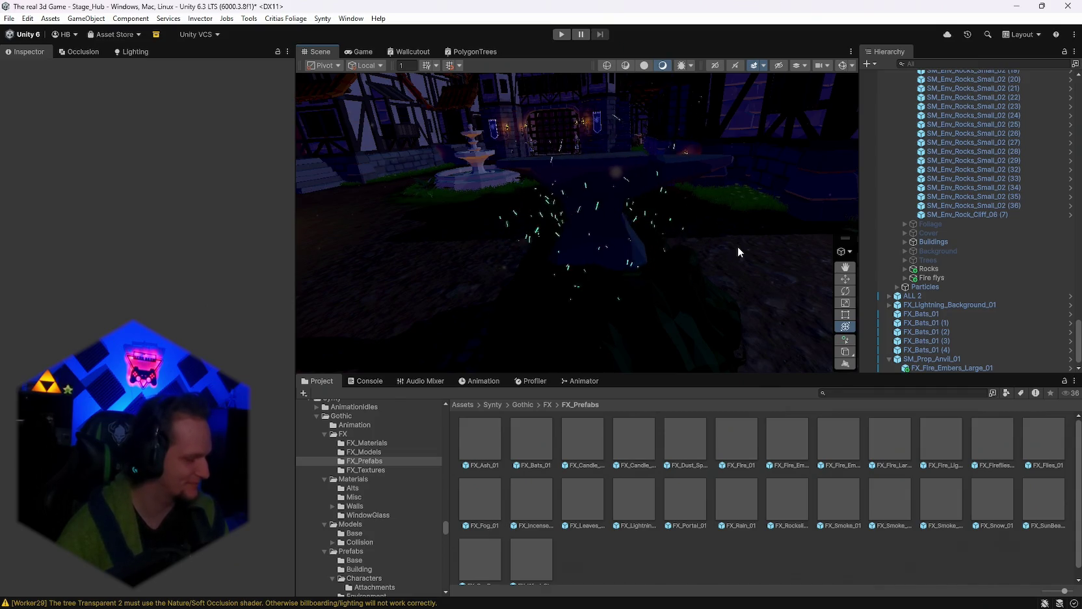
left_click(738, 246)
Step: Frame FX_Electricity_01_Open and open FX_Portal_01 in Prefab Mode
key("f")
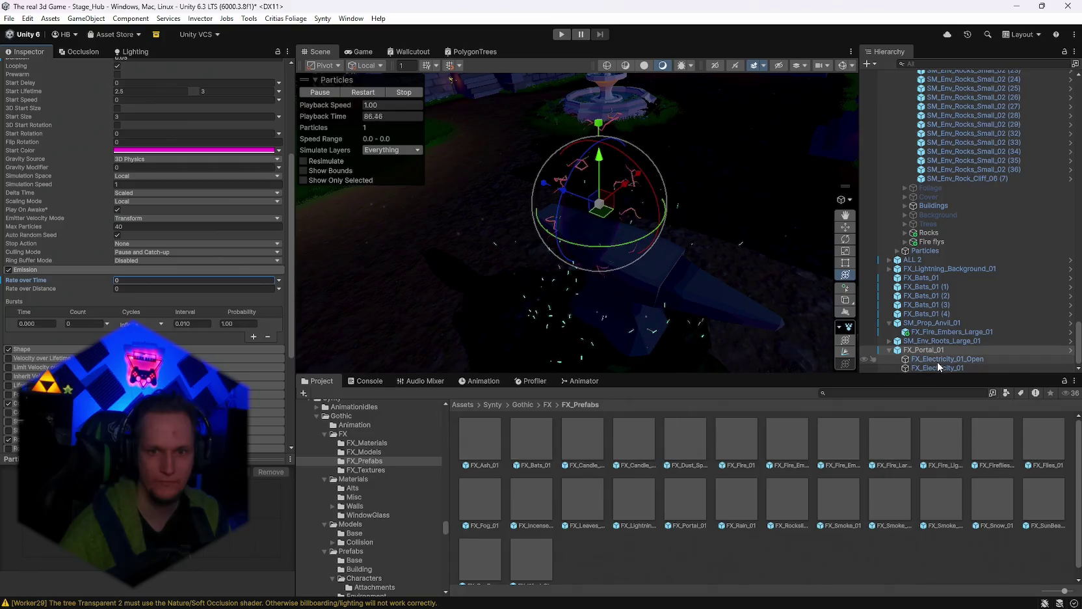
mouse_move(939, 351)
left_mouse_down()
mouse_move(930, 328)
mouse_move(949, 363)
left_mouse_up()
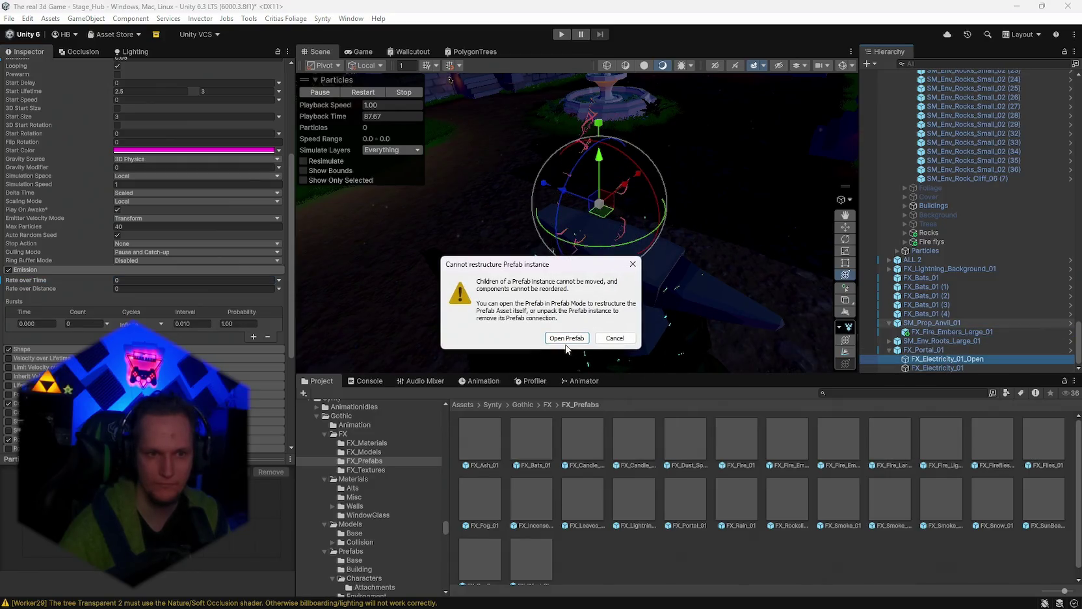
left_click(567, 339)
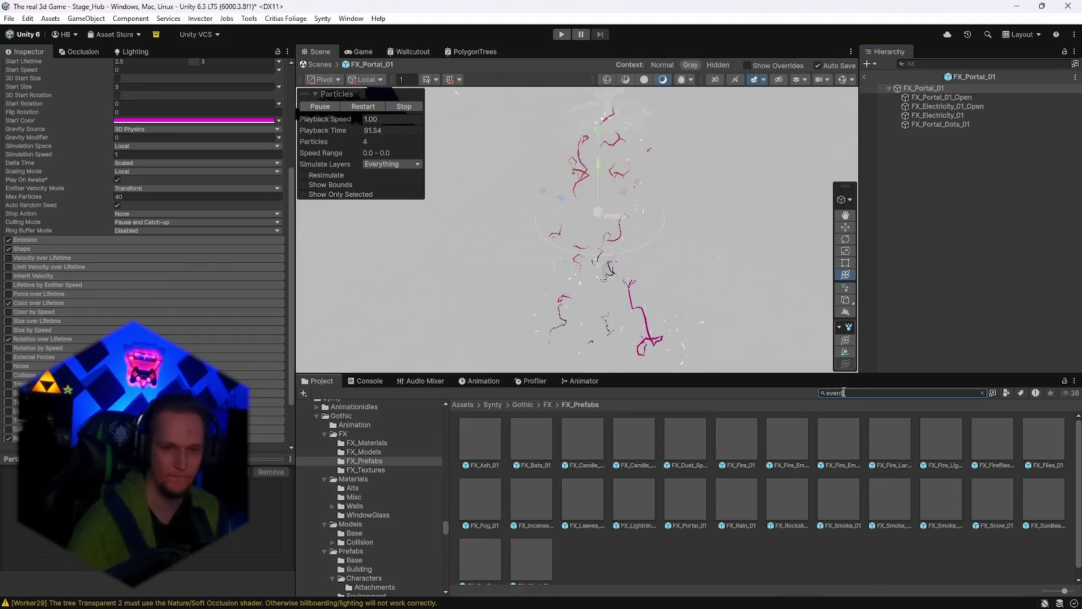
Step: Create a new folder named Amboss inside Event POI
double_click(524, 441)
right_click(615, 526)
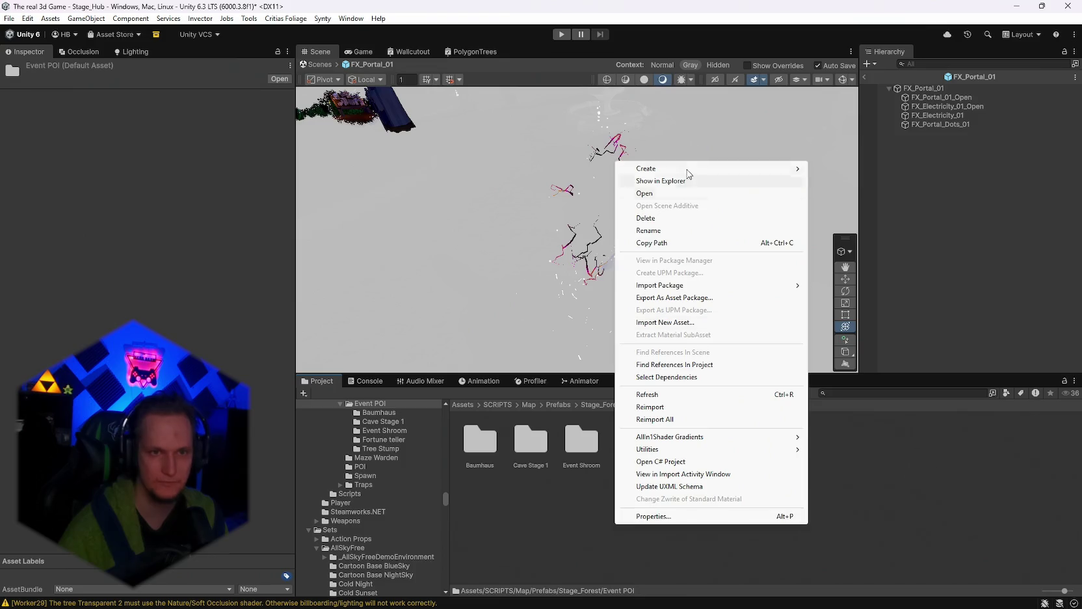
mouse_move(668, 176)
left_click(858, 129)
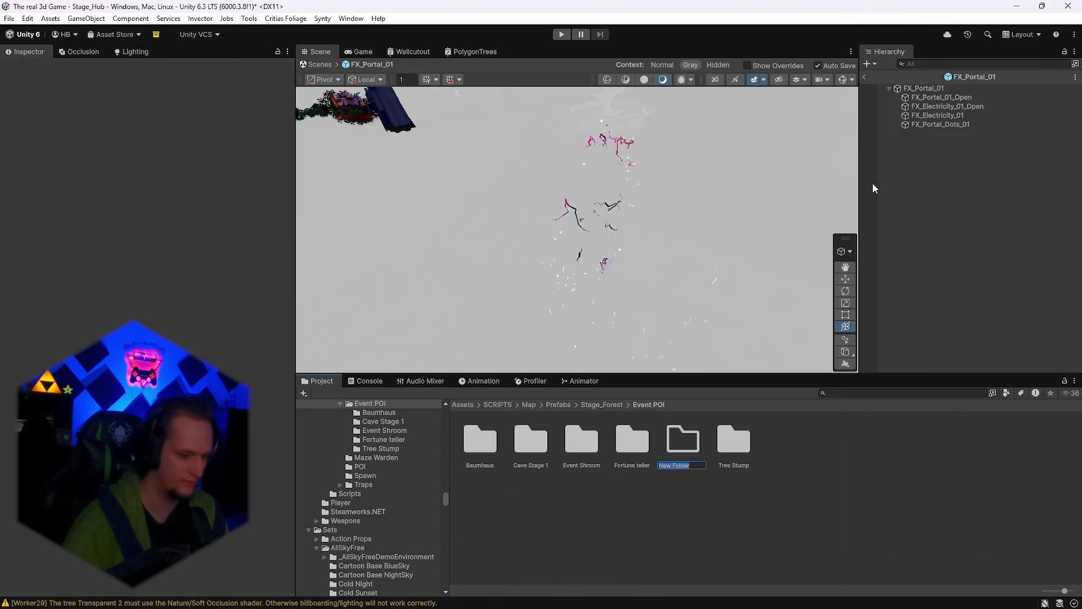
type("Amboss")
key("Return")
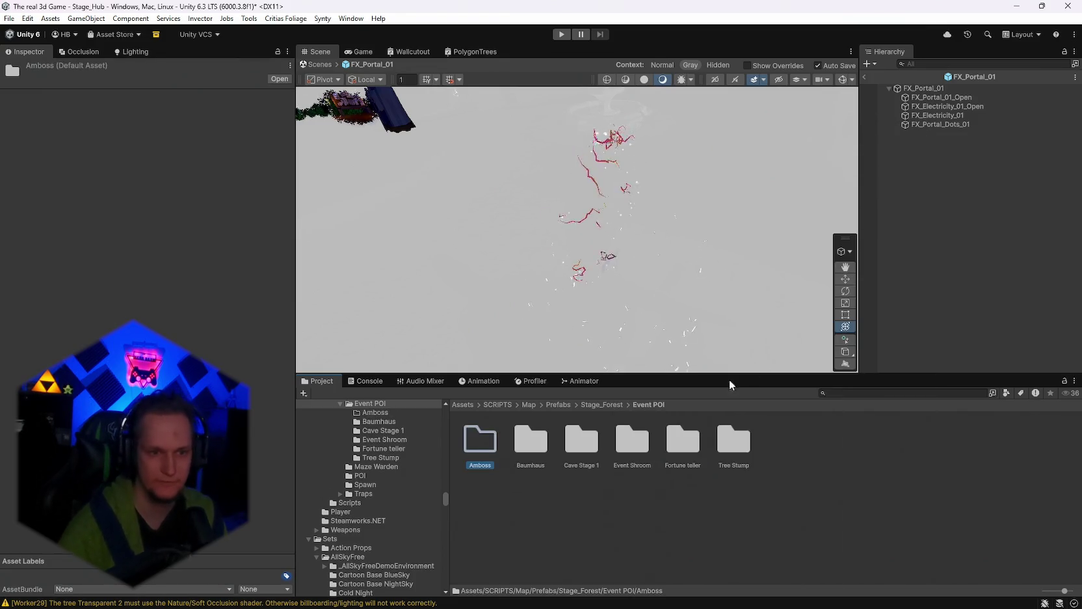
key("Return")
Step: Add both FX_Electricity effects to Amboss, exit Prefab Mode and delete FX_Portal_01
left_click(948, 106)
left_click(940, 116, "shift")
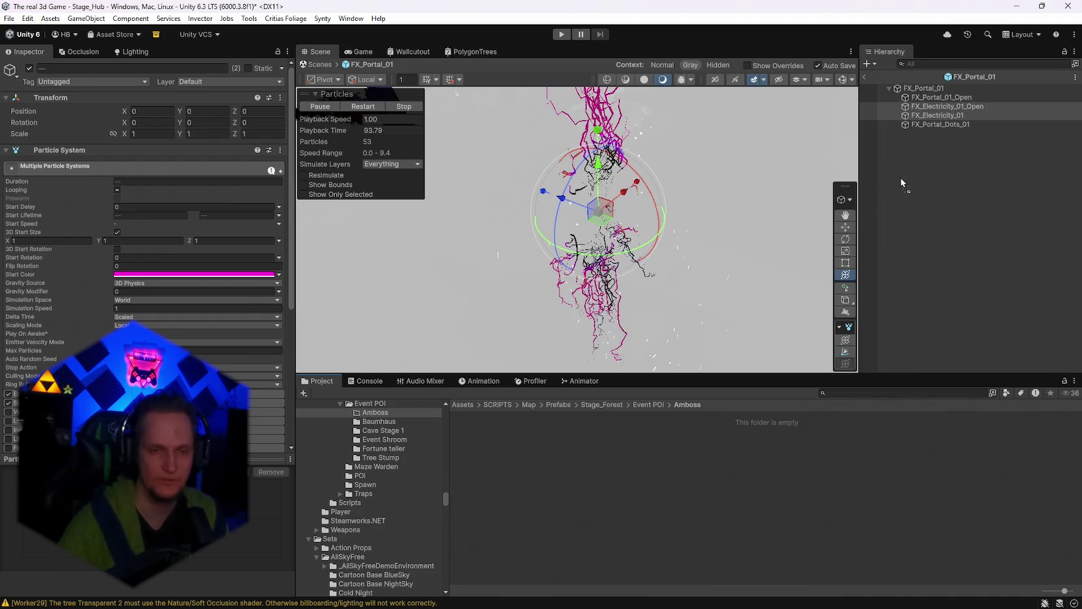
left_click(870, 77)
key("Delete")
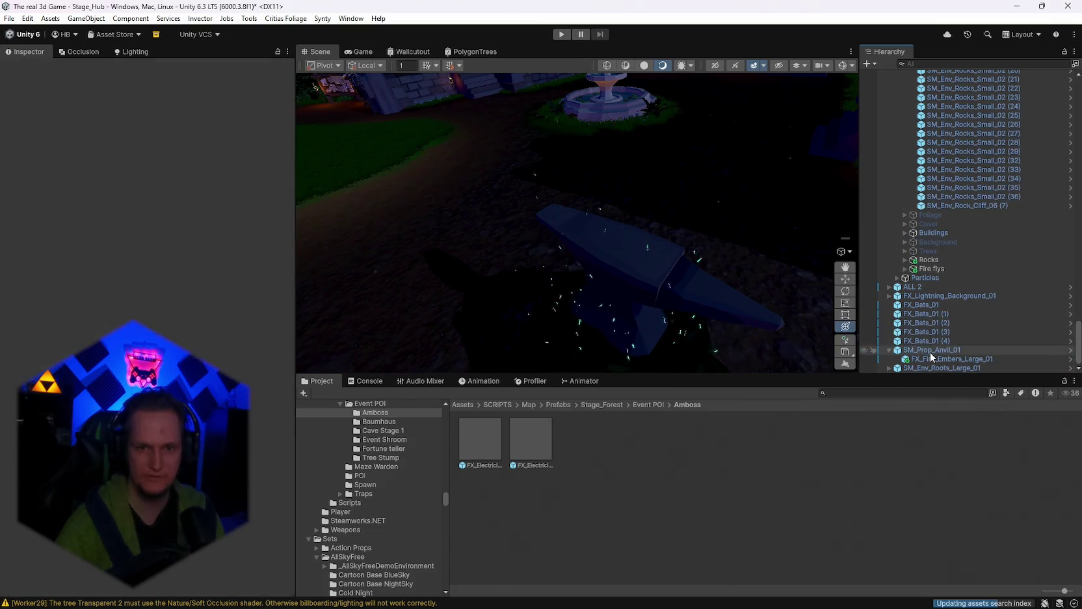
Step: Tilt the FX_Electricity_01 effect over the anvil to about 95° on X
left_click(626, 286)
mouse_move(626, 286)
left_mouse_down()
mouse_move(674, 260)
mouse_move(649, 305)
mouse_move(585, 142)
mouse_move(538, 81)
mouse_move(812, 288)
left_mouse_up()
mouse_move(639, 211)
left_mouse_down()
mouse_move(615, 216)
mouse_move(658, 277)
mouse_move(625, 249)
mouse_move(600, 260)
mouse_move(592, 184)
mouse_move(527, 163)
mouse_move(647, 184)
mouse_move(525, 190)
mouse_move(677, 188)
mouse_move(670, 180)
left_mouse_up()
mouse_move(622, 207)
left_mouse_down()
mouse_move(611, 128)
mouse_move(724, 207)
mouse_move(740, 195)
left_mouse_up()
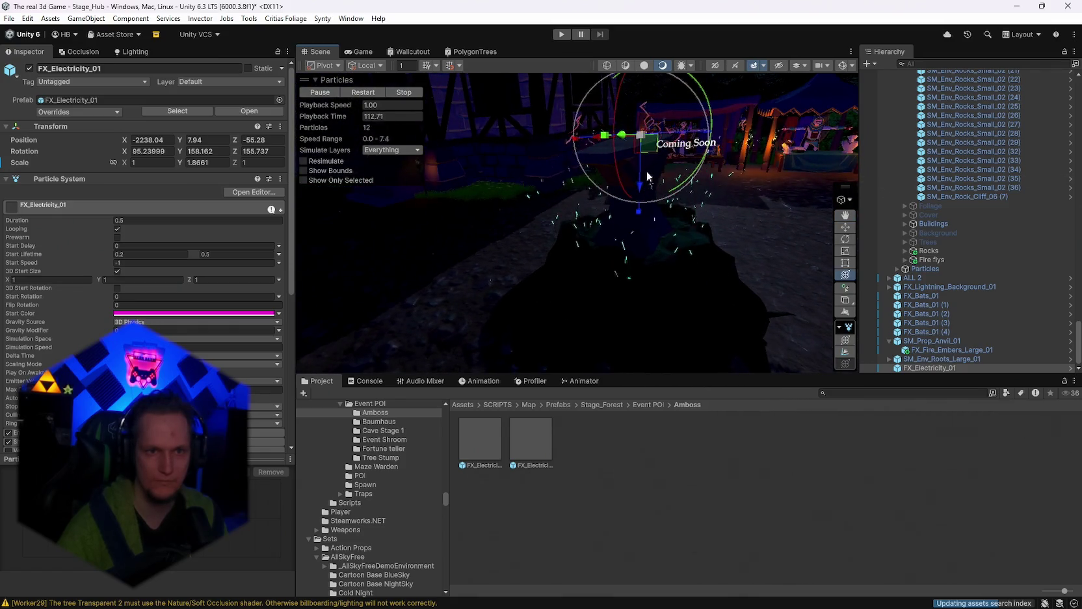
left_click_drag(646, 171, 547, 198)
Step: Place a trial FX_Electricity_01_Open copy in the scene, then delete it
left_click_drag(531, 440, 611, 247)
mouse_move(611, 247)
left_mouse_down()
mouse_move(704, 268)
mouse_move(804, 223)
mouse_move(595, 285)
left_mouse_up()
key("Delete")
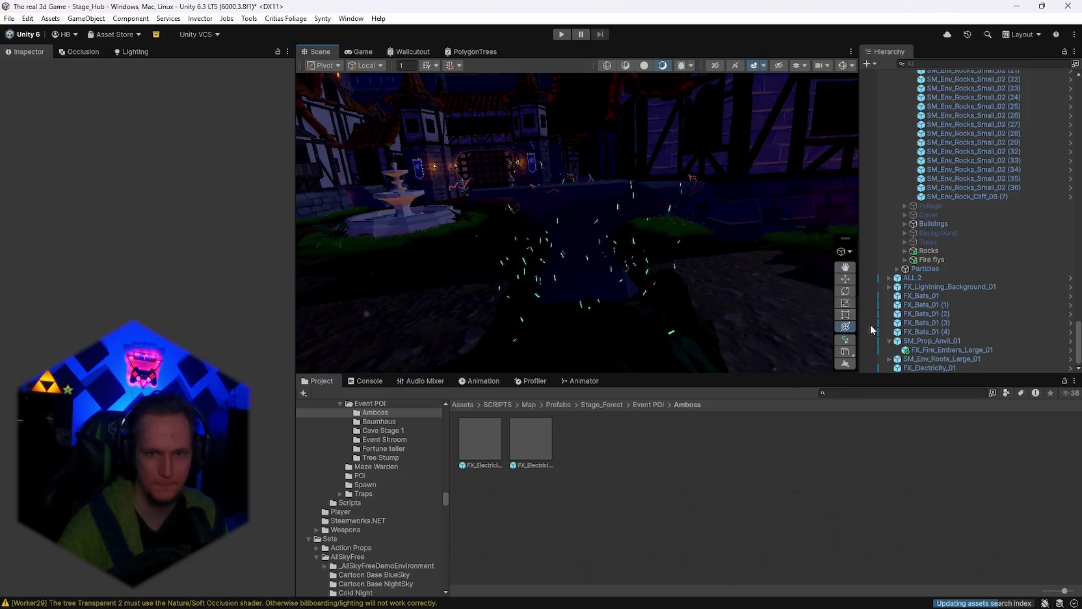
Step: On FX_Electricity_01, apply the cyan-green preset to the Color over Lifetime gradient
left_click(943, 367)
left_click(145, 314)
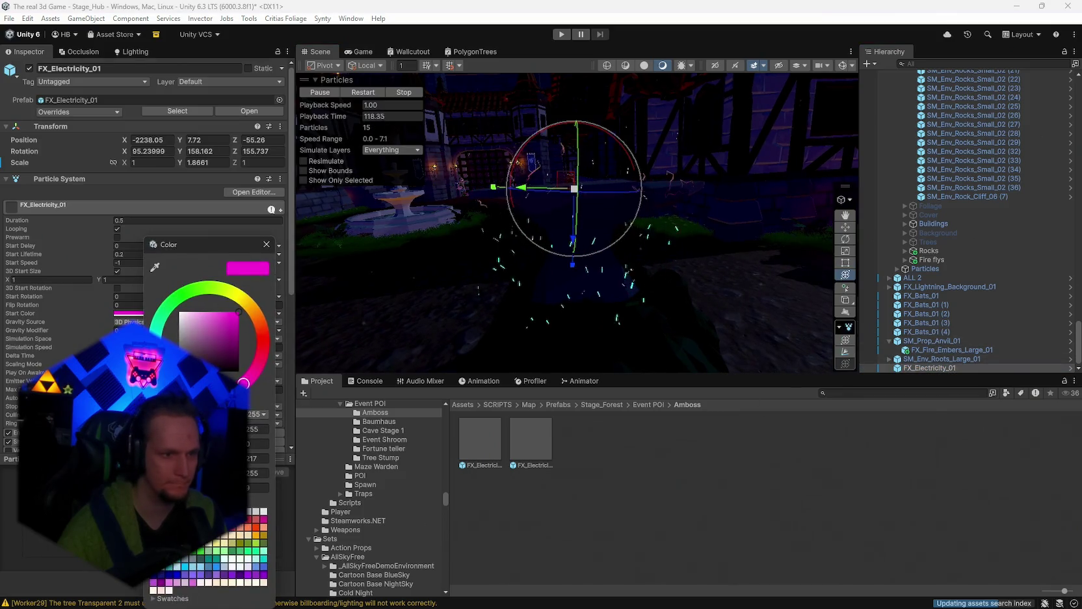
left_click(266, 244)
scroll(273, 239, "down", 3)
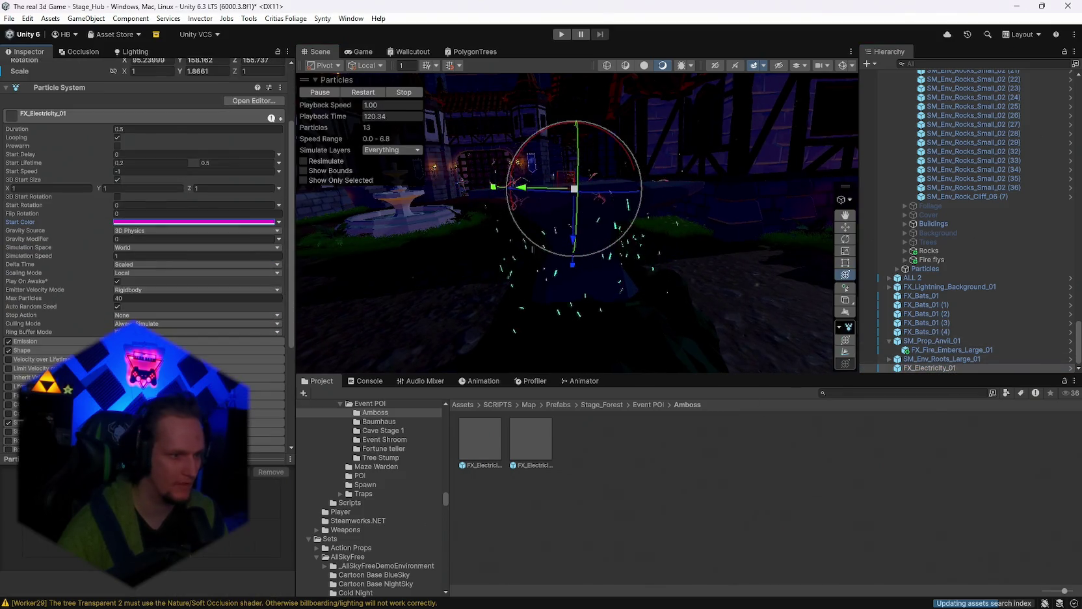
left_click(195, 222)
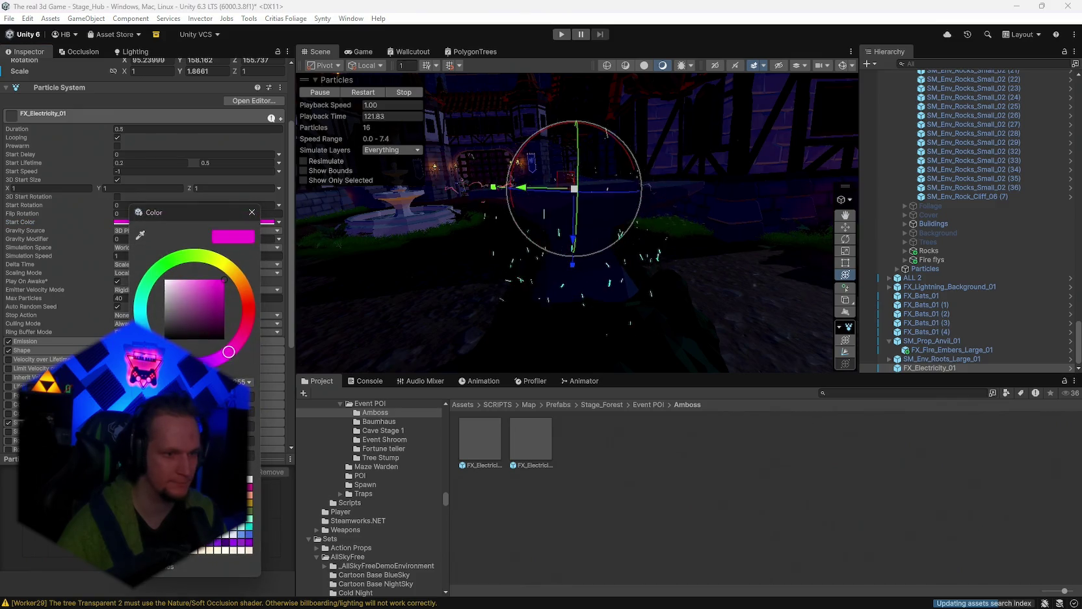
left_click(252, 212)
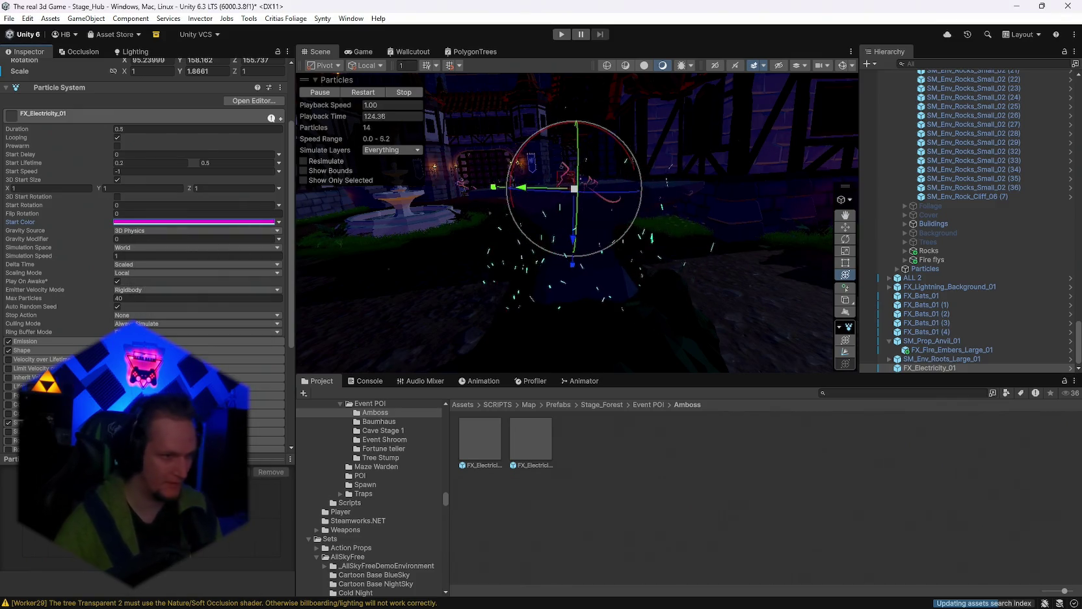
left_click(261, 404)
left_click(263, 415)
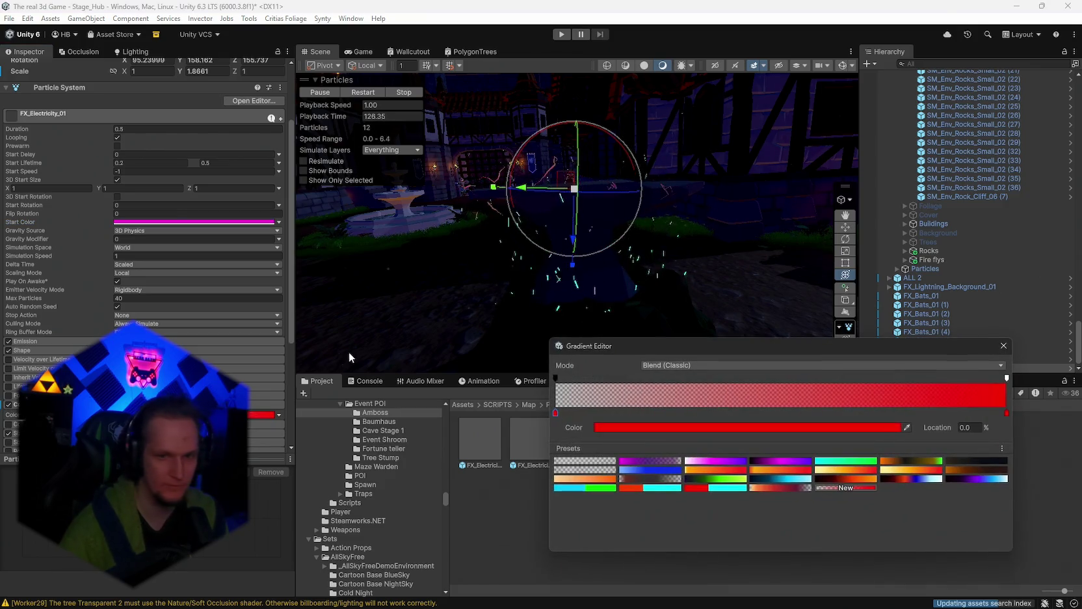
left_click(839, 461)
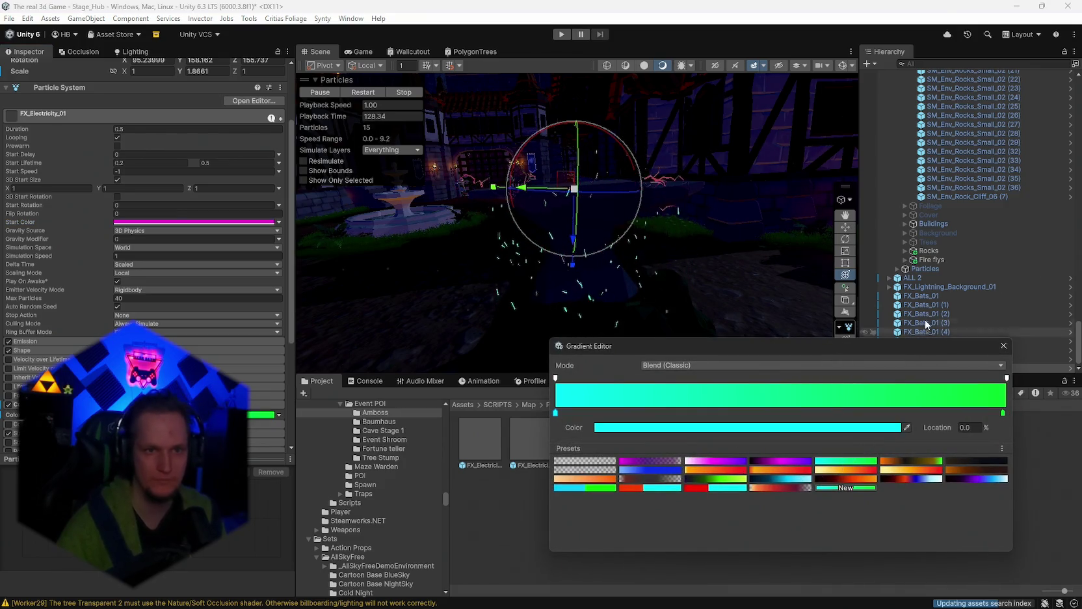
left_click(1004, 345)
Step: Set the electricity sparks' Start Color to white
left_click(195, 221)
left_click(179, 279)
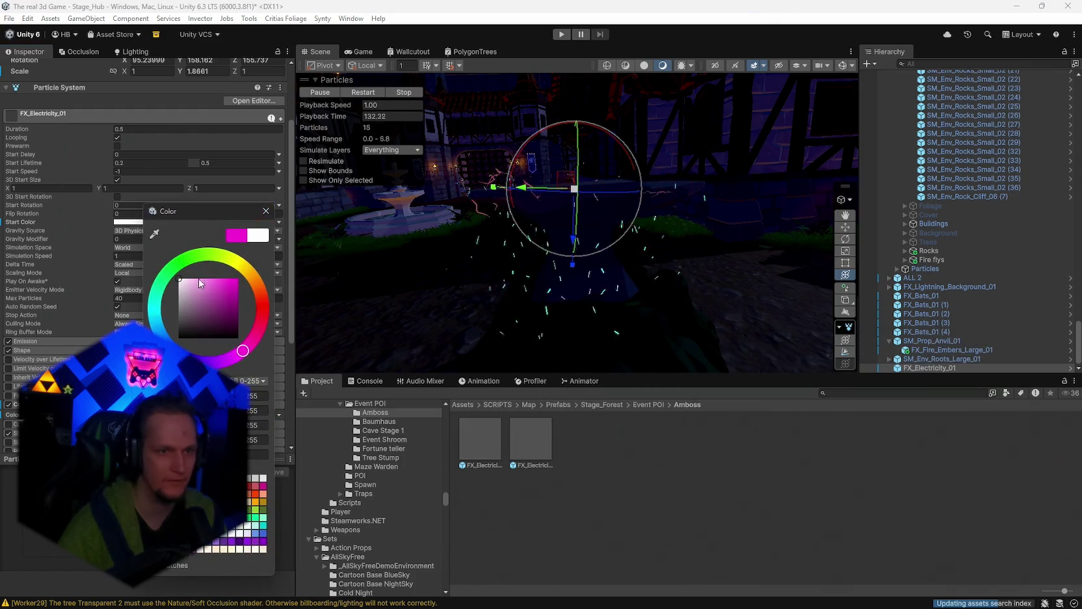
left_click(266, 210)
scroll(195, 261, "down", 5)
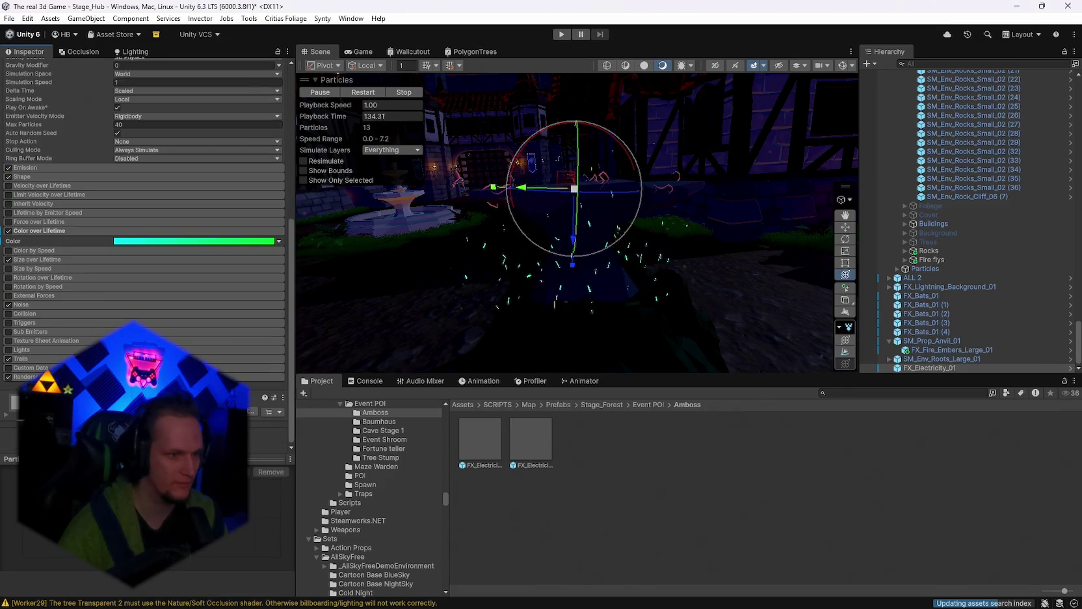
Step: Locate the sparks' material in the project and leave Color by Speed switched off
left_click(195, 395)
scroll(143, 260, "up", 10)
left_click_drag(560, 312, 594, 337)
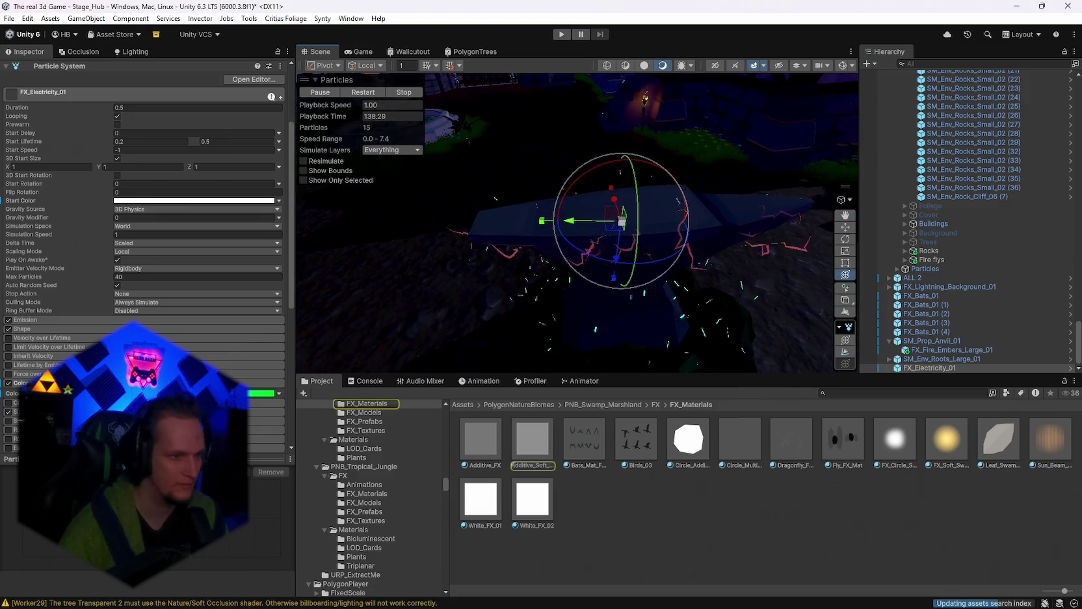
scroll(143, 267, "down", 2)
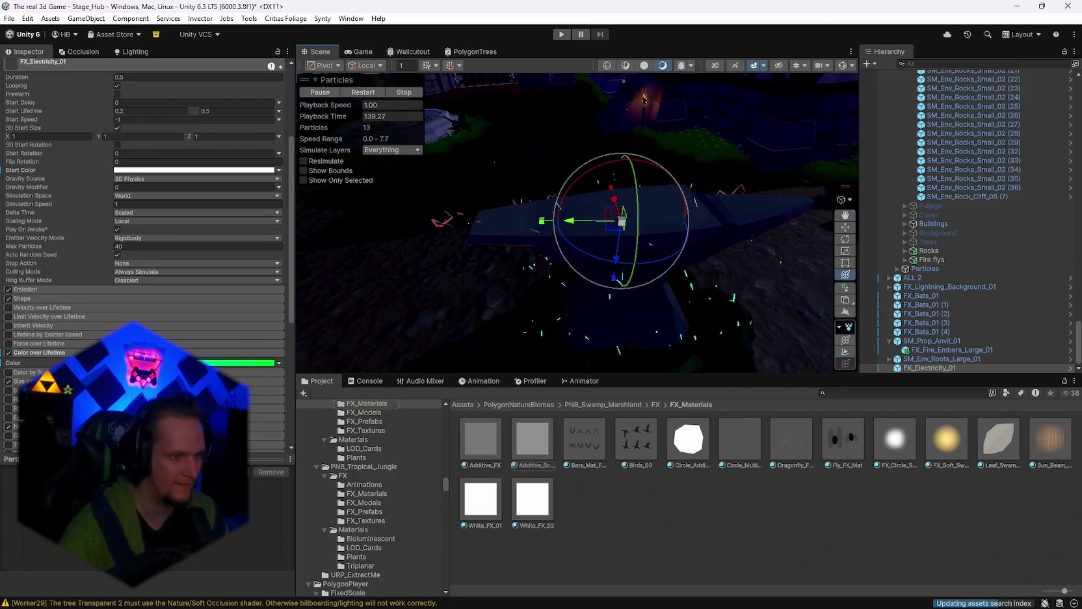
left_click(8, 373)
left_click(8, 373)
scroll(13, 374, "down", 5)
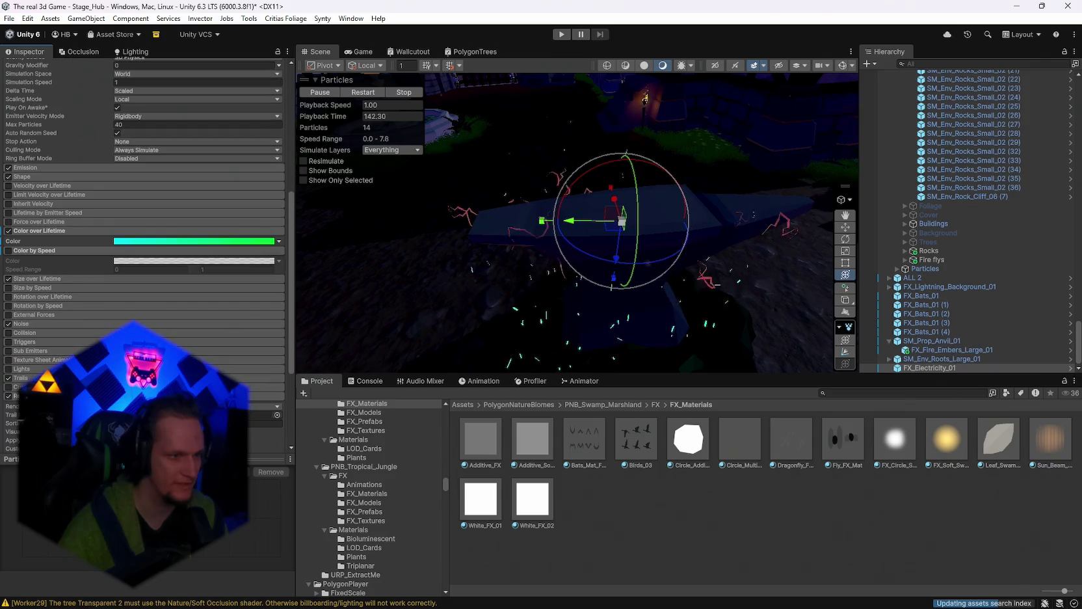
scroll(13, 374, "down", 5)
scroll(13, 374, "down", 2)
Step: Give the Trails a cyan-green Color over Trail preset and a white Color over Lifetime
left_click(195, 328)
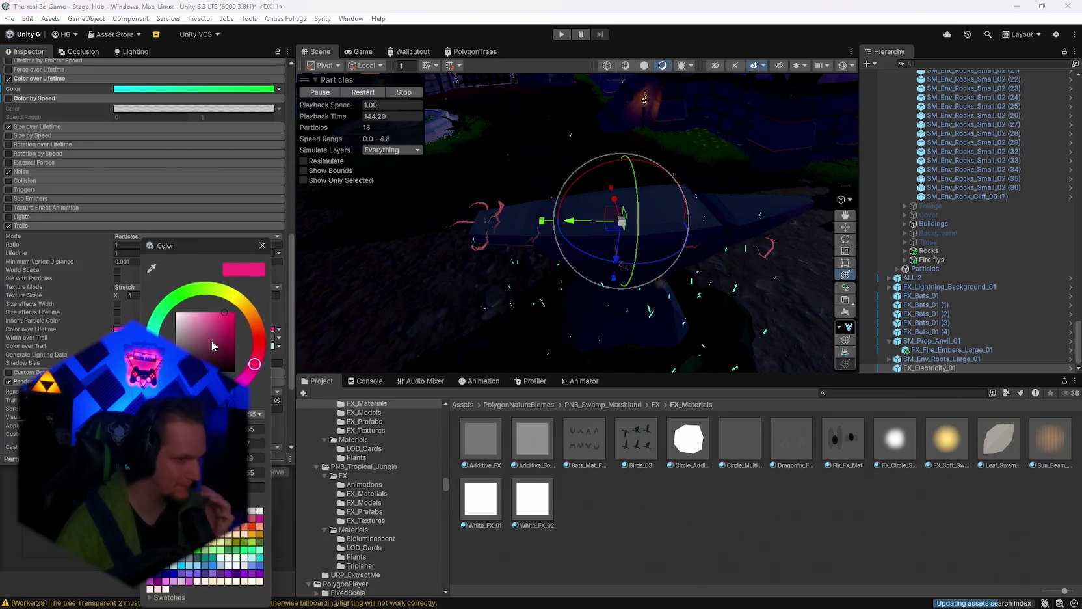
left_click(263, 244)
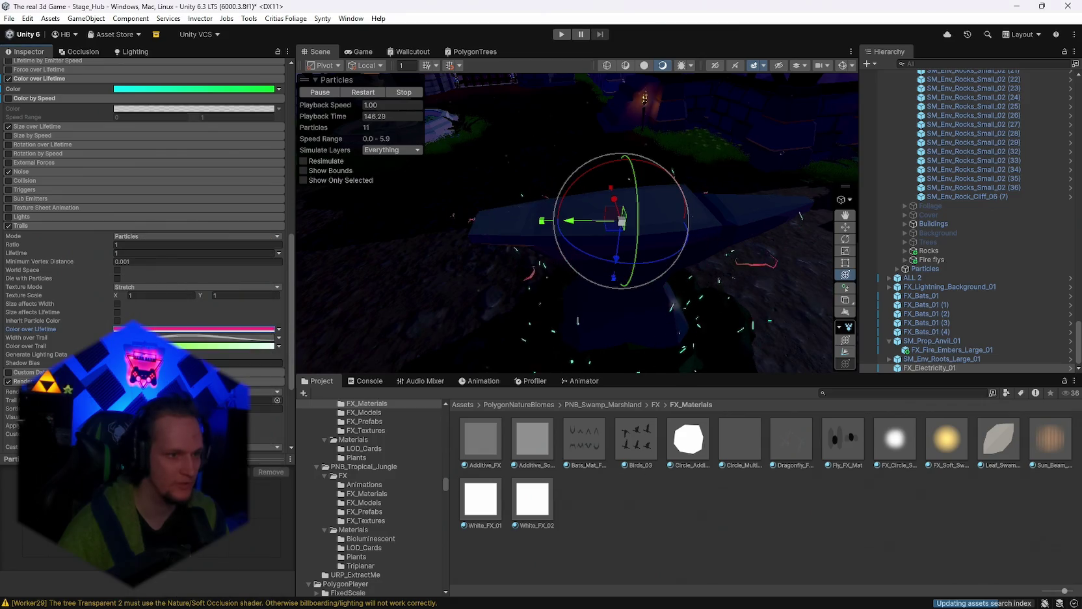
left_click(195, 345)
left_click(844, 461)
left_click(1004, 345)
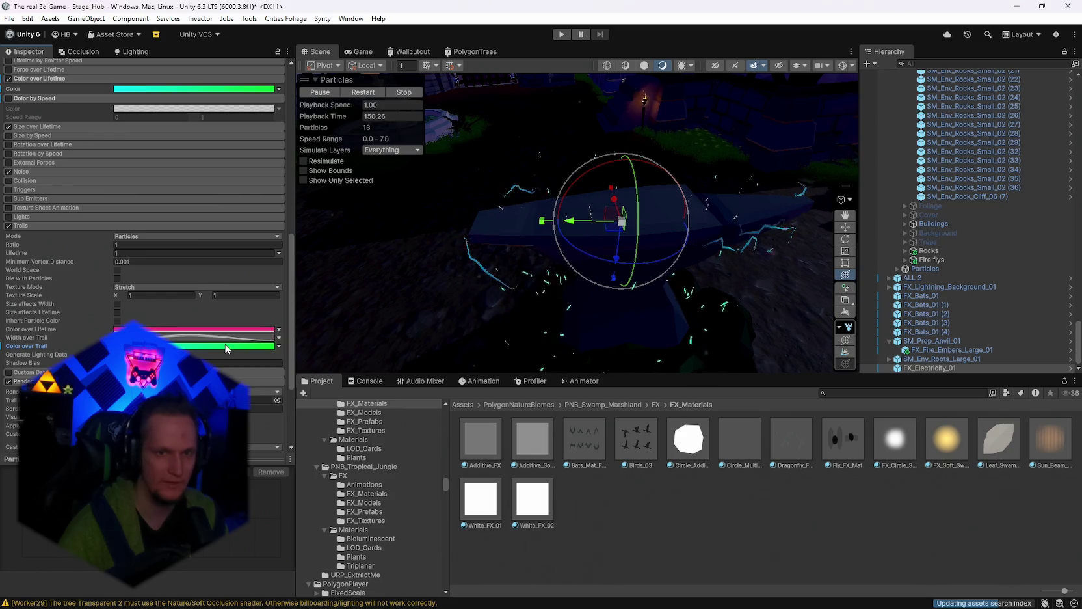
left_click(189, 328)
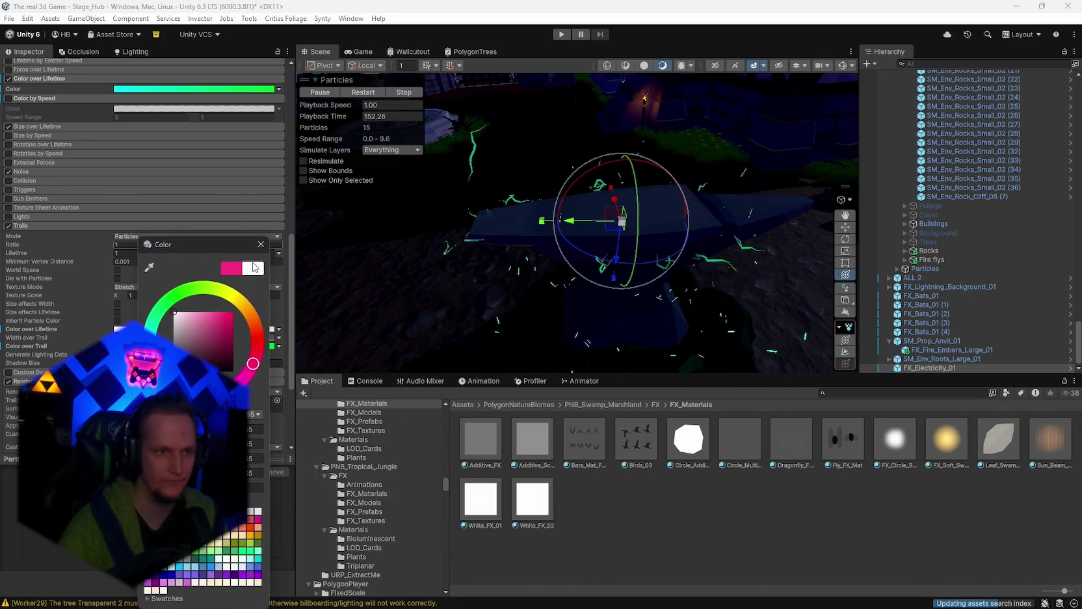
left_click(258, 248)
Step: Deselect the effect and orbit the view toward the fountain, houses and forest
mouse_move(481, 240)
left_mouse_down()
mouse_move(526, 236)
mouse_move(524, 106)
mouse_move(618, 216)
mouse_move(668, 216)
left_mouse_up()
left_click(520, 108)
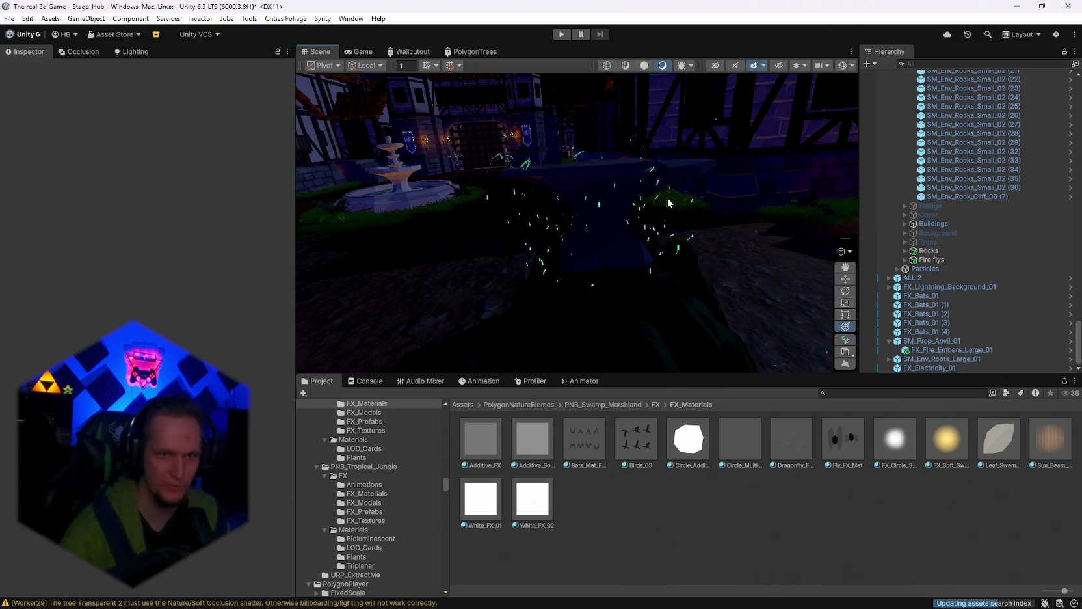
left_click_drag(665, 198, 657, 188)
mouse_move(713, 257)
left_mouse_down()
mouse_move(597, 249)
mouse_move(565, 226)
left_mouse_up()
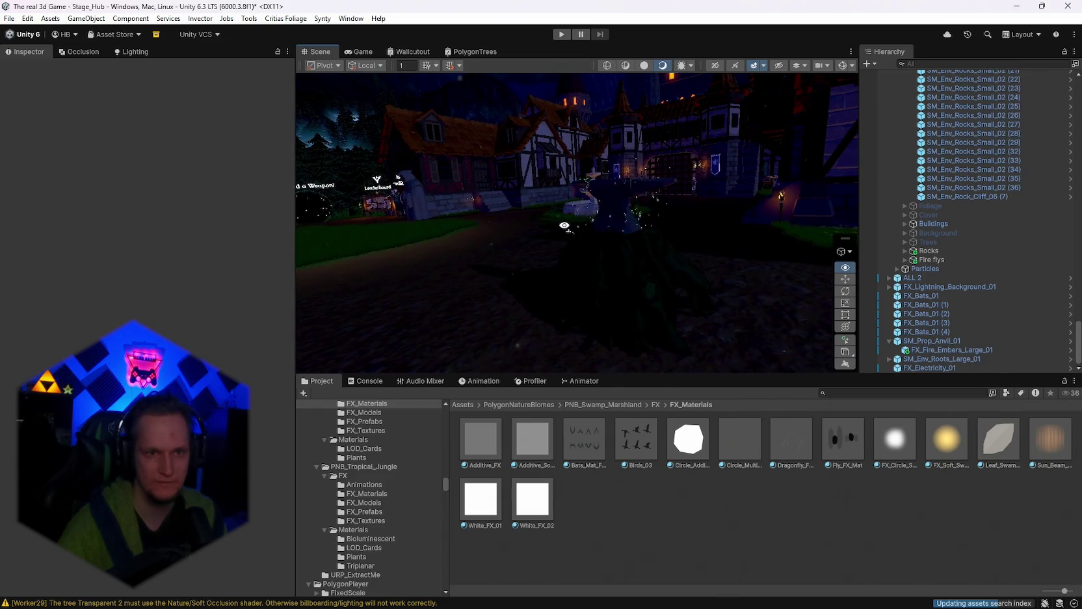
Step: Move FX_Fire_Embers_Large_01 out of the anvil to the scene root and lower the roots object
left_click(925, 368)
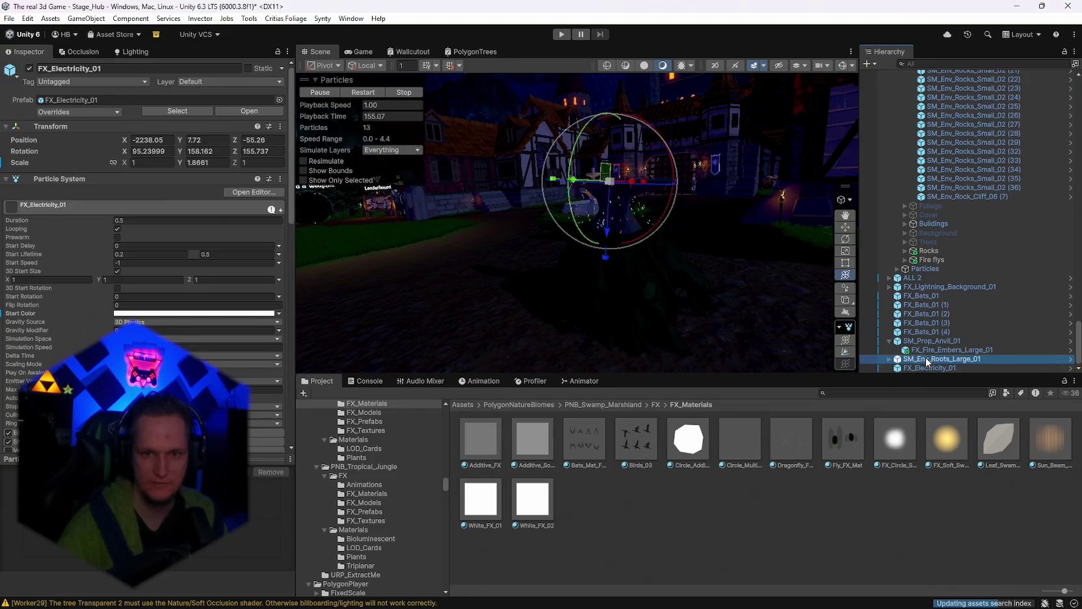
double_click(926, 358)
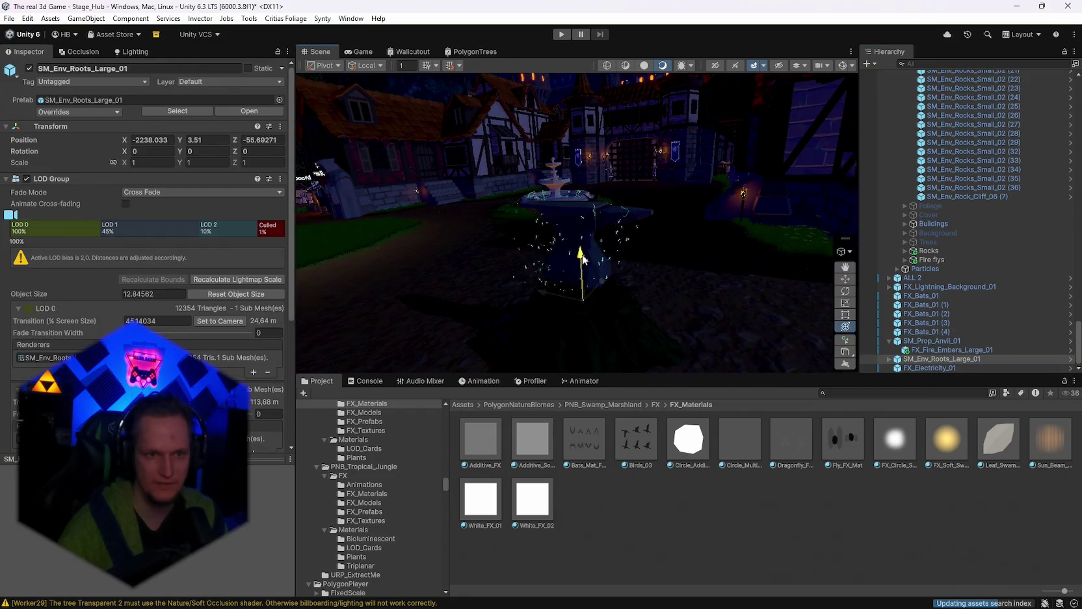
left_click_drag(946, 348, 927, 370)
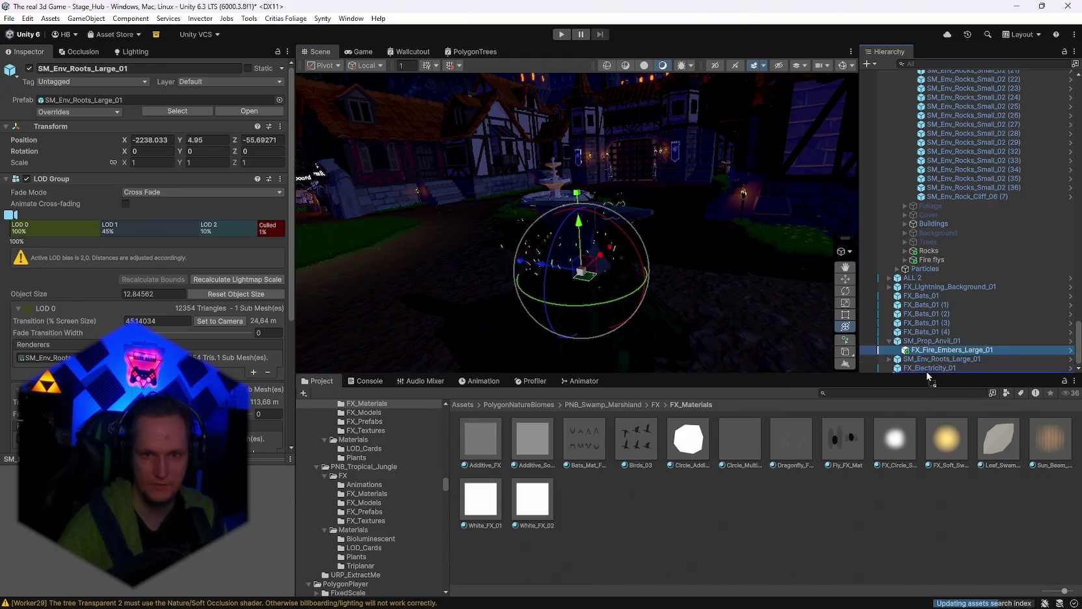
left_click_drag(579, 225, 580, 259)
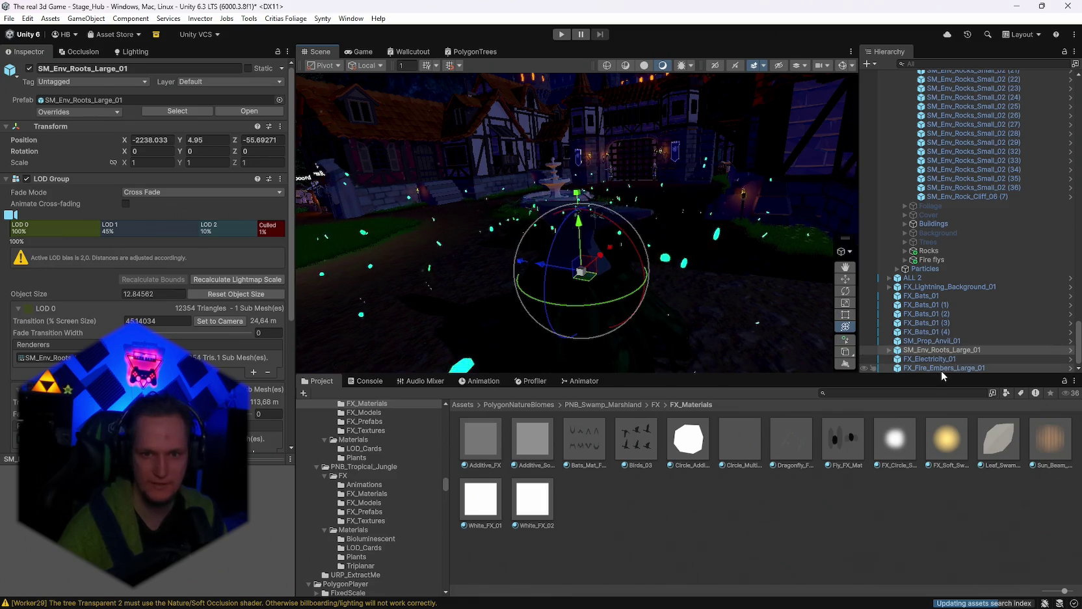
Step: Set the embers' Transform Scale to 1 on X, Y and Z
left_click(942, 369)
left_click(153, 162)
type("1")
key("Tab")
type("1")
key("Tab")
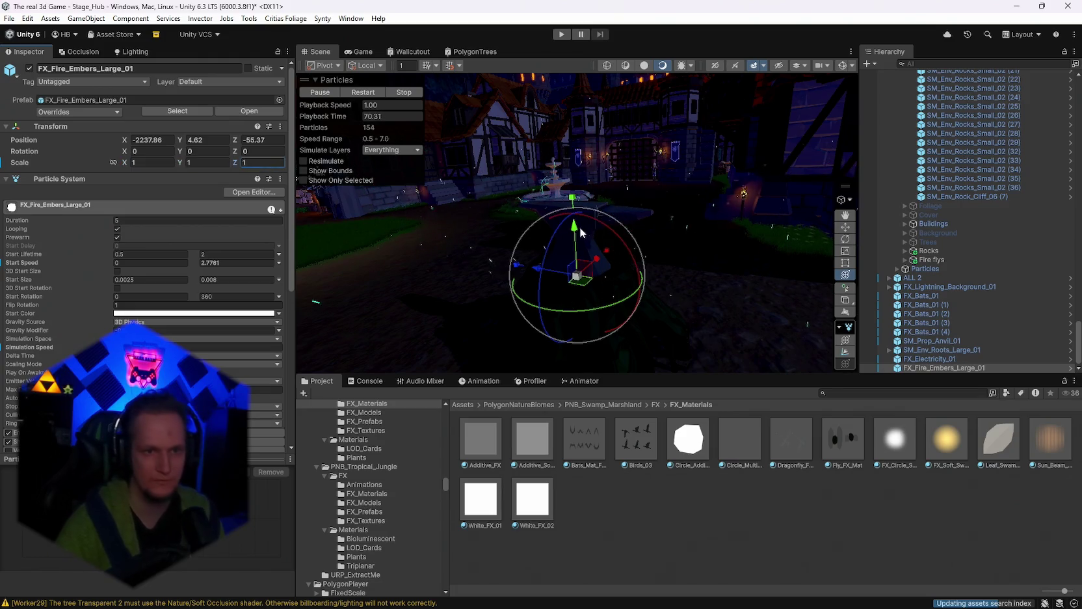
type("1")
key("Return")
Step: Frame the embers emitter and scale it up uniformly to 1.5215
key("f")
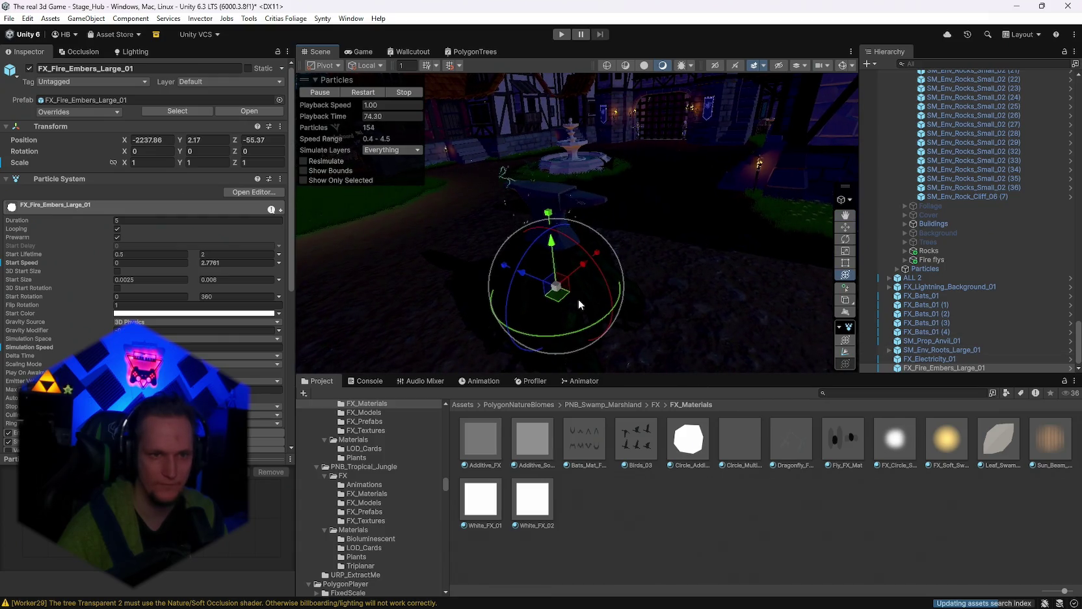
left_click_drag(565, 285, 594, 284)
left_click(840, 65)
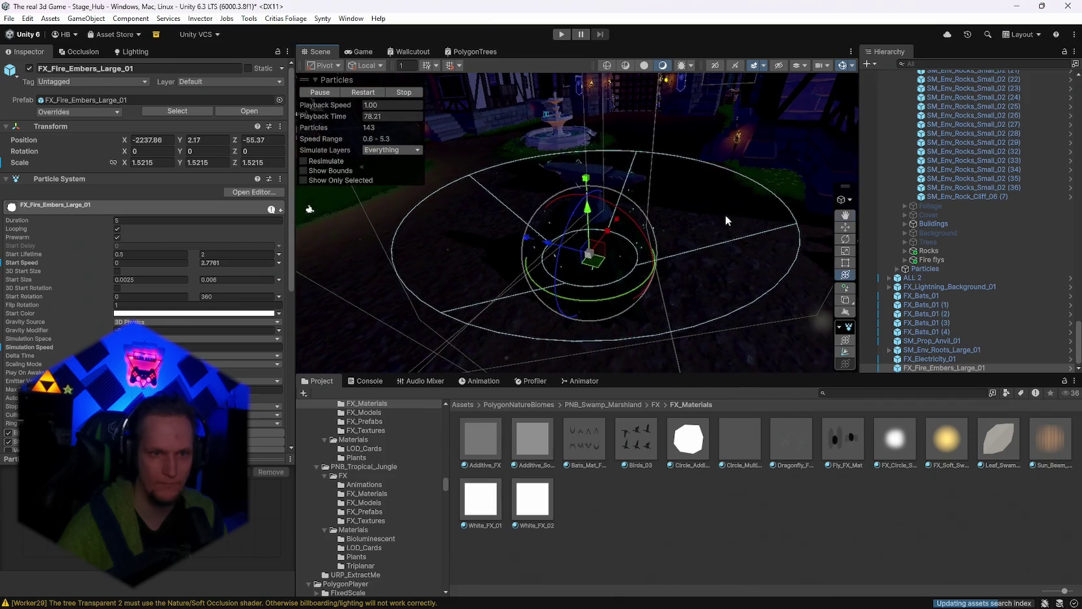
left_click(846, 66)
key("s")
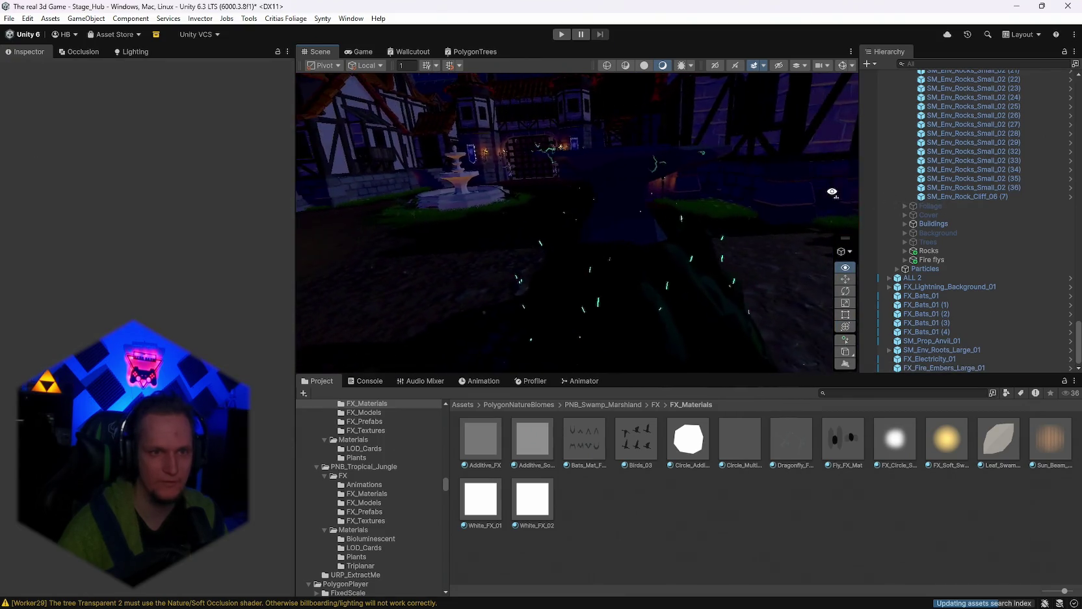
mouse_move(786, 188)
left_mouse_down()
mouse_move(722, 191)
mouse_move(716, 235)
left_mouse_up()
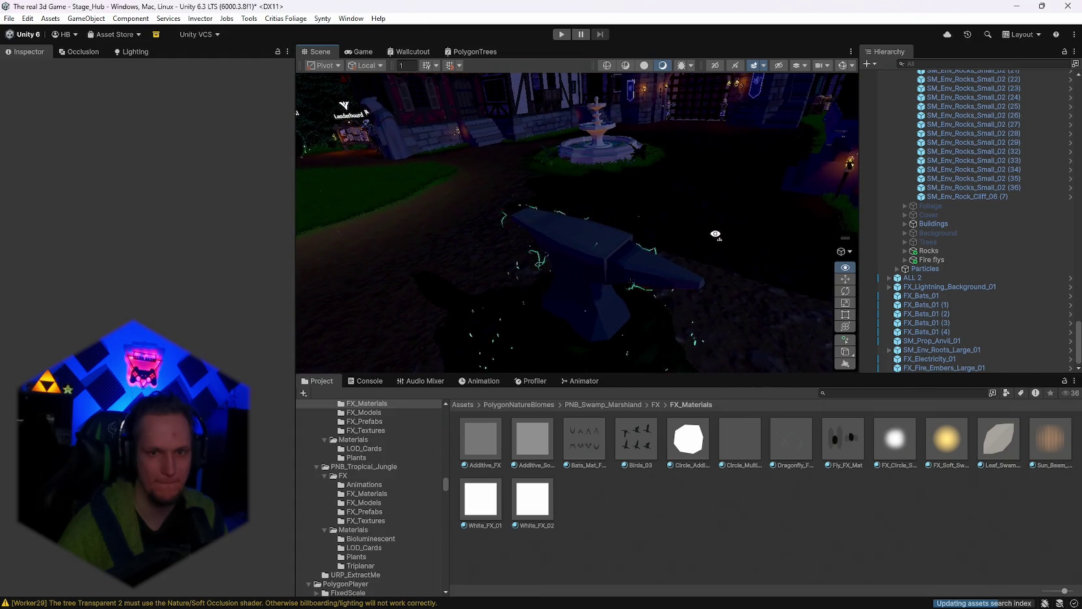
left_click(931, 369)
left_click_drag(711, 345, 711, 304)
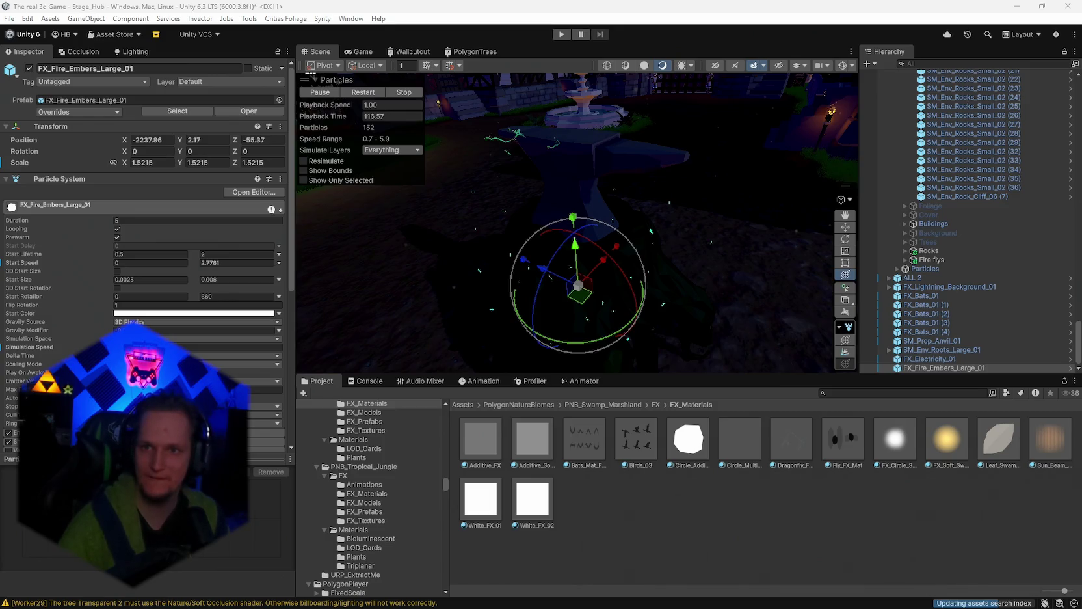
mouse_move(608, 152)
left_mouse_down()
mouse_move(677, 201)
mouse_move(649, 200)
mouse_move(739, 170)
mouse_move(707, 166)
mouse_move(852, 171)
left_mouse_up()
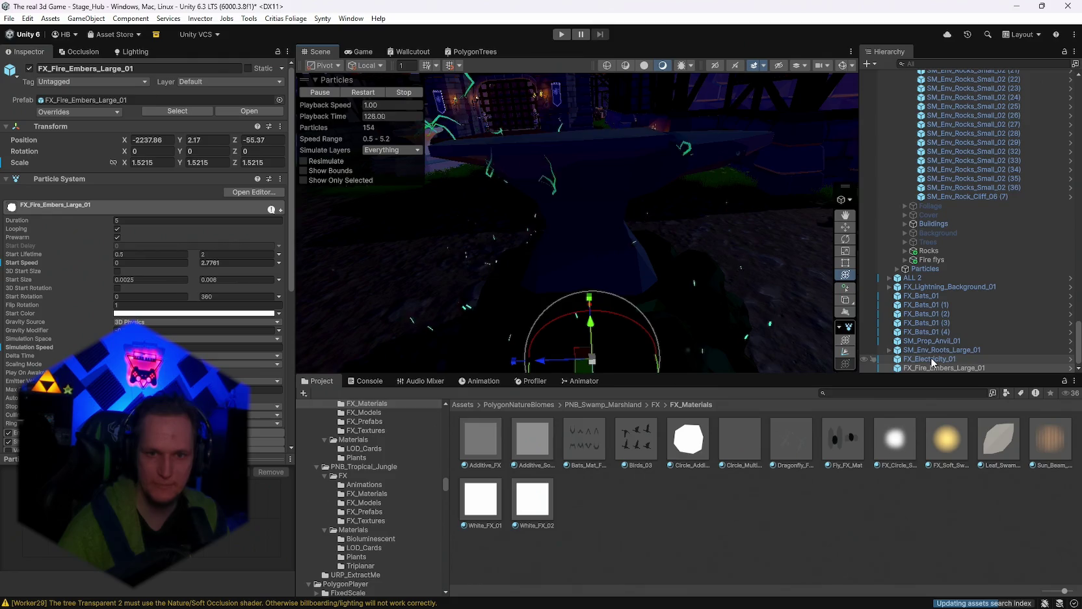
left_click(931, 359)
scroll(147, 198, "down", 3)
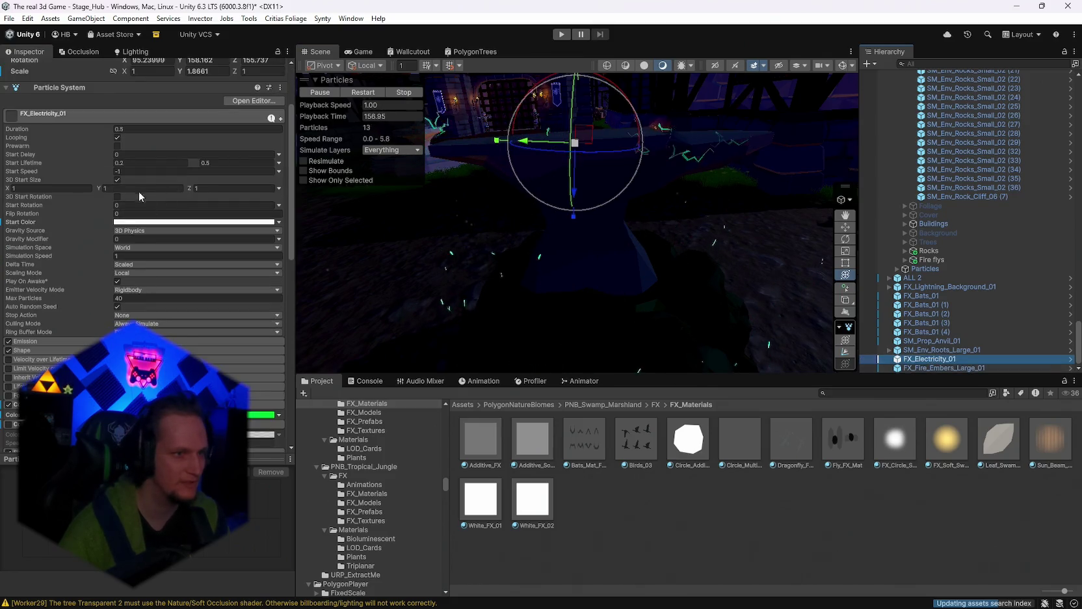
left_click(52, 188)
type("2")
key("Tab")
type("2")
key("Tab")
type("2")
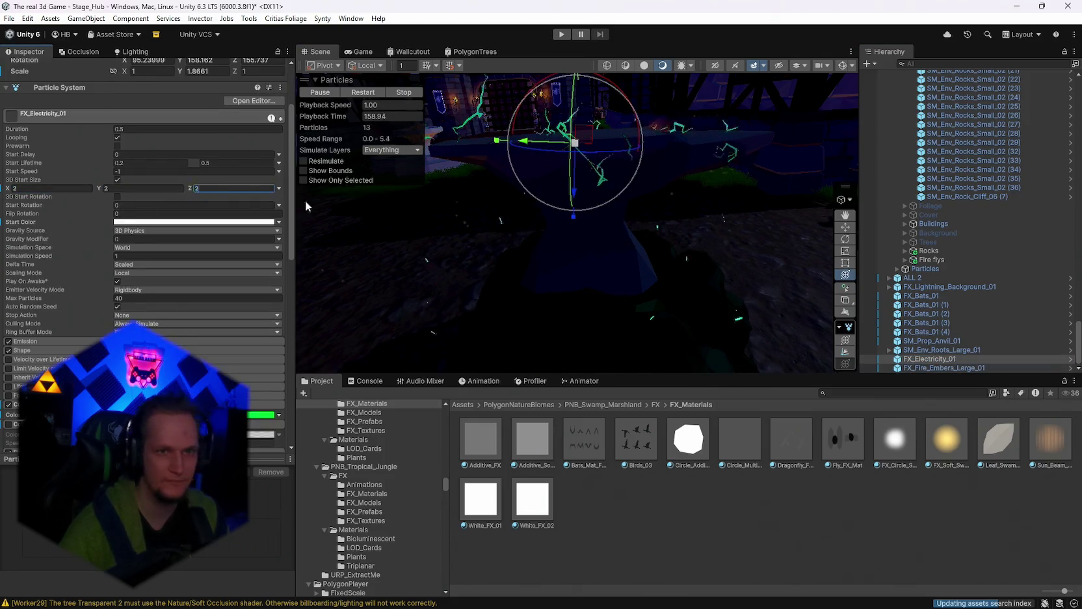
mouse_move(394, 192)
left_mouse_down()
mouse_move(699, 224)
mouse_move(617, 184)
mouse_move(529, 222)
mouse_move(570, 227)
mouse_move(582, 180)
mouse_move(564, 227)
left_mouse_up()
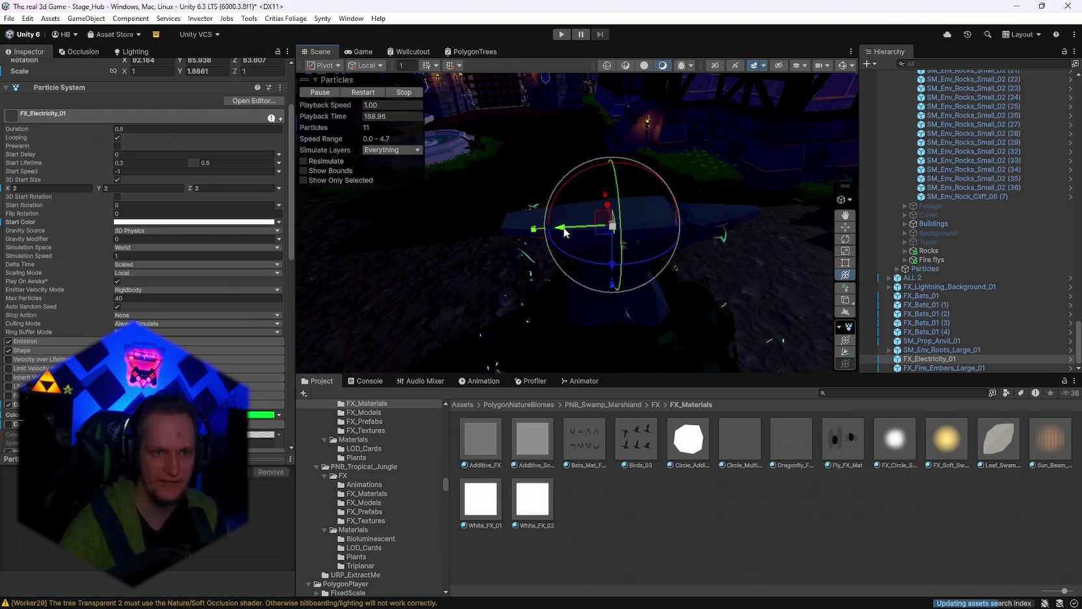
mouse_move(605, 266)
left_mouse_down()
mouse_move(618, 267)
mouse_move(612, 182)
mouse_move(624, 182)
left_mouse_up()
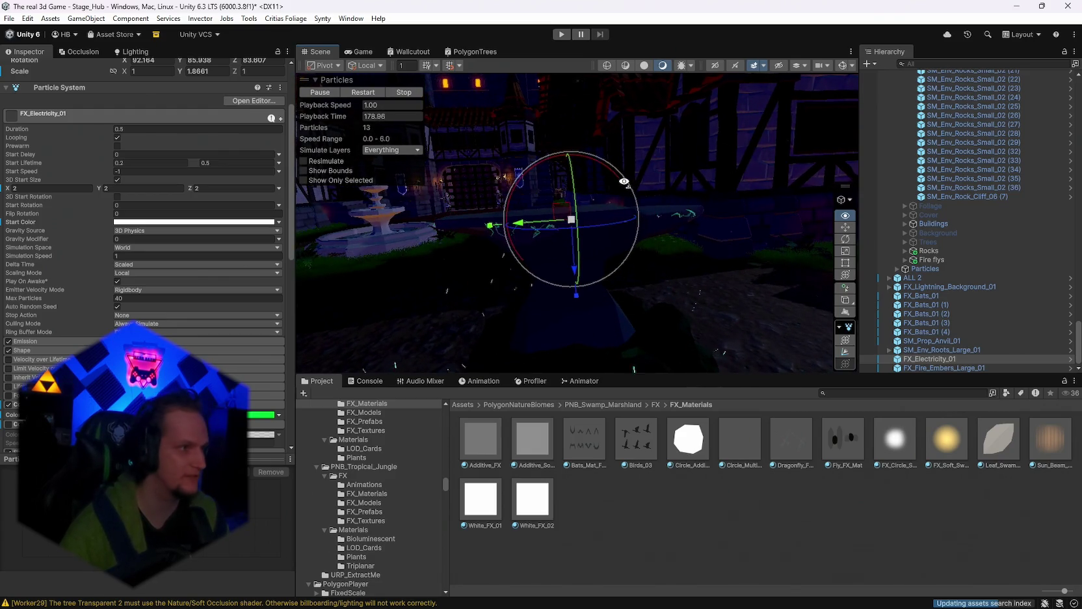
left_click_drag(624, 181, 628, 182)
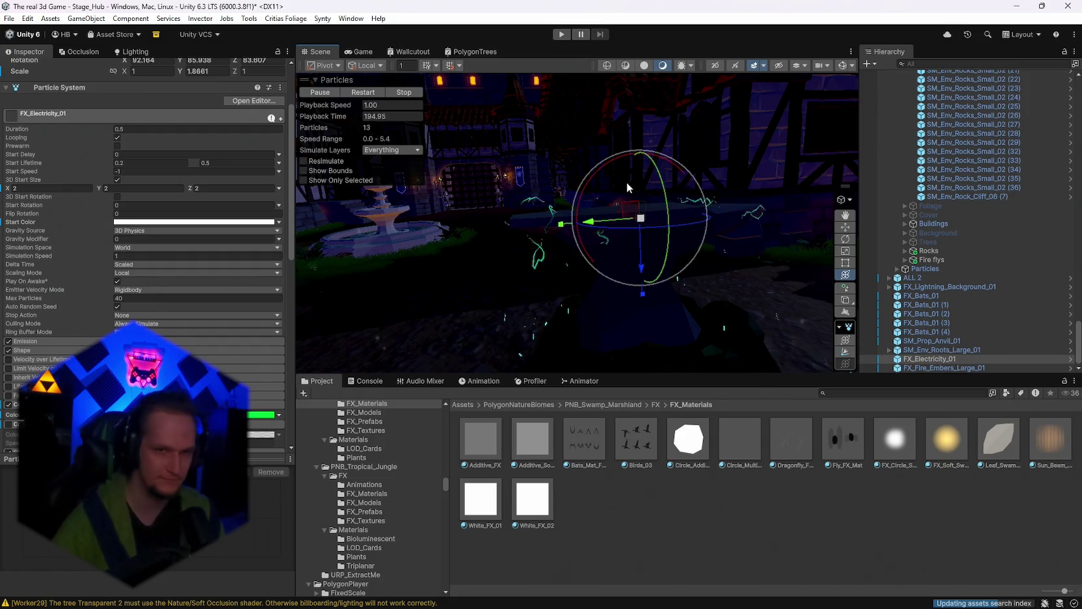
mouse_move(627, 181)
left_mouse_down()
mouse_move(669, 197)
mouse_move(600, 212)
left_mouse_up()
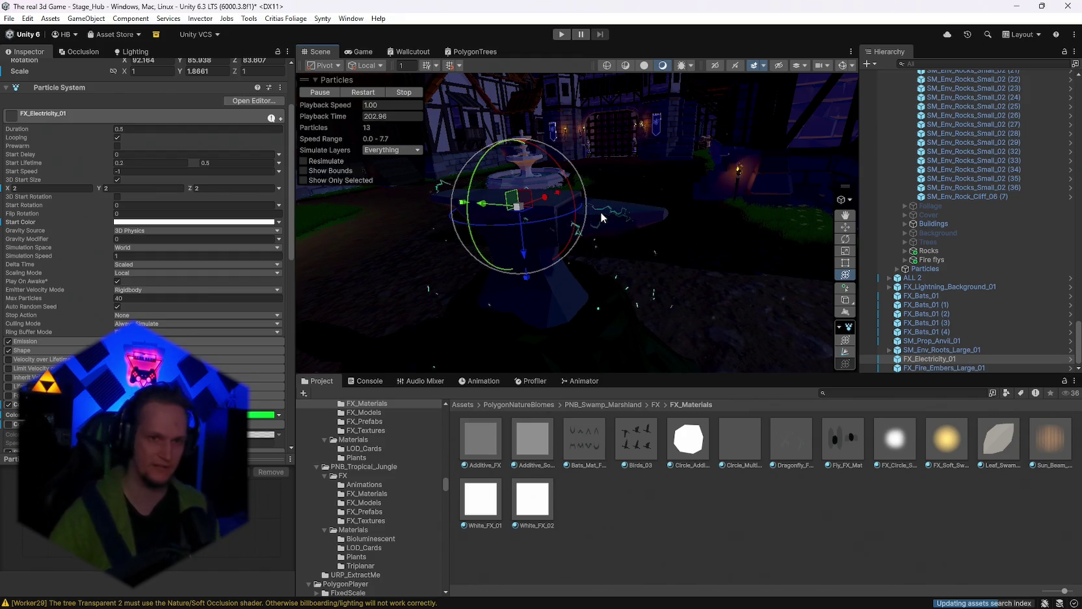
mouse_move(600, 212)
left_mouse_down()
mouse_move(626, 229)
mouse_move(713, 230)
mouse_move(650, 229)
mouse_move(701, 229)
left_mouse_up()
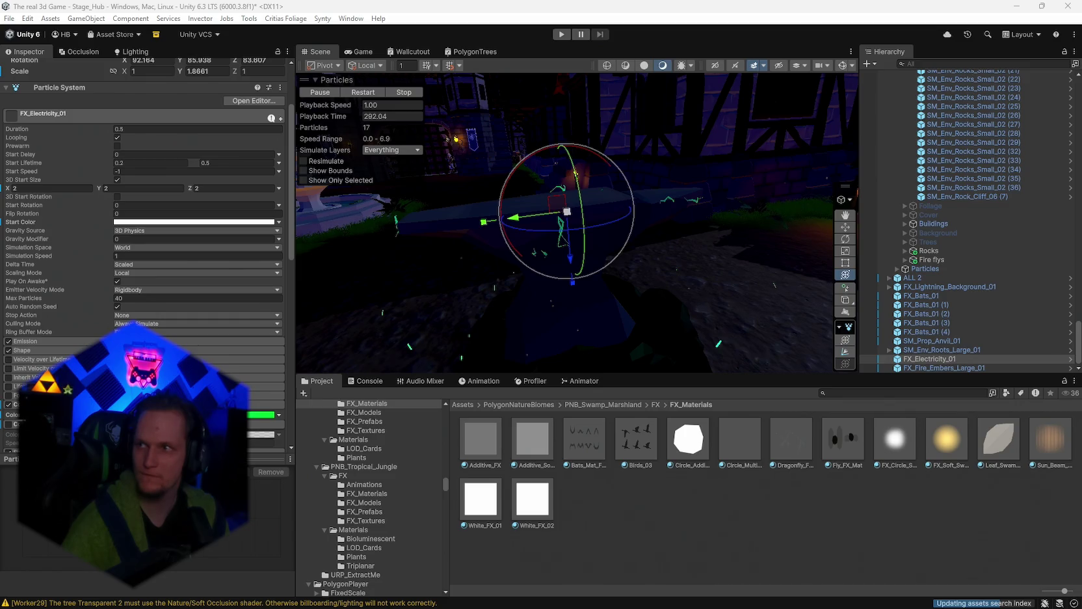
key("alt+Tab")
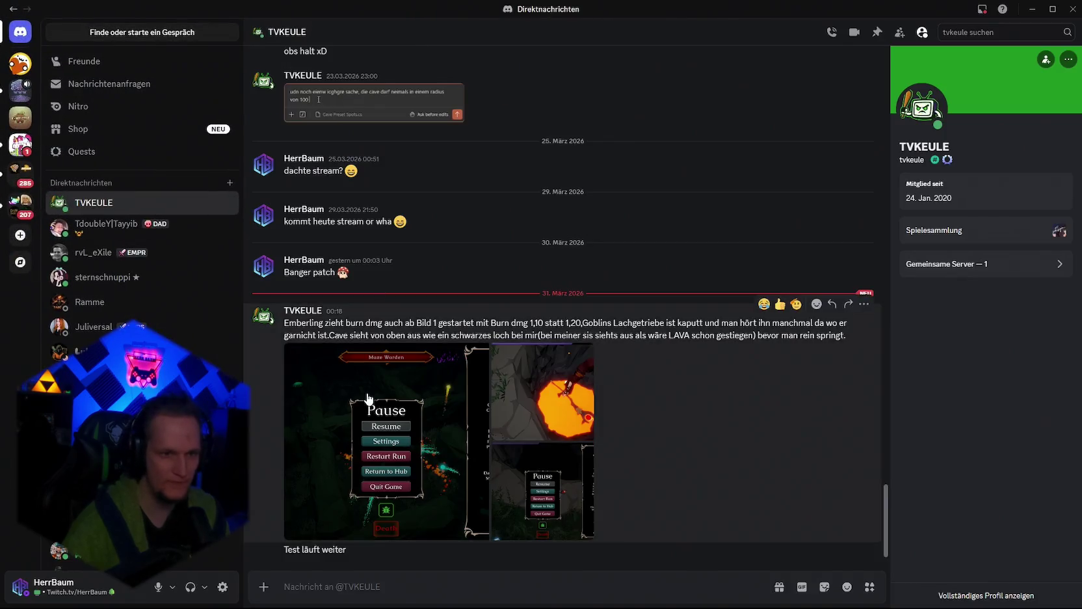
Step: View the tester's first attached screenshot at full frame, then close the viewer
left_click(638, 390)
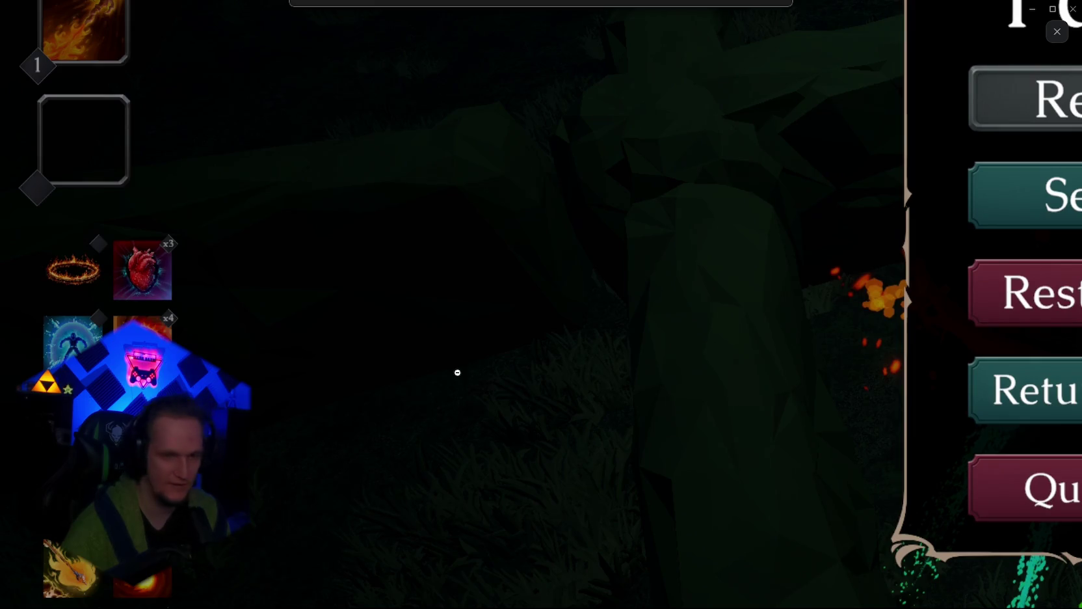
left_click(457, 372)
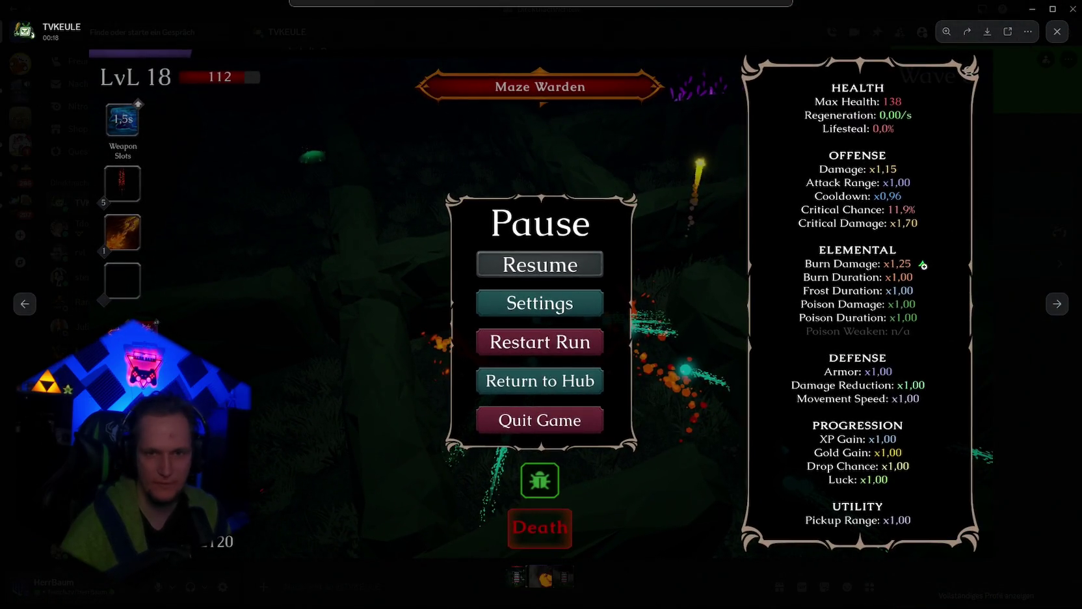
left_click(1057, 32)
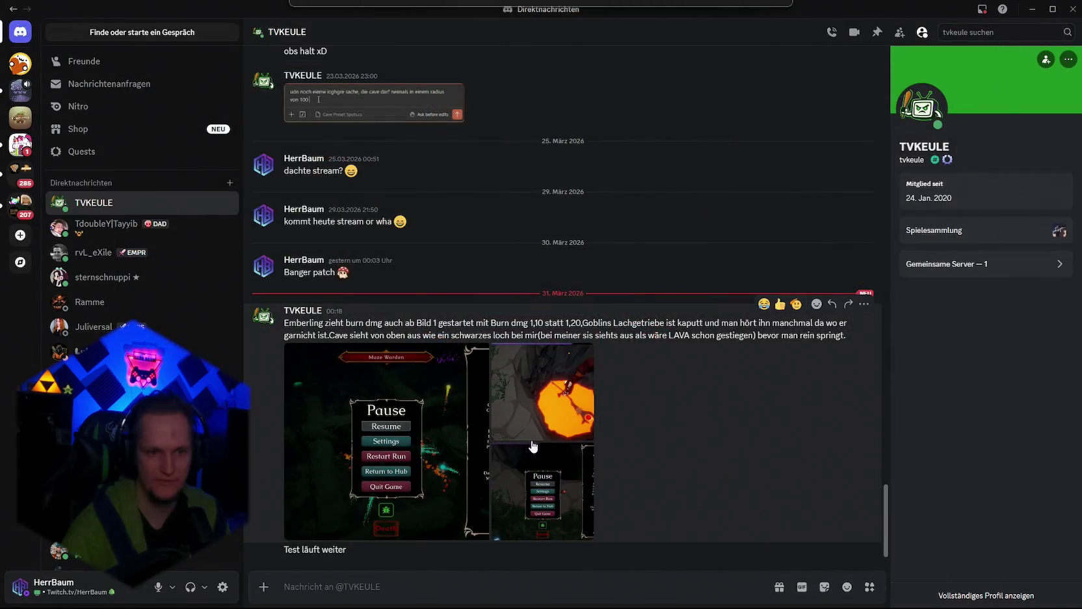
Step: View the lava cave and pause screen screenshots full size, then close the viewer
left_click(555, 417)
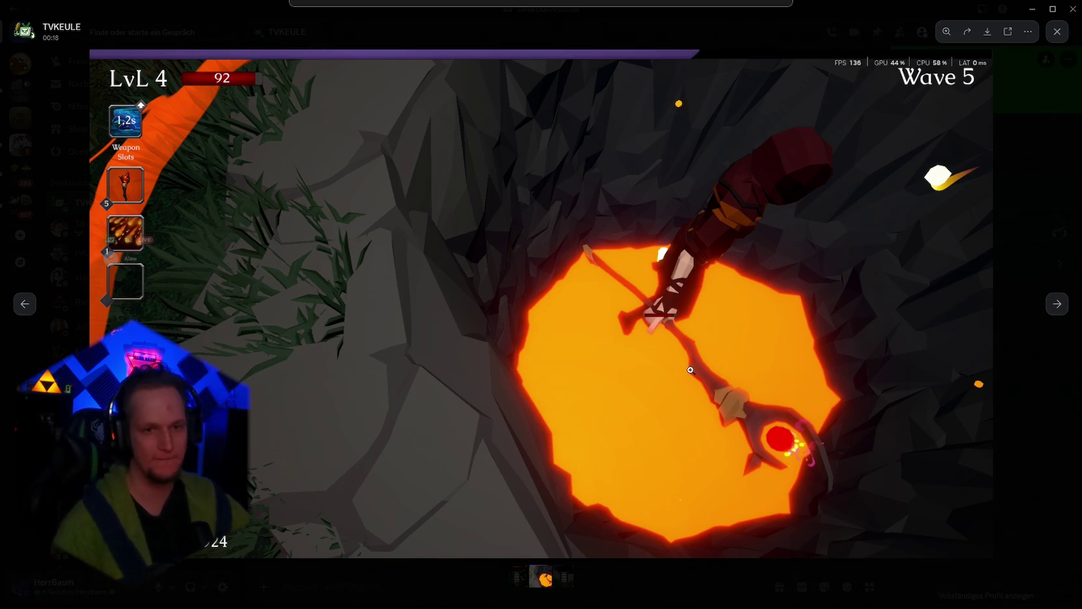
left_click(1061, 308)
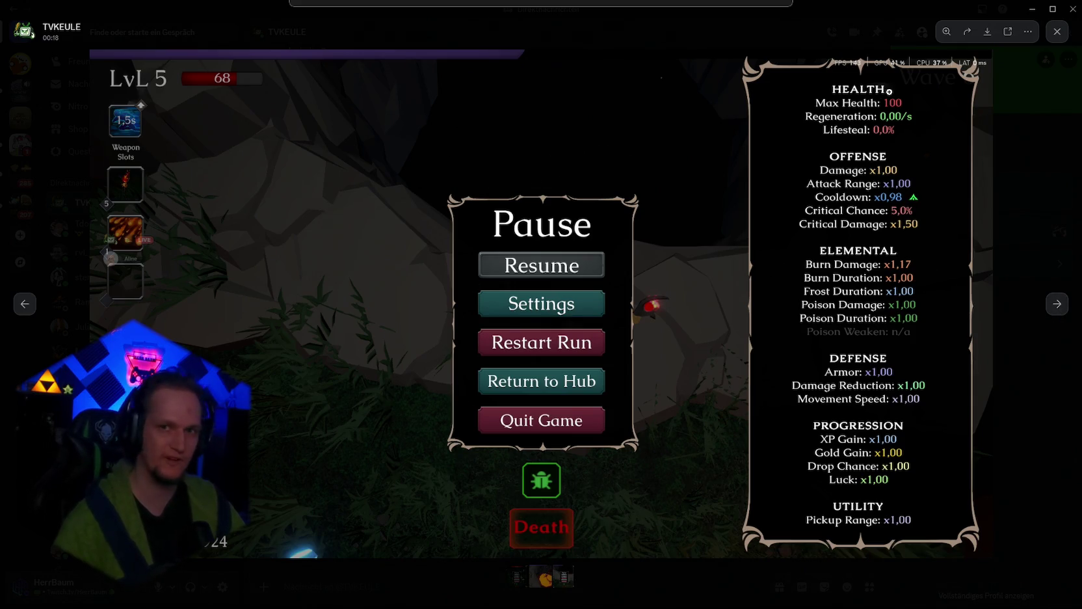
left_click(1057, 31)
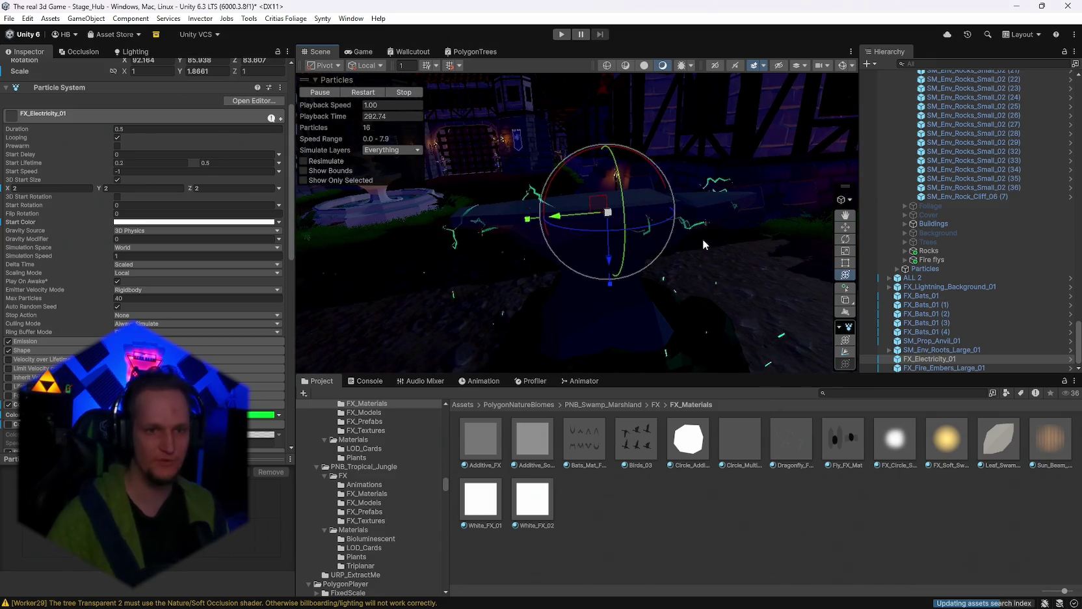
right_click(704, 238)
right_click(705, 245)
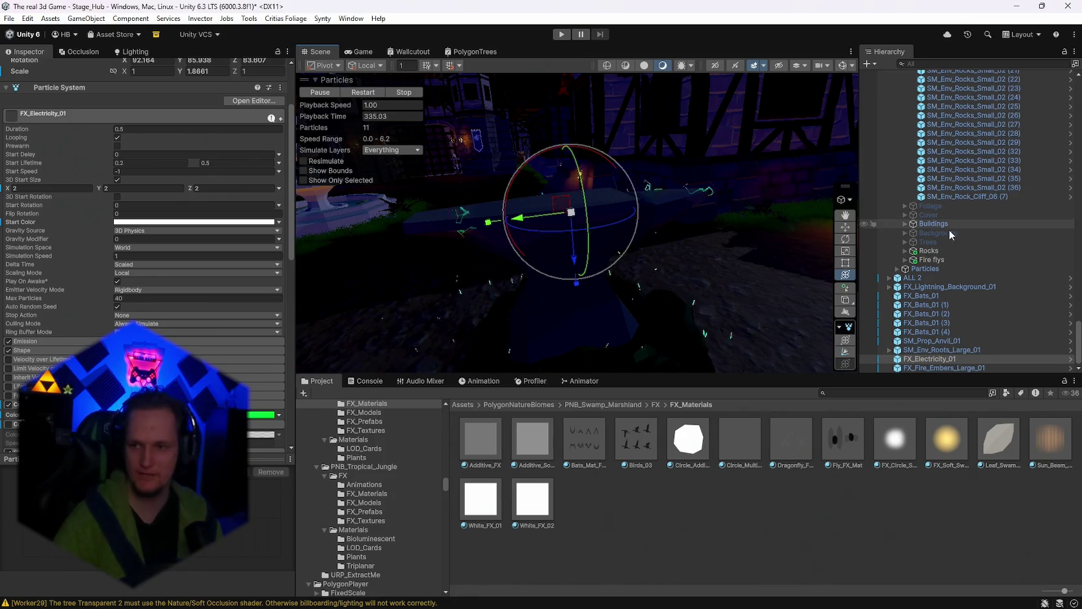
left_click_drag(555, 142, 625, 352)
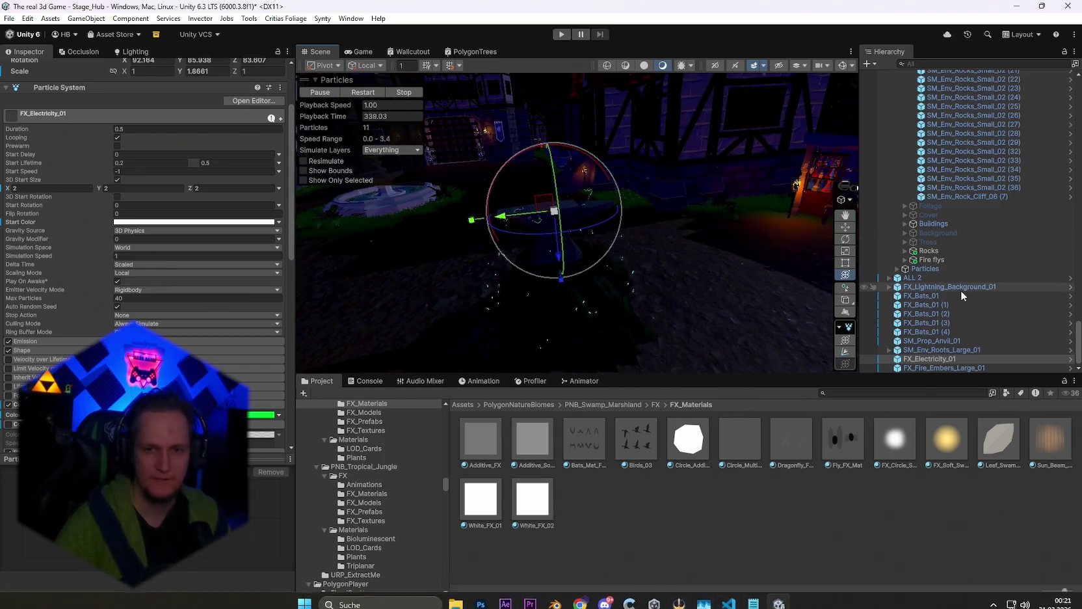
mouse_move(618, 196)
left_mouse_down()
mouse_move(610, 194)
mouse_move(736, 260)
left_mouse_up()
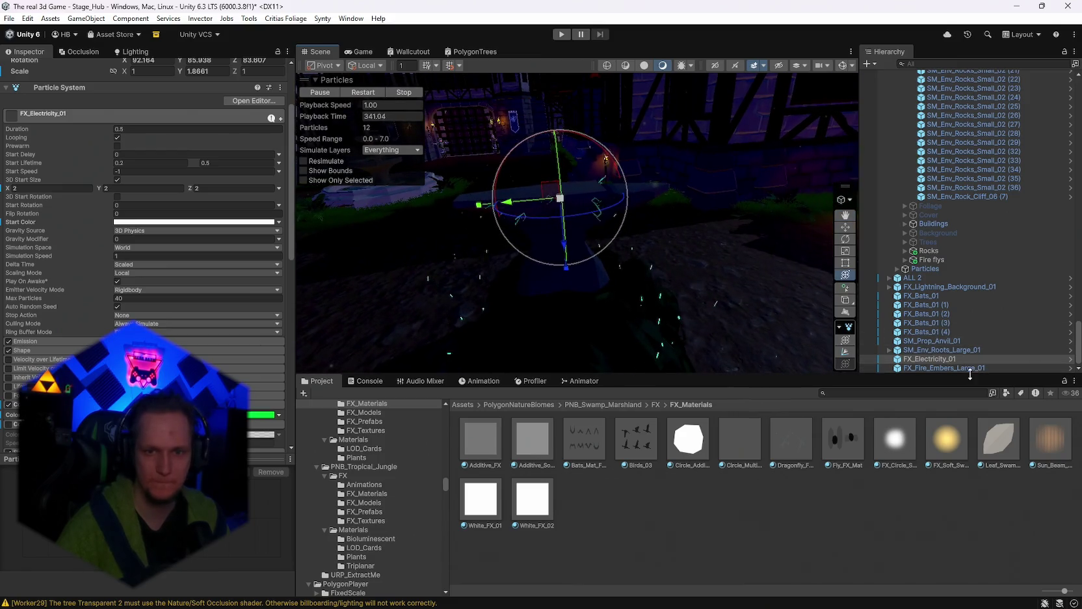
Step: Parent the roots, electricity and fire embers objects to SM_Prop_Anvil_01
double_click(927, 341)
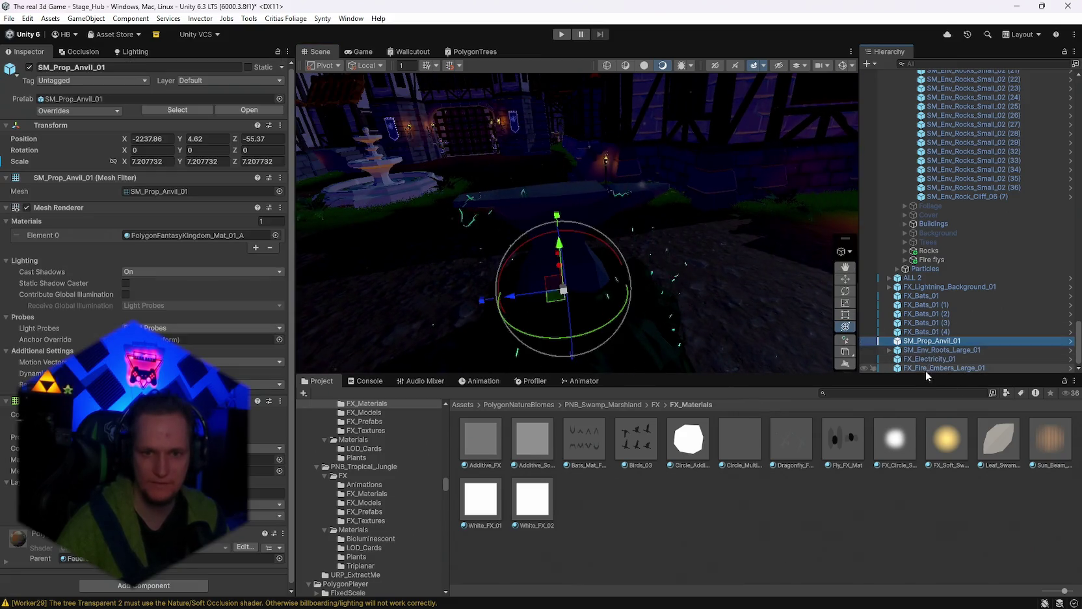
left_click(924, 350)
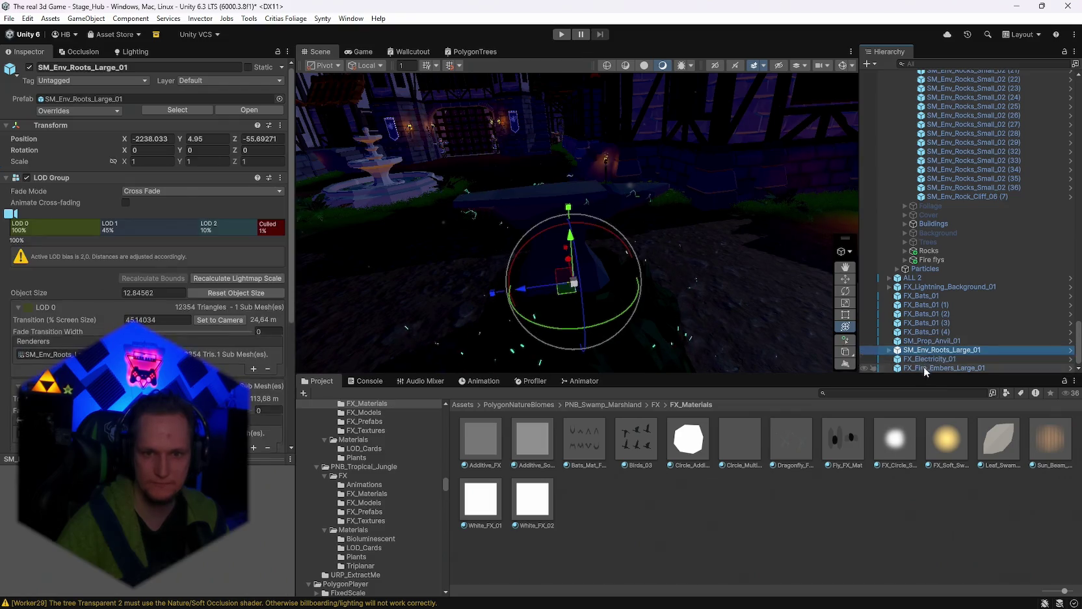
left_click(924, 368, "shift")
left_click_drag(915, 348, 924, 341)
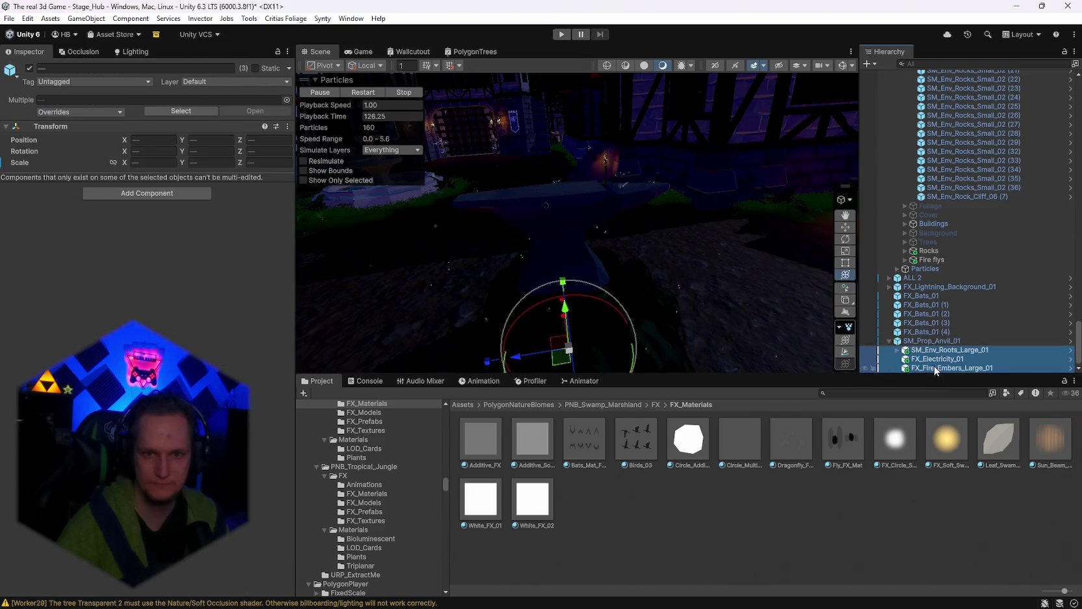
Step: Save SM_Prop_Anvil_01 as an Original Prefab in the Amboss folder
left_click(842, 393)
type("amboss")
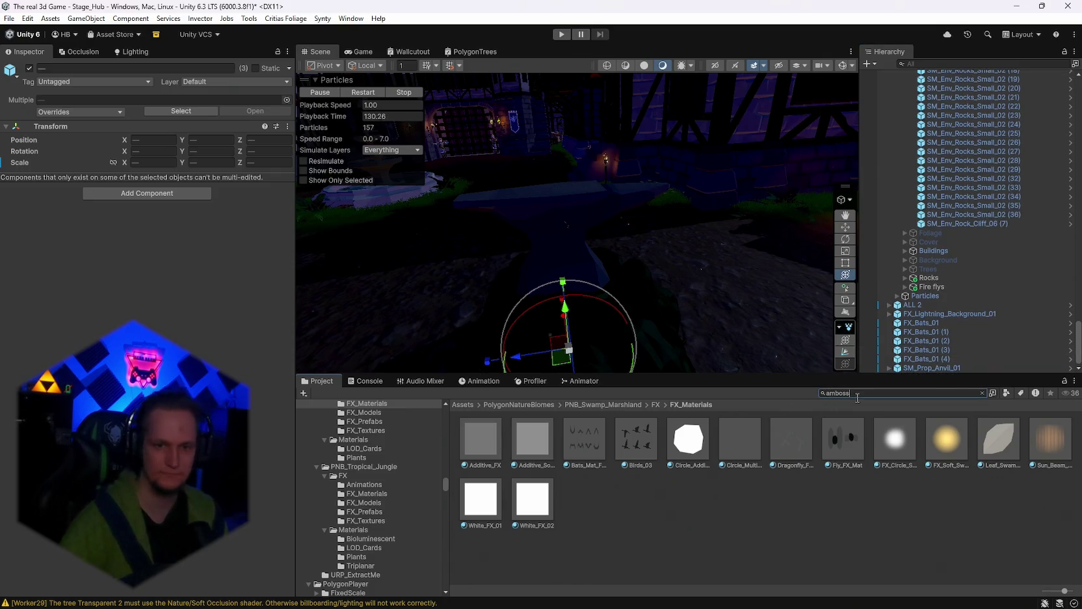
double_click(500, 444)
left_click_drag(924, 368, 763, 480)
left_click(509, 324)
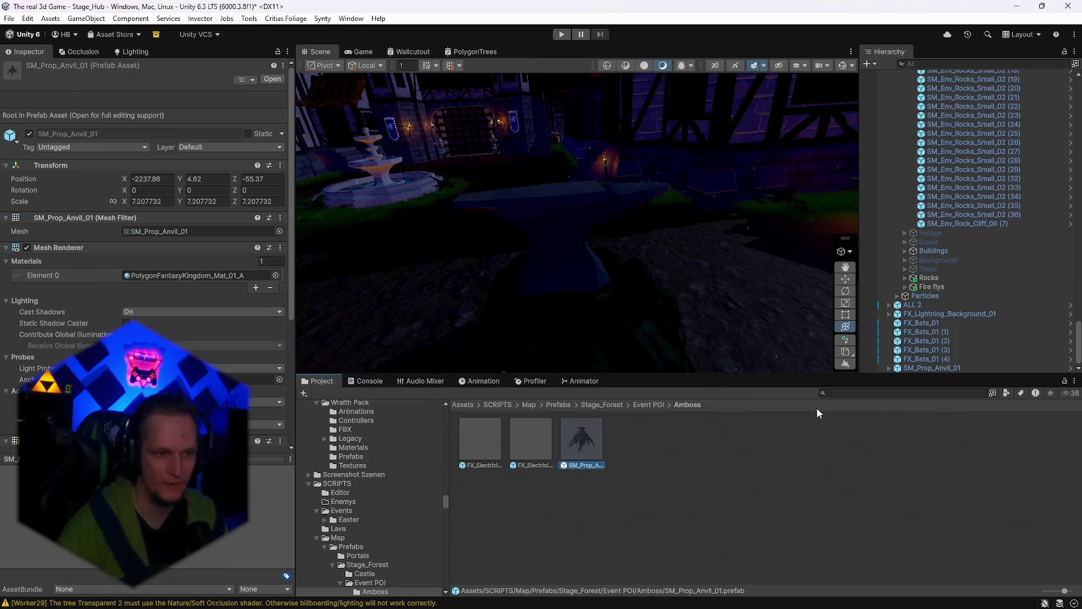
Step: Frame the anvil in the view and save the project with File > Save Project
left_click(920, 367)
left_click(924, 359)
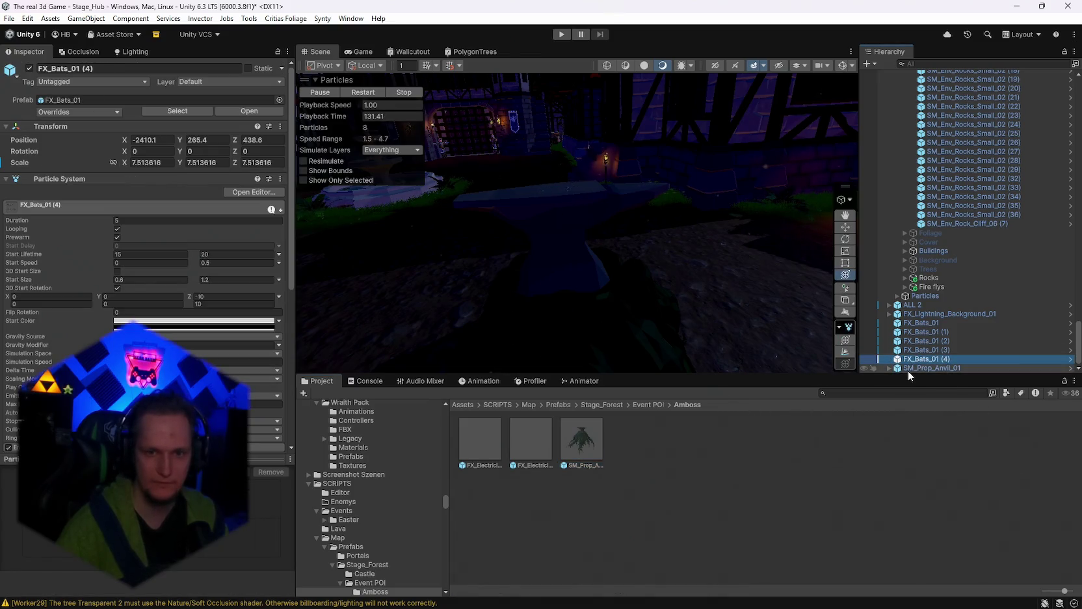
double_click(908, 369)
left_click_drag(586, 273, 806, 261)
left_click(9, 18)
left_click(34, 73)
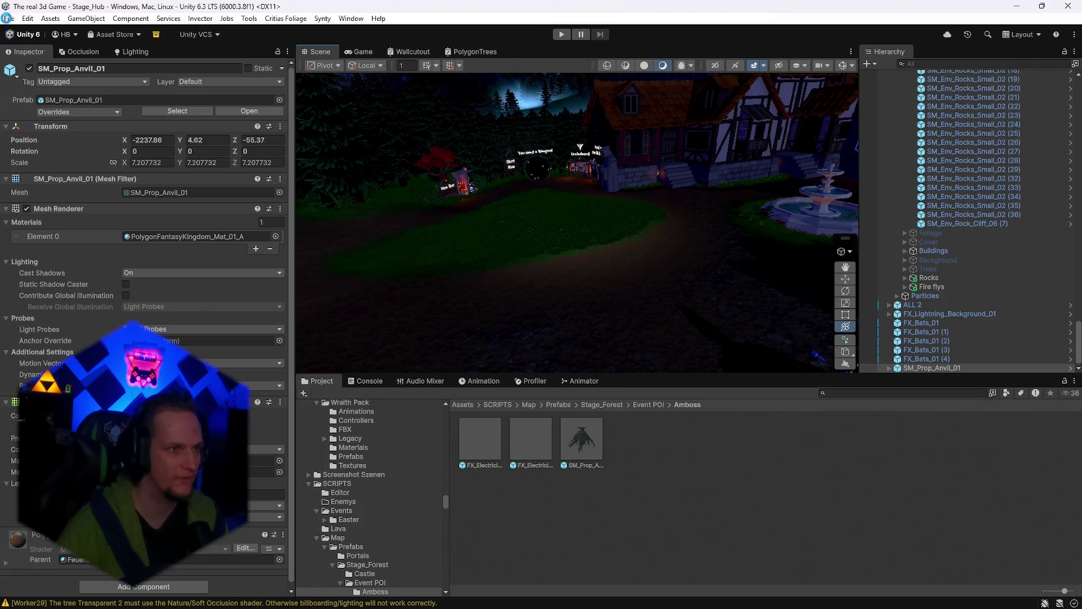
left_click(9, 18)
left_click(39, 141)
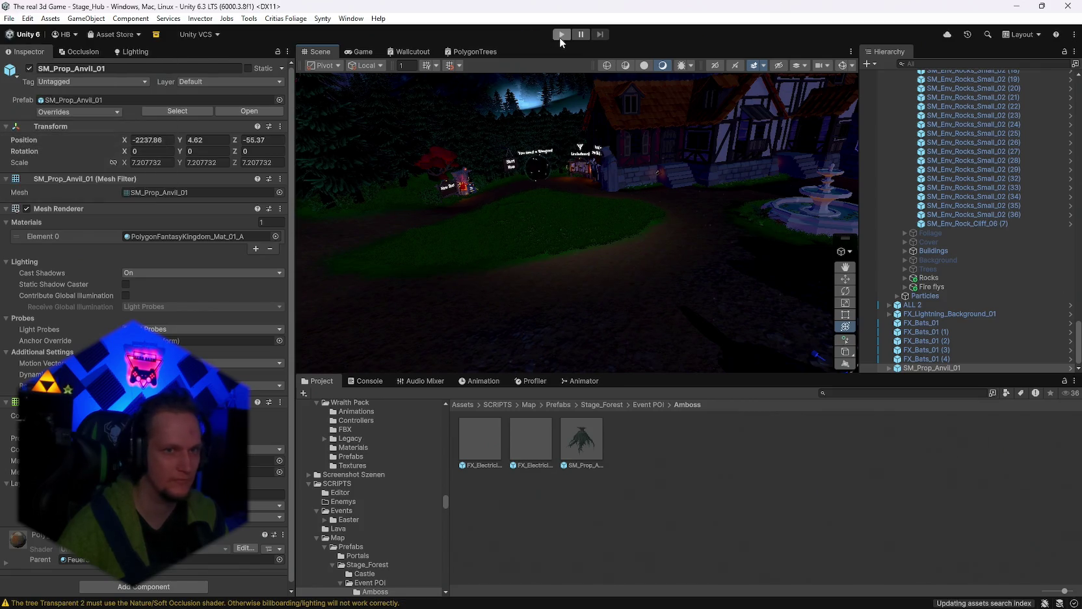
Step: Enter play mode and walk the player past the Get a Weapon building to the Start Run sign
left_click(562, 35)
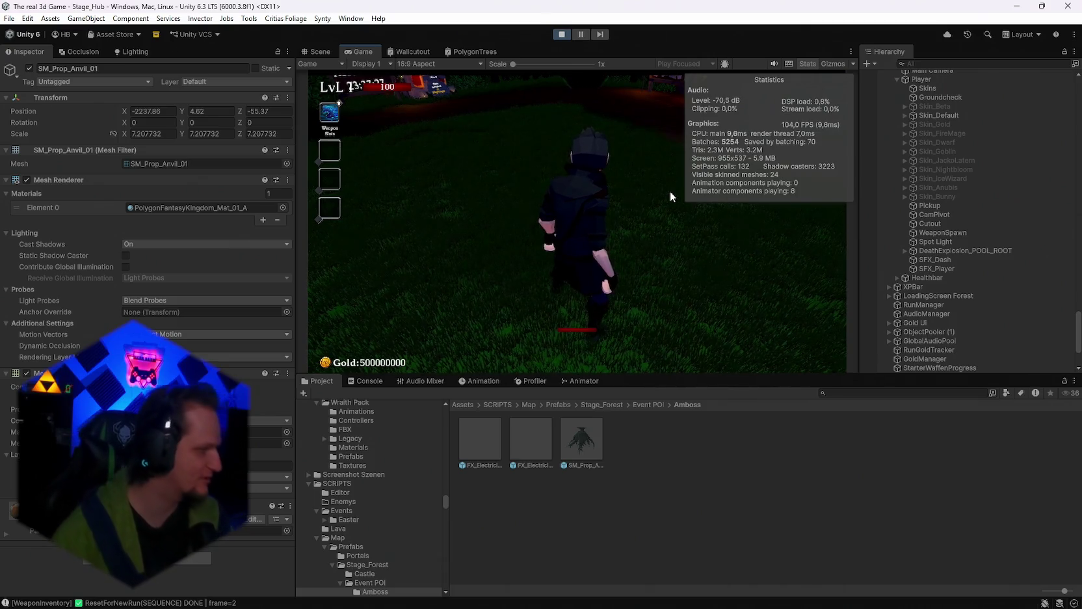
key("w")
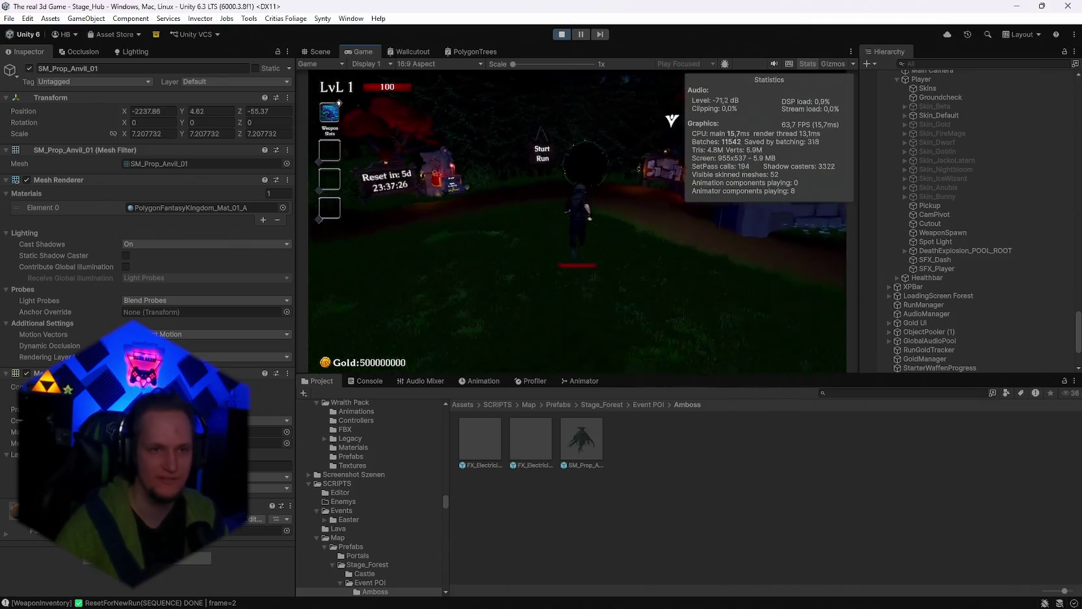
key("w")
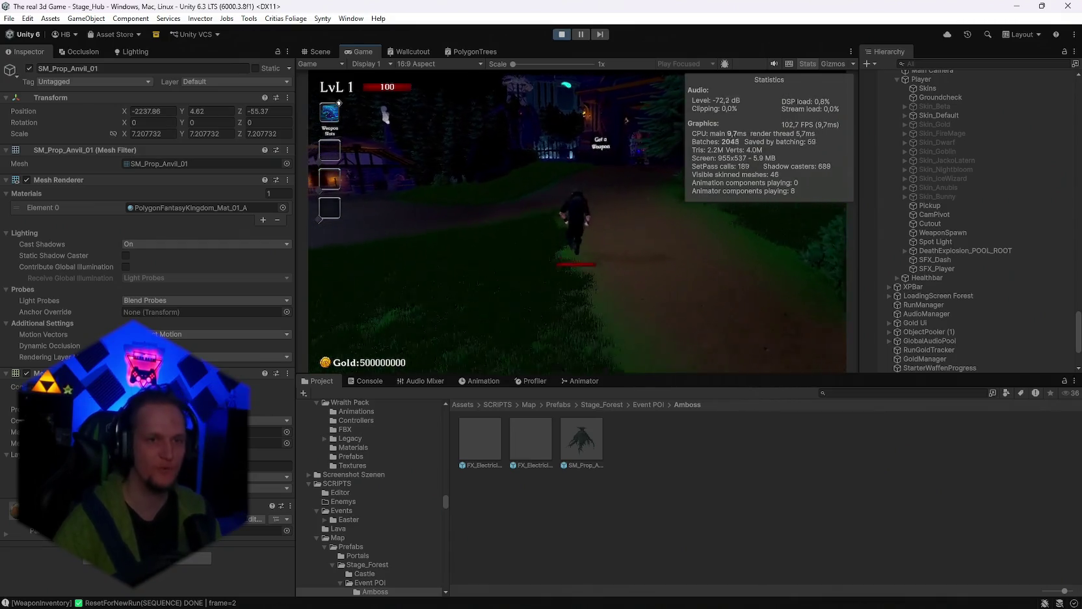
key("w")
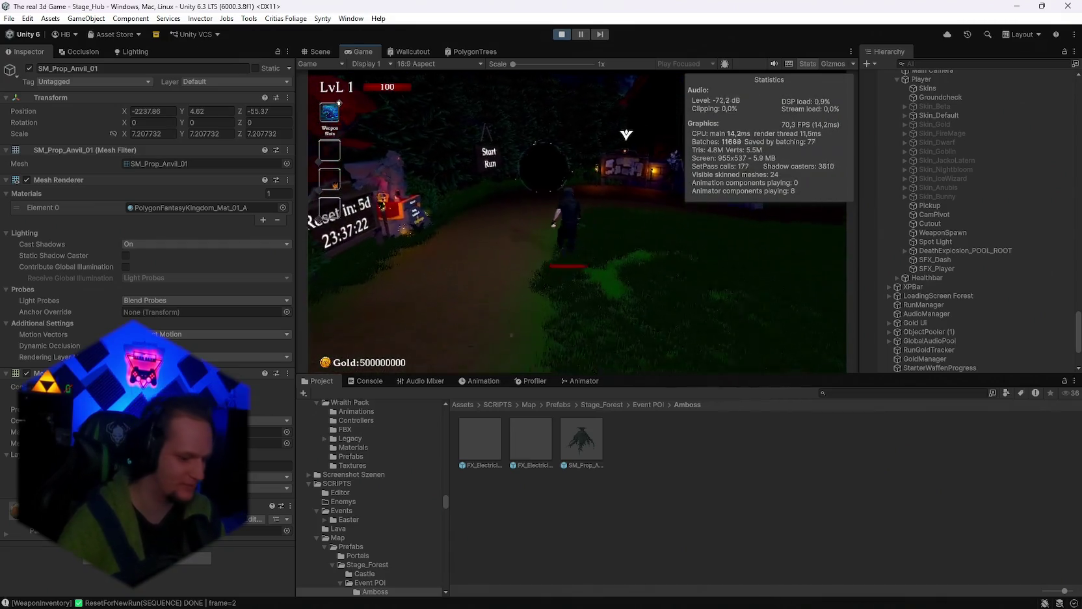
Step: Pick the Ice Ball upgrade card, check the pause stats, and run into the skin shop
left_click(702, 221)
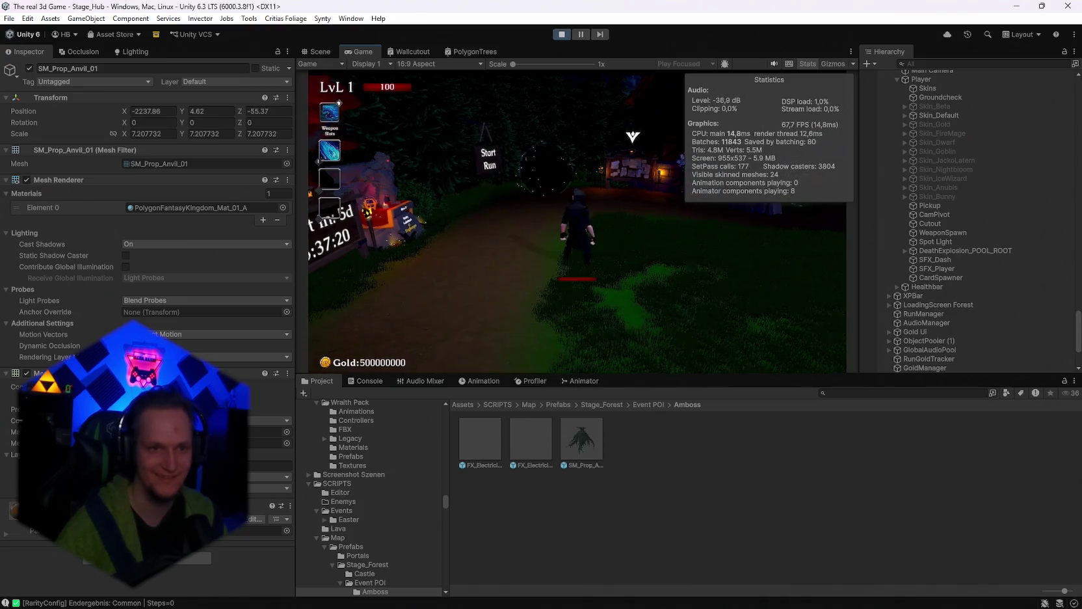
key("w")
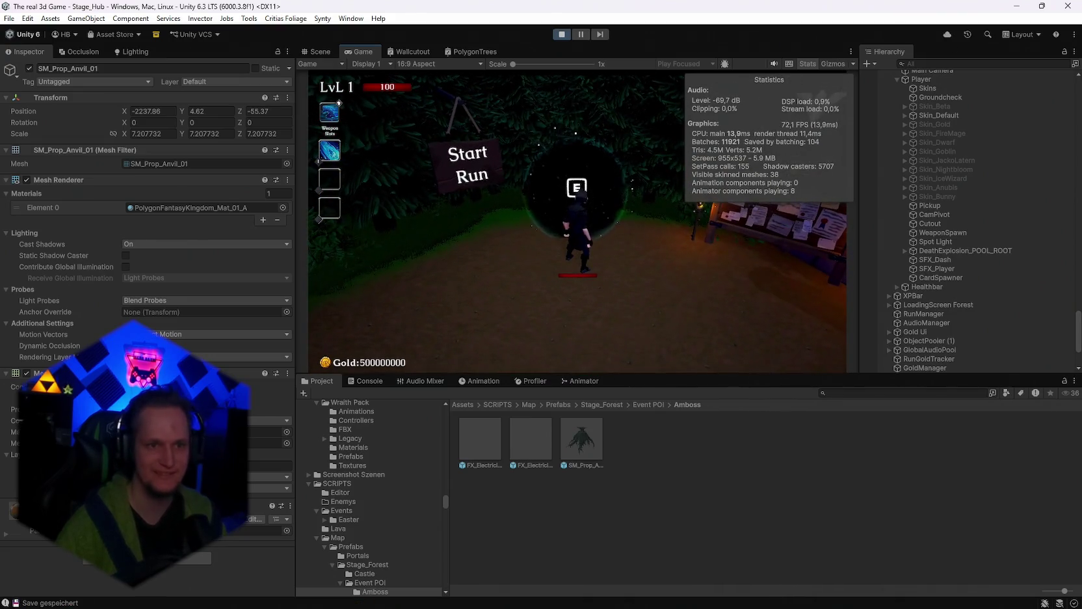
key("Escape")
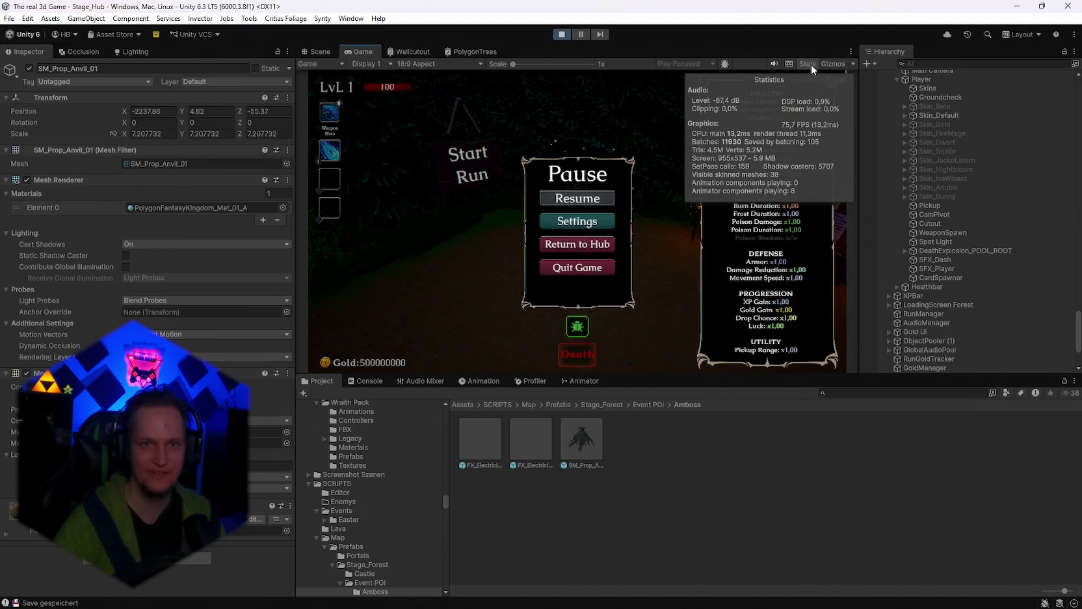
key("Escape")
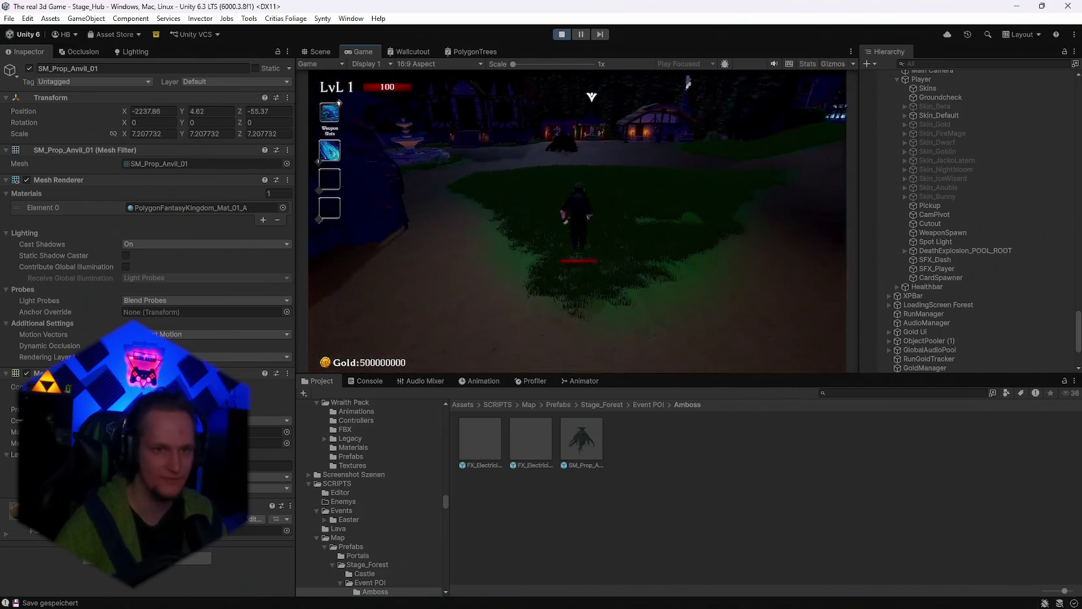
key("w")
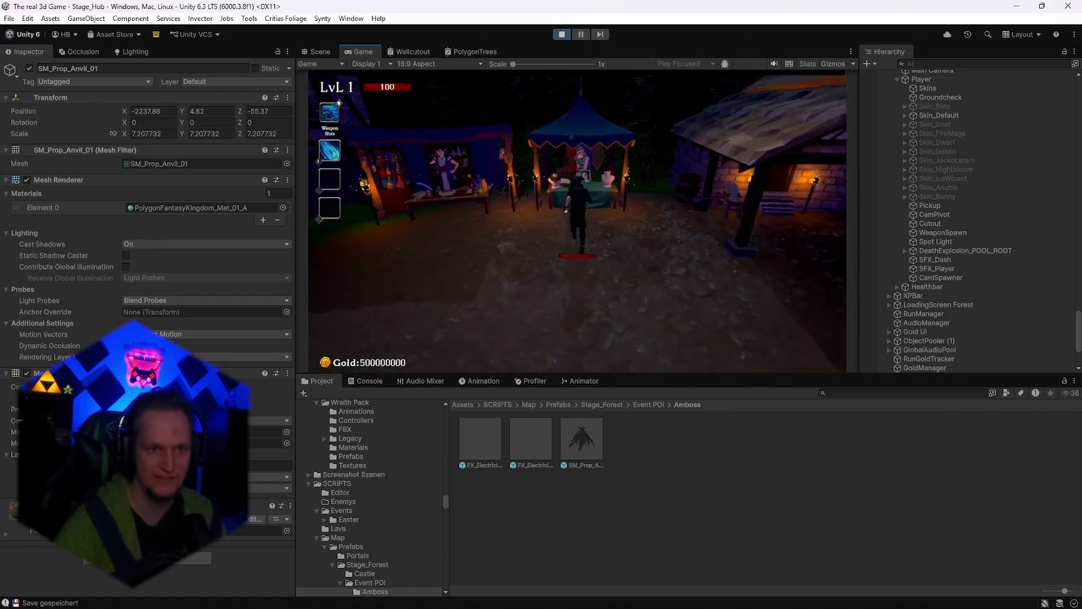
Step: Find UnlockManager and tick Is Unlocked for Skin_FireMage under Armor Unlocks
left_click(943, 64)
type("ck")
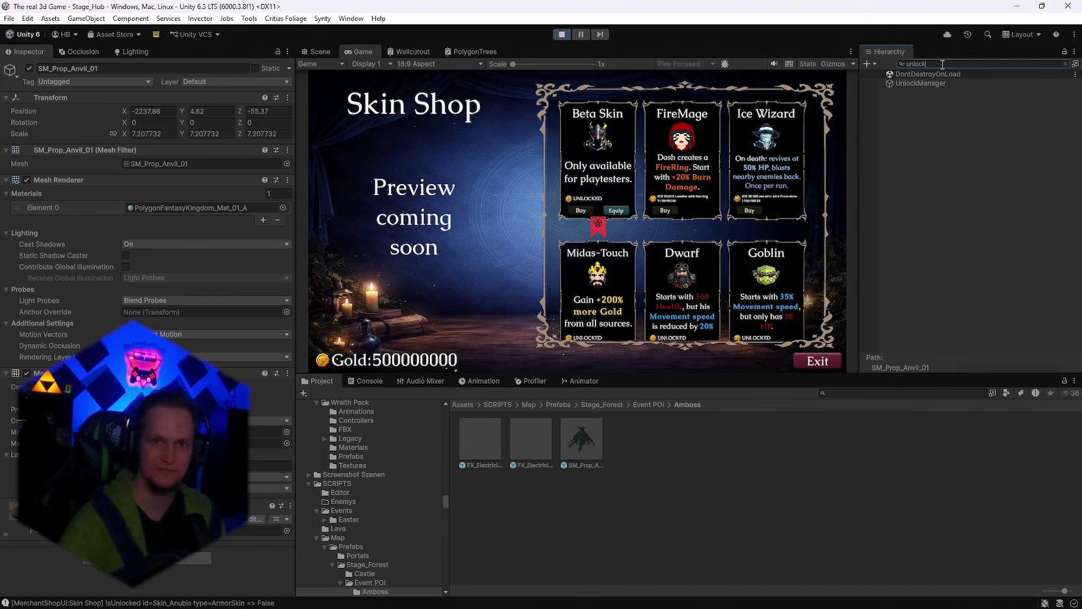
left_click(924, 83)
scroll(63, 332, "down", 3)
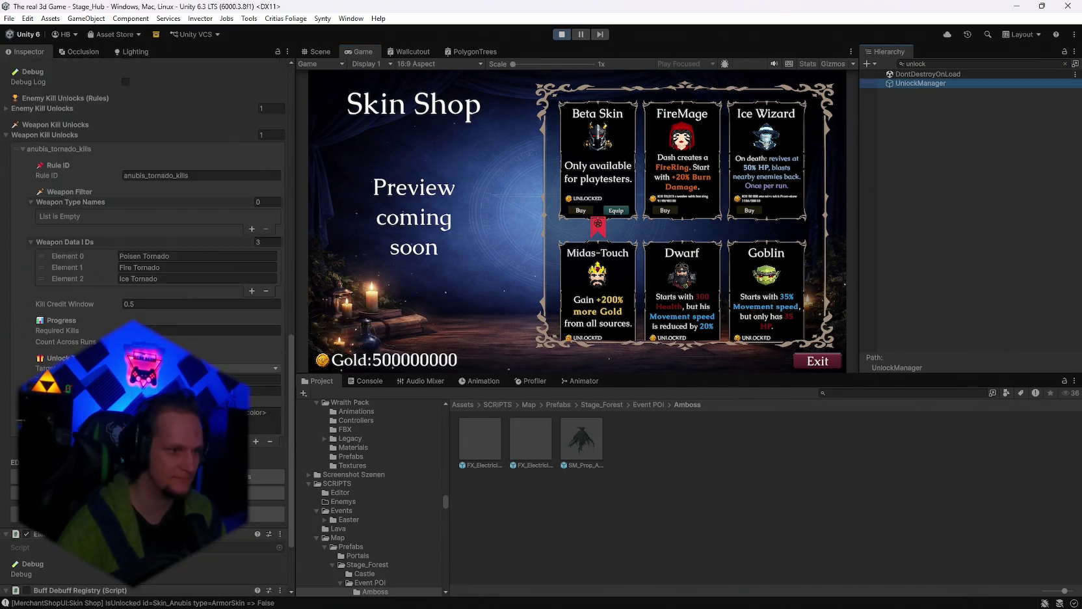
scroll(63, 332, "up", 5)
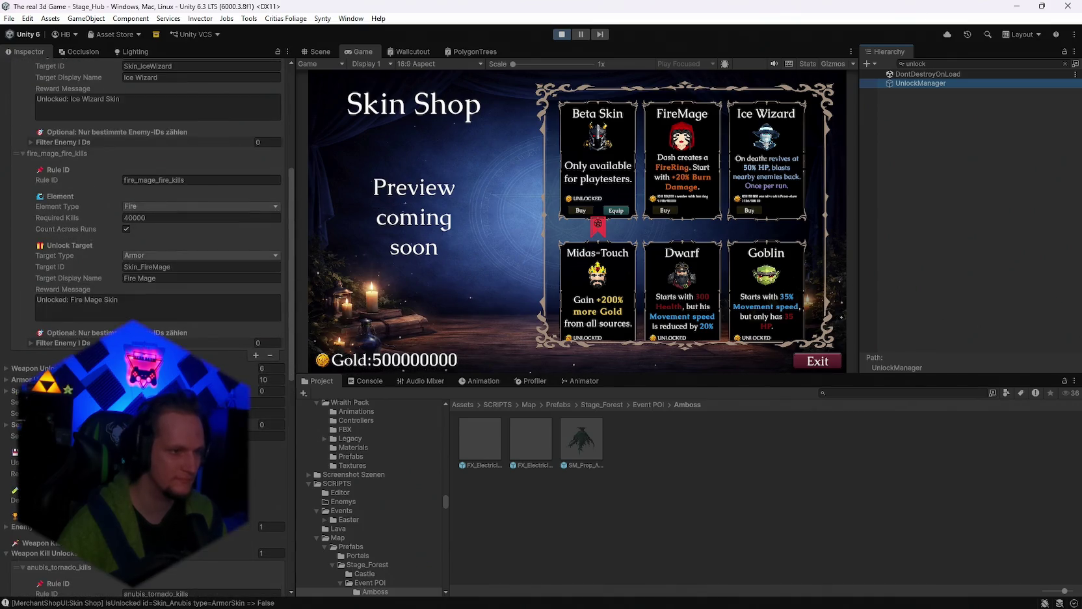
scroll(156, 195, "up", 3)
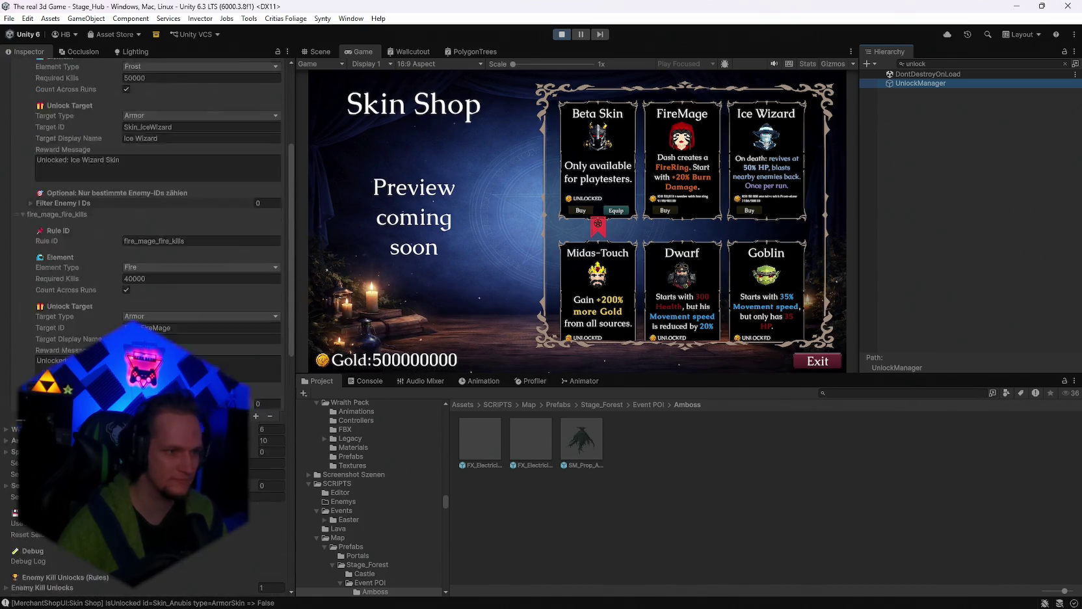
left_click(8, 441)
scroll(7, 442, "down", 10)
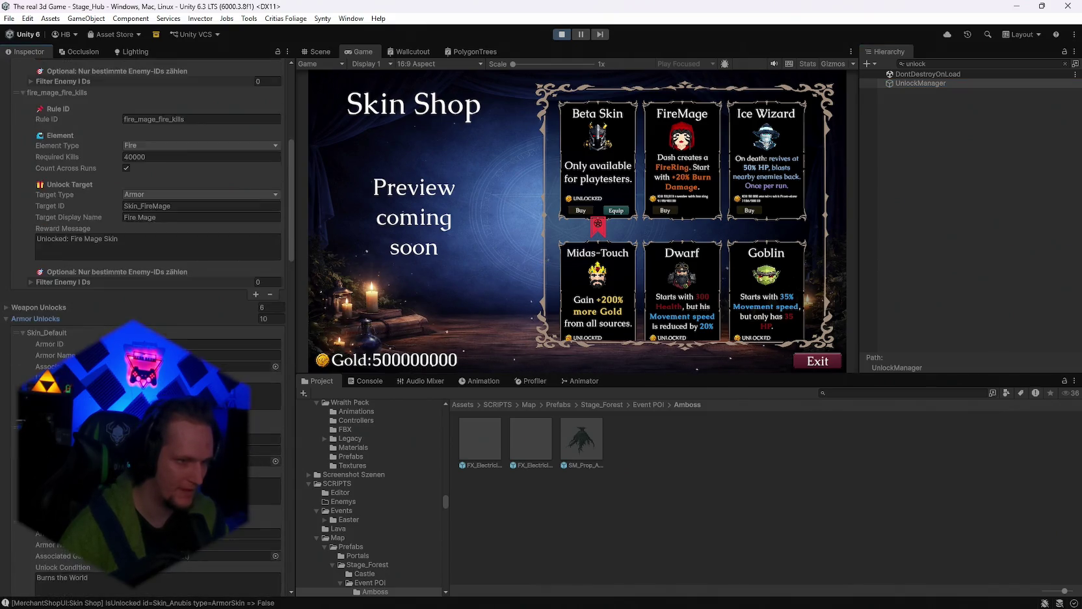
scroll(156, 260, "up", 2)
left_click(126, 271)
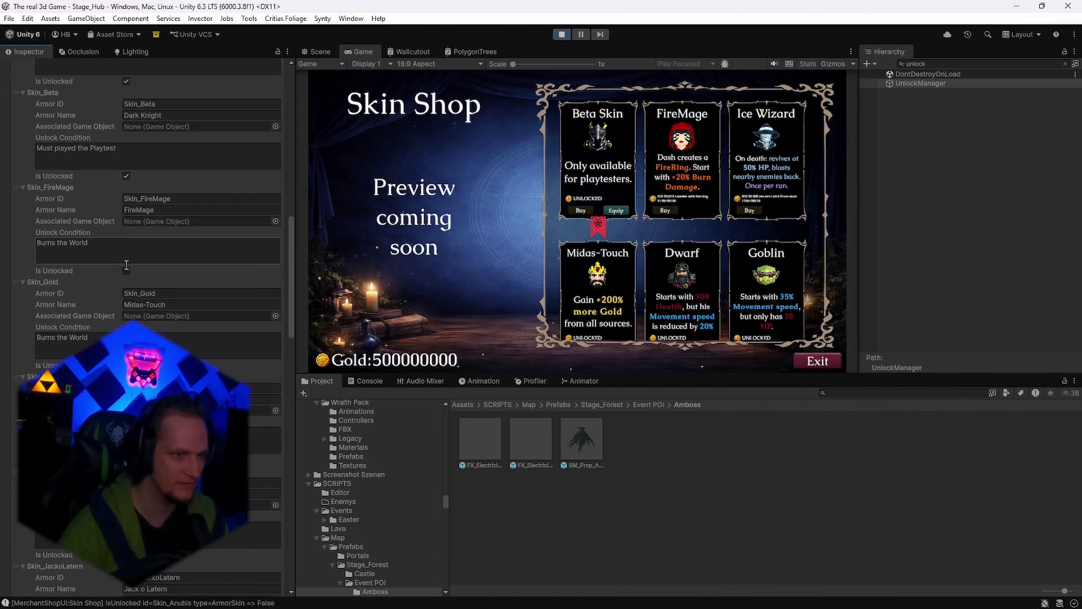
Step: Equip FireMage in the Skin Shop, exit, and check the pause screen with the game view maximised
left_click(818, 361)
left_click(696, 209)
left_click(817, 363)
key("Escape")
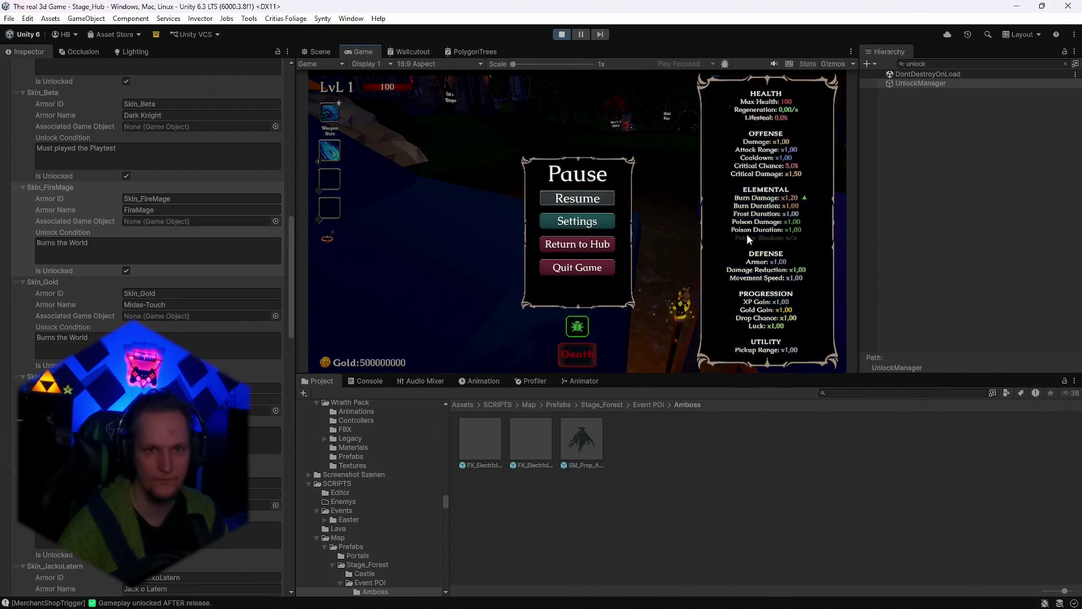
key("Escape")
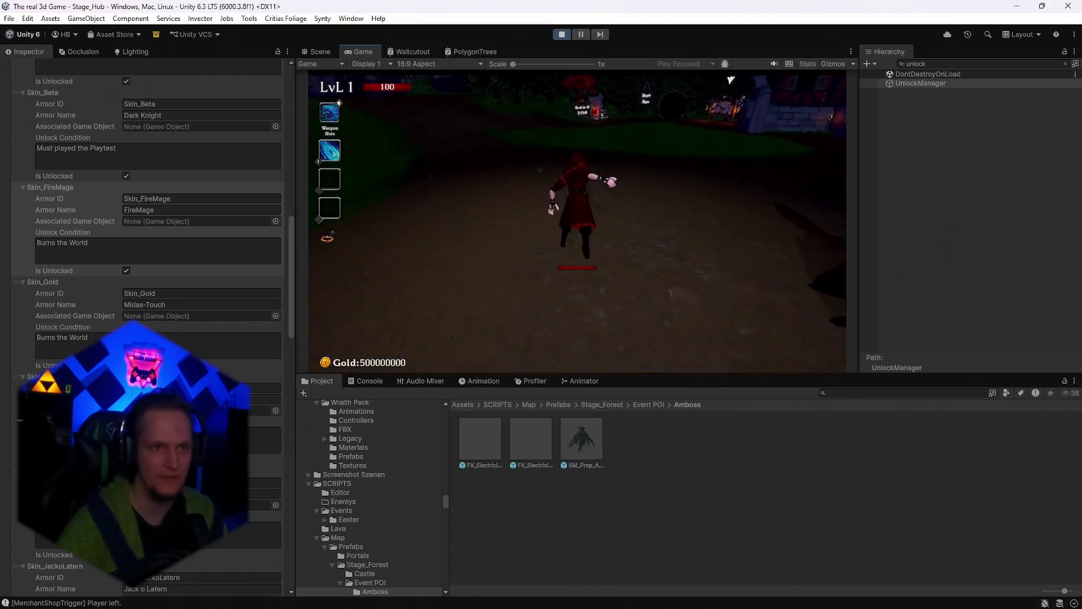
key("Escape")
double_click(371, 52)
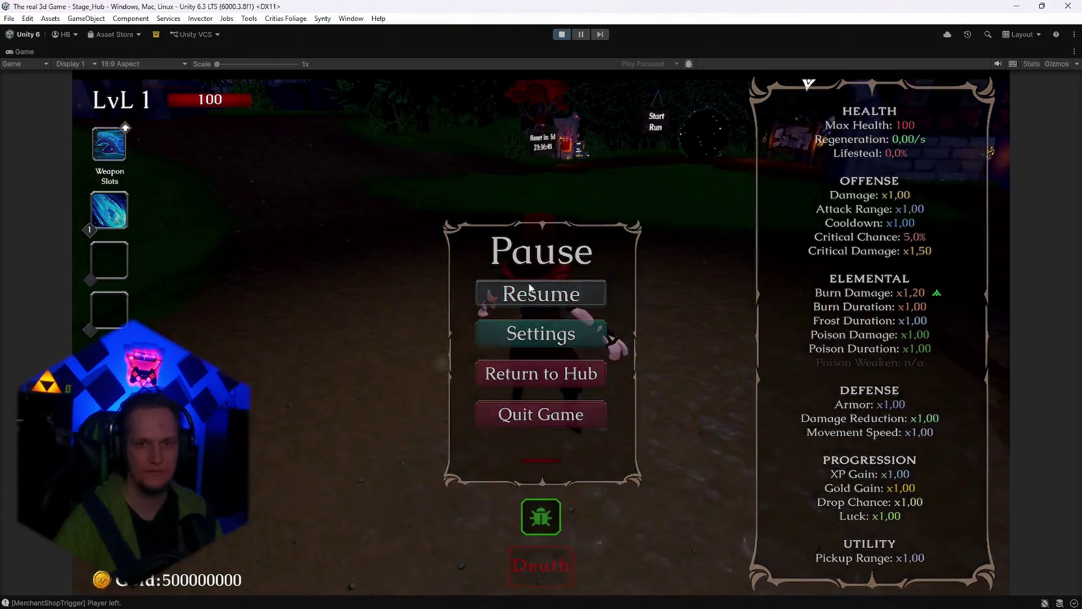
Step: Resume play, bring up the upgrade cards with L and reroll them six times
key("Escape")
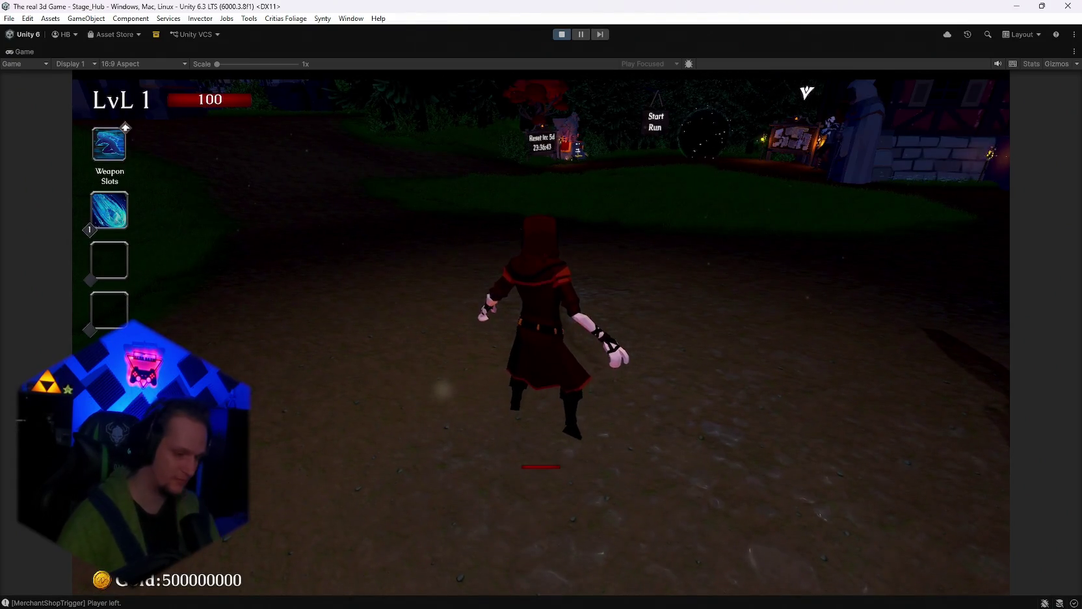
key("l")
key("r")
key("r")
key("r")
key("r")
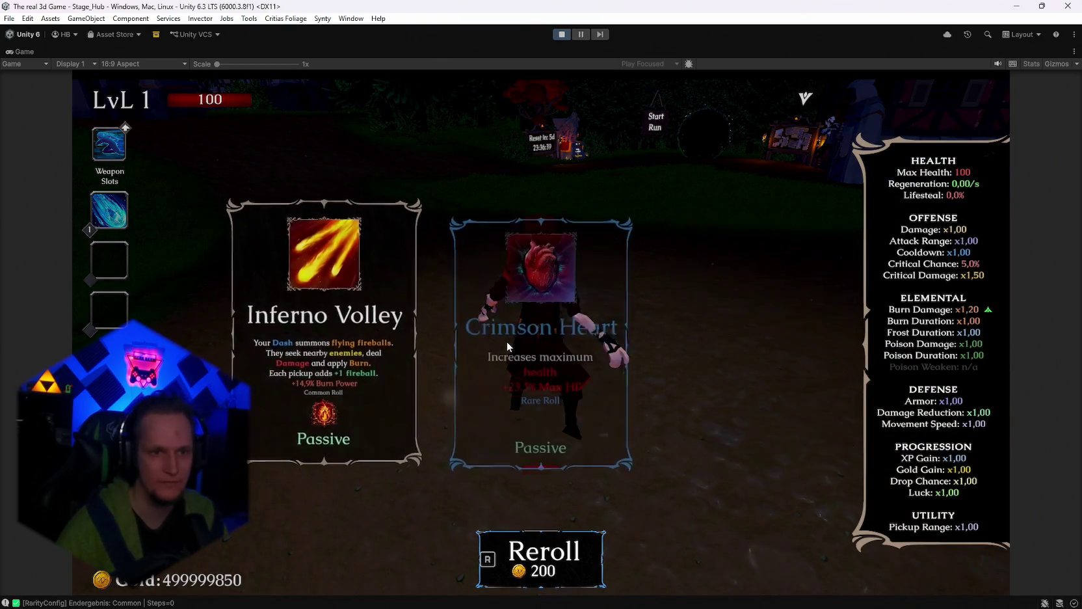
key("r")
key("r")
key("r")
key("r")
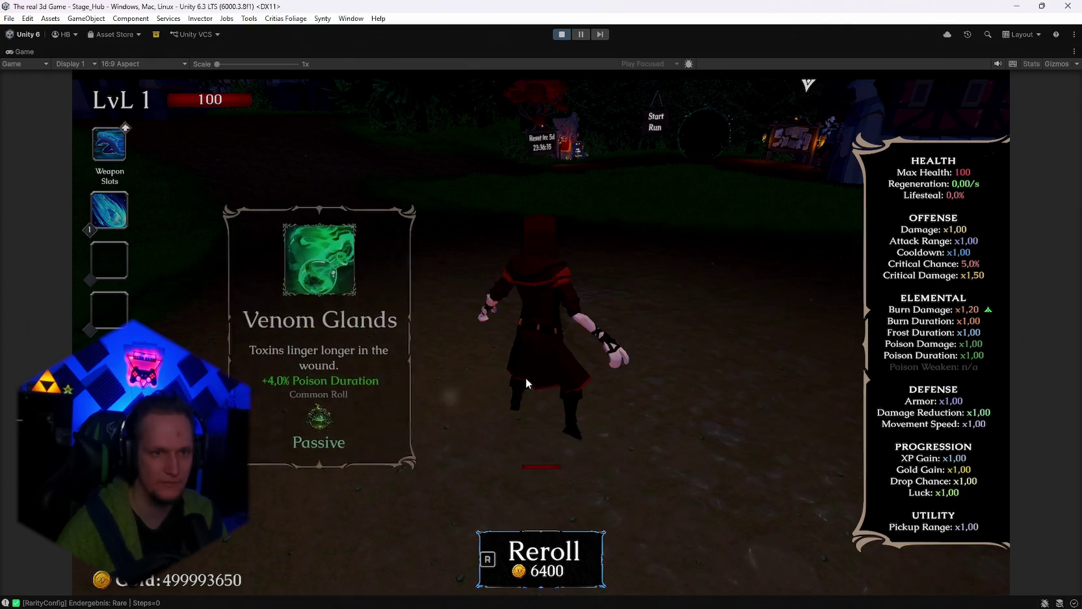
key("r")
key("r")
key("r")
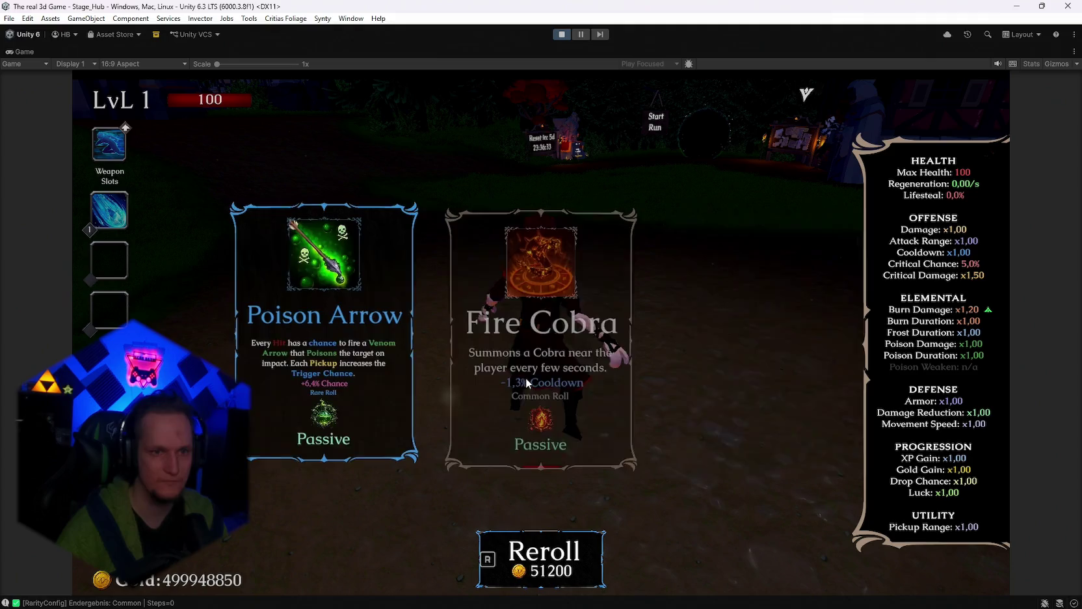
key("r")
key("r")
key("r")
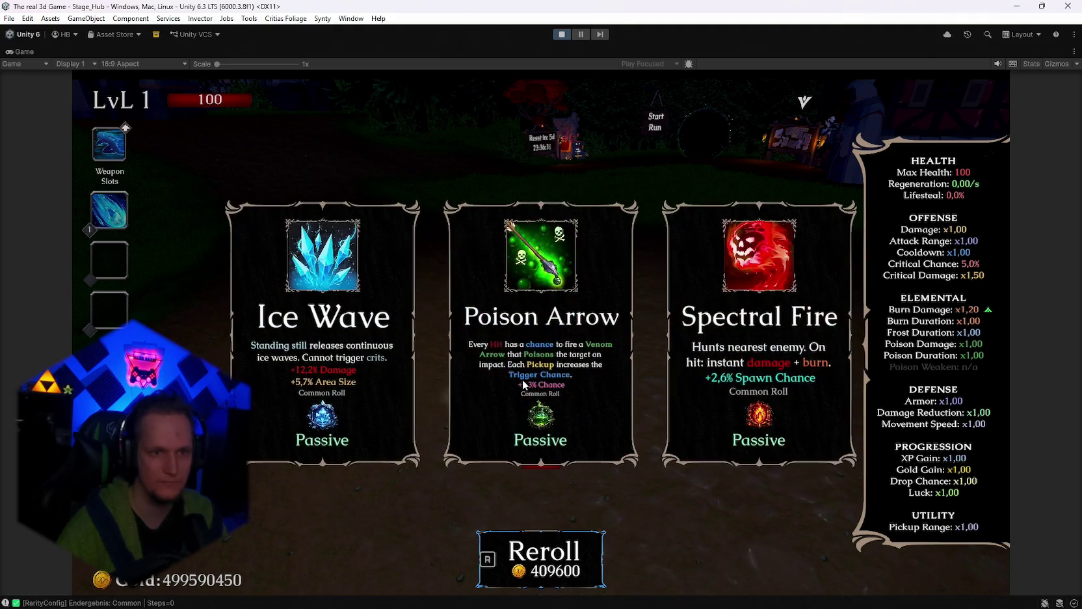
key("r")
key("r")
key("r")
key("r")
key("r")
key("r")
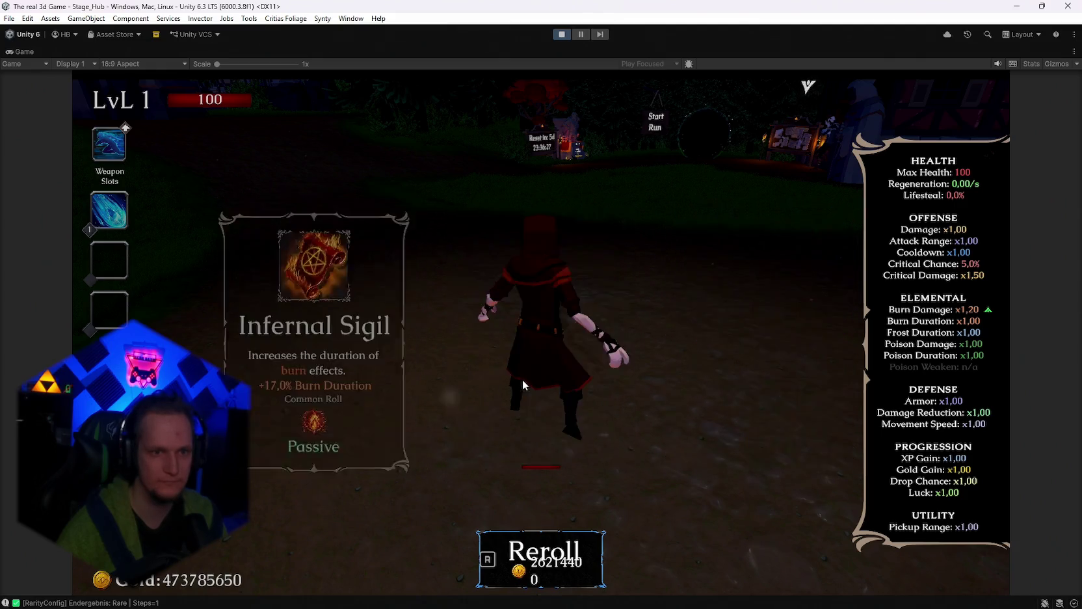
key("r")
key("r")
key("r")
key("r")
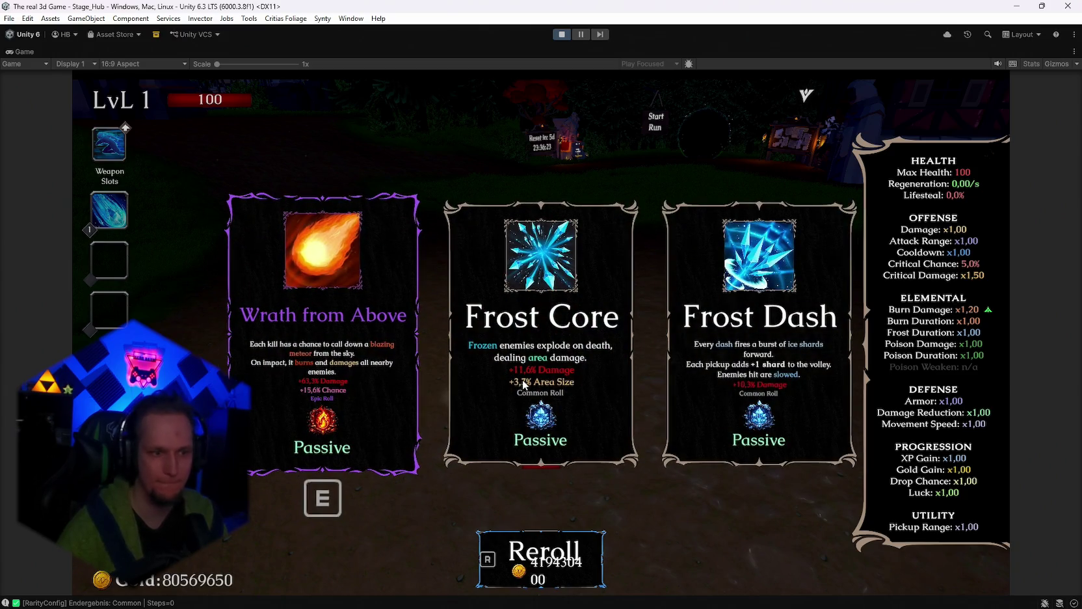
Step: Take the Frost Core card, reroll the new offer twice, pause, then stop play mode
left_click(530, 368)
key("r")
key("r")
key("r")
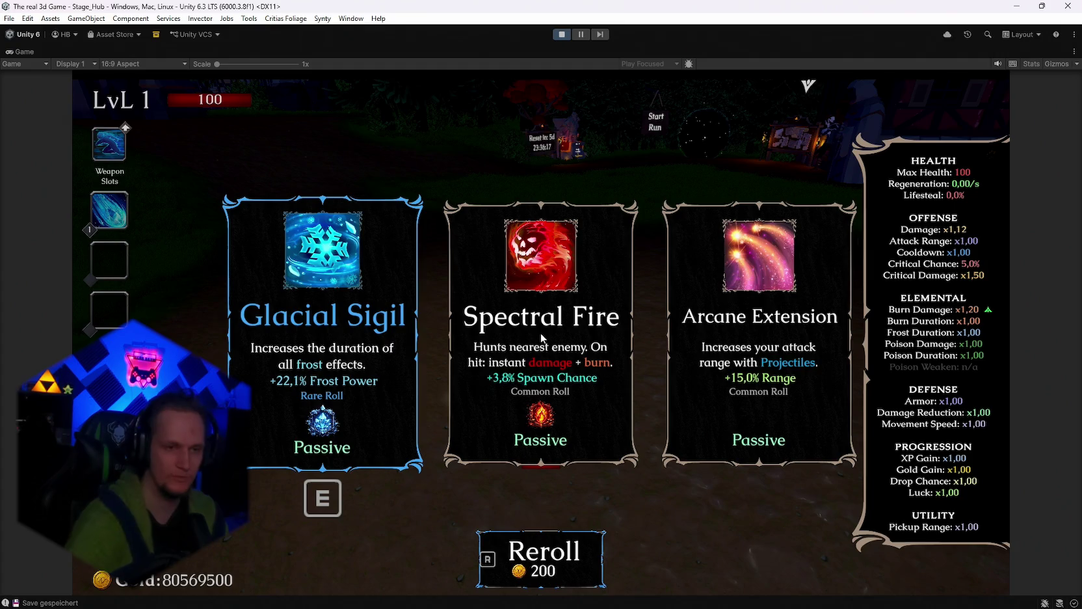
key("r")
key("r")
key("r")
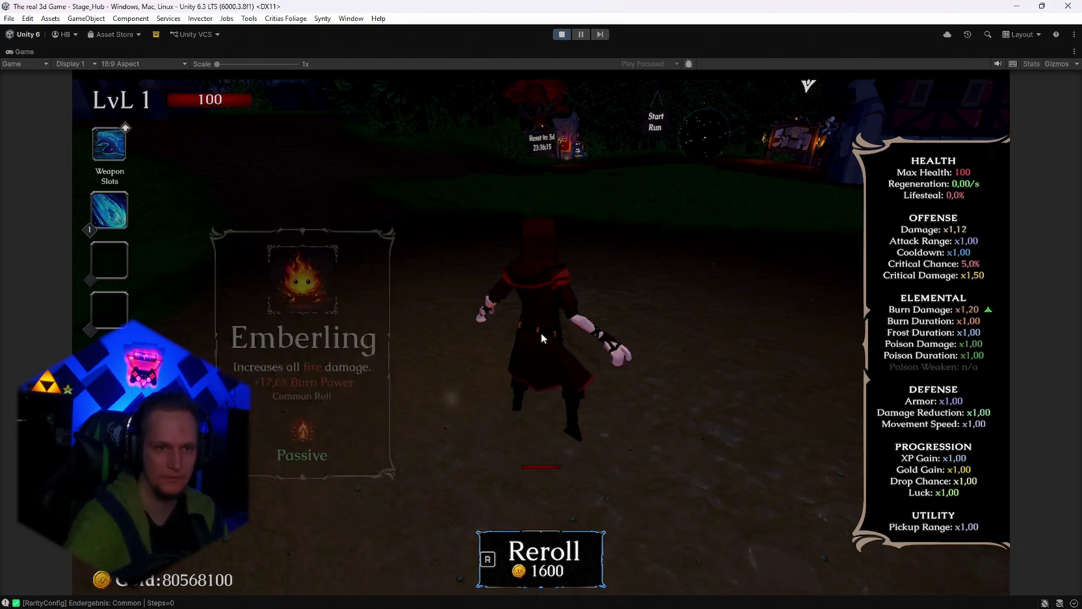
key("Escape")
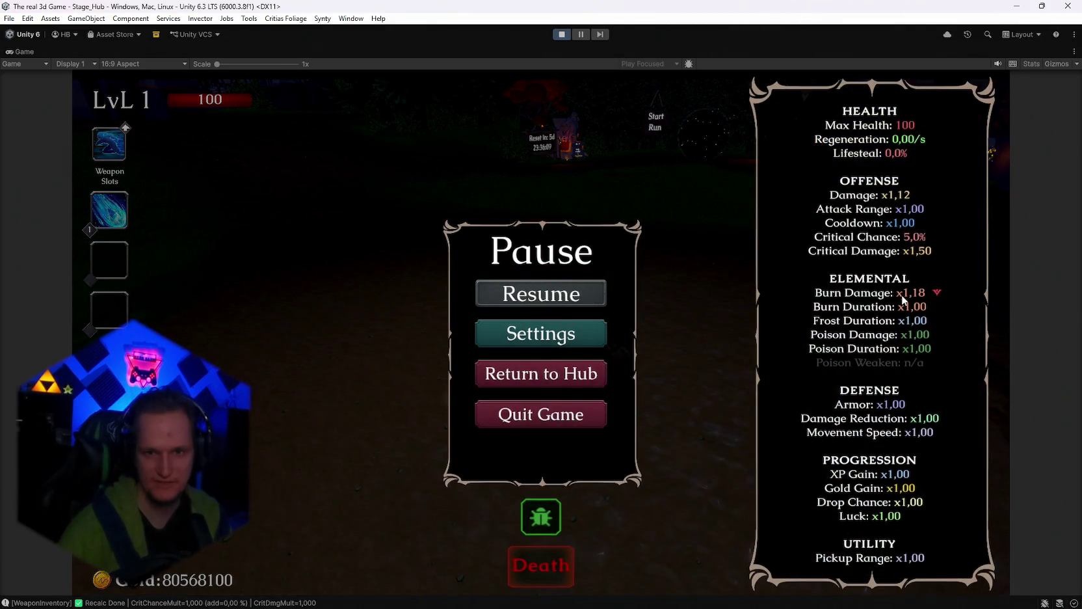
left_click(562, 34)
Step: Review the UnlockManager's two Element Kill Unlocks, including the Frost rule toward Skin_IceWizard
mouse_move(730, 599)
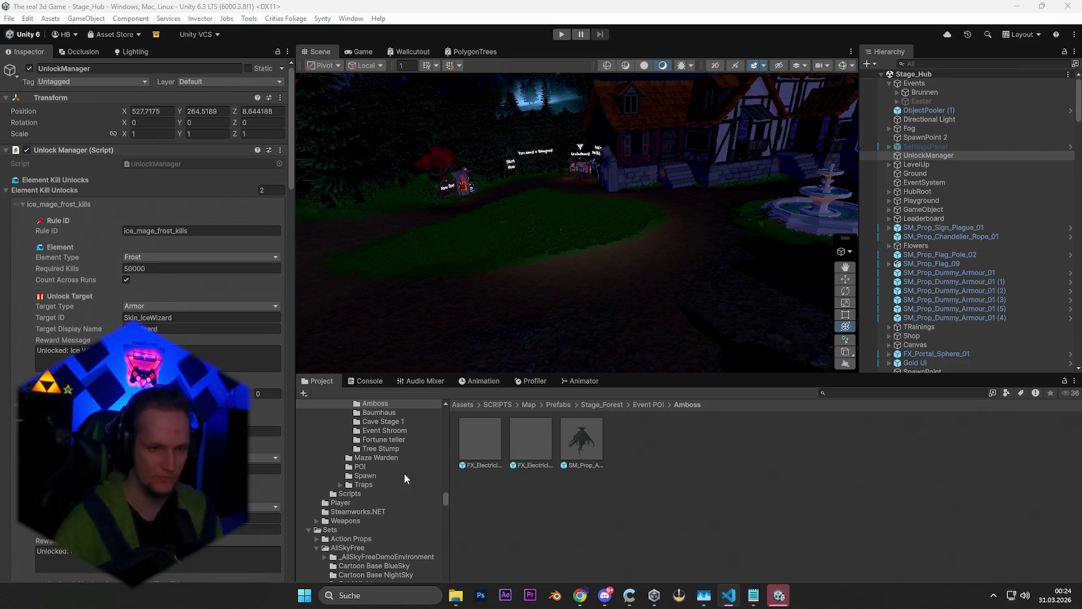
Step: Navigate to UPGRADES/ItemPool/Passive/Calcifer and select the Calcifer script asset
scroll(402, 560, "down", 15)
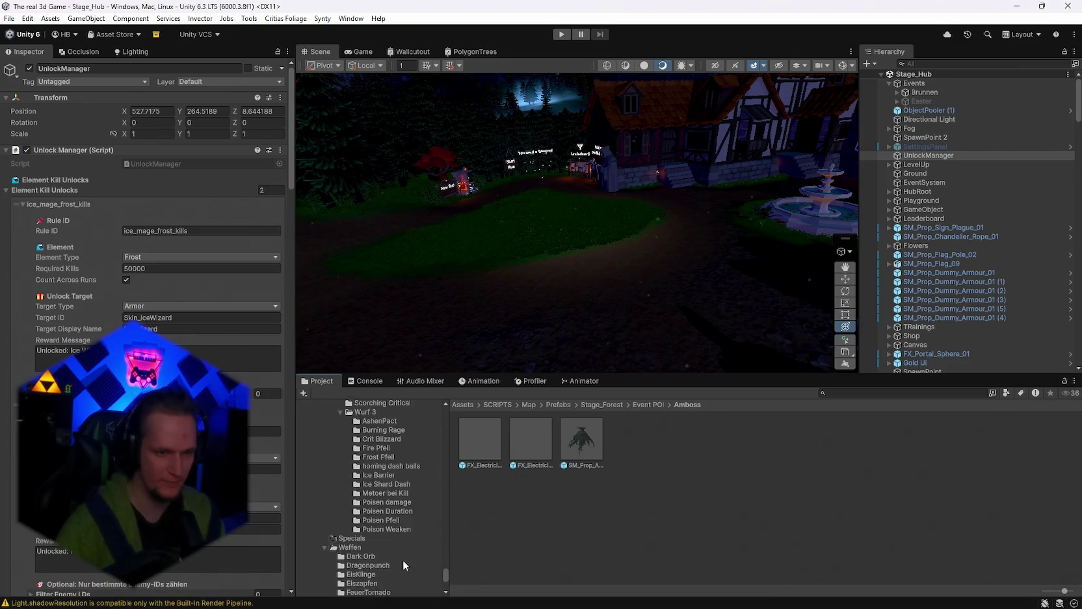
scroll(403, 559, "down", 5)
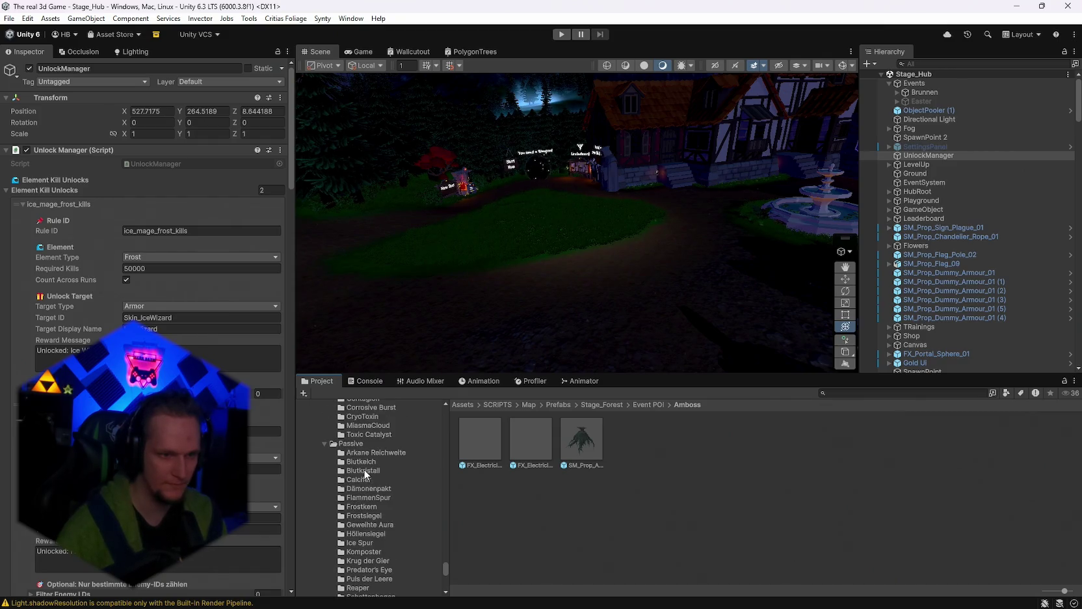
scroll(381, 508, "down", 3)
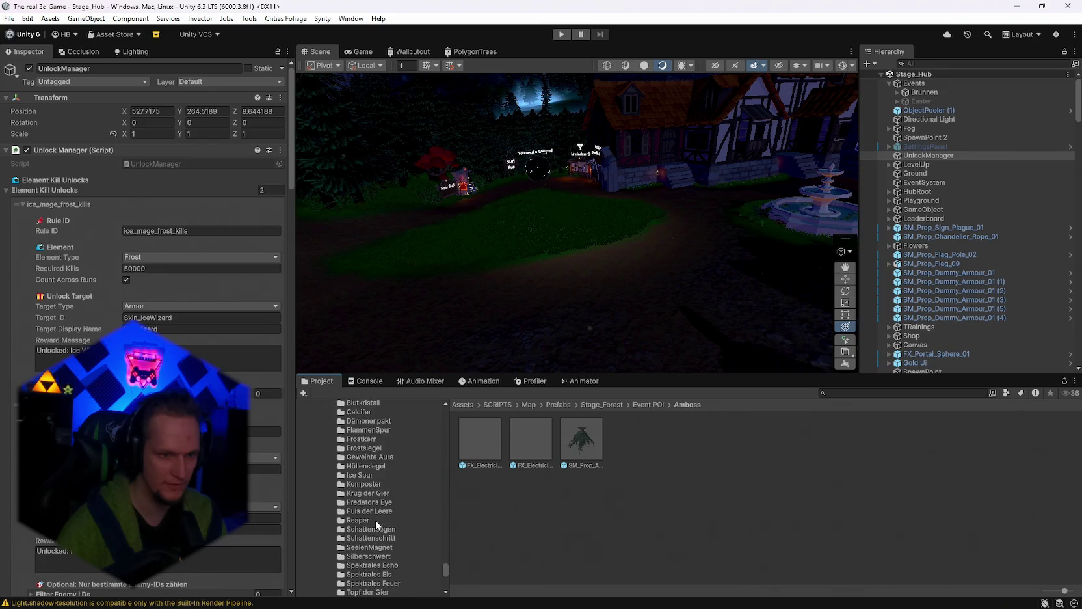
scroll(383, 501, "up", 3)
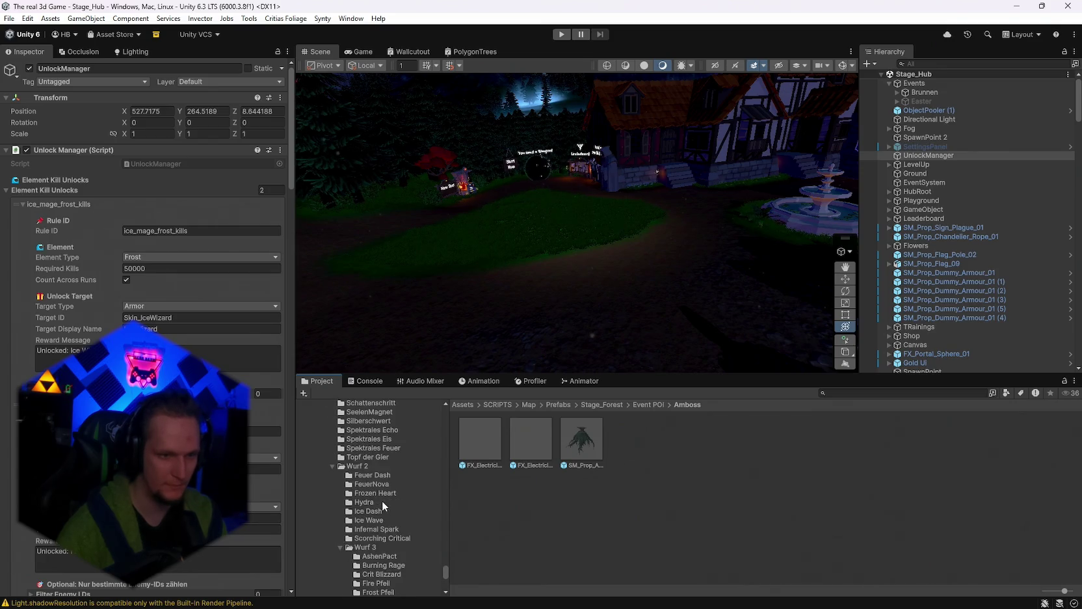
left_click(361, 480)
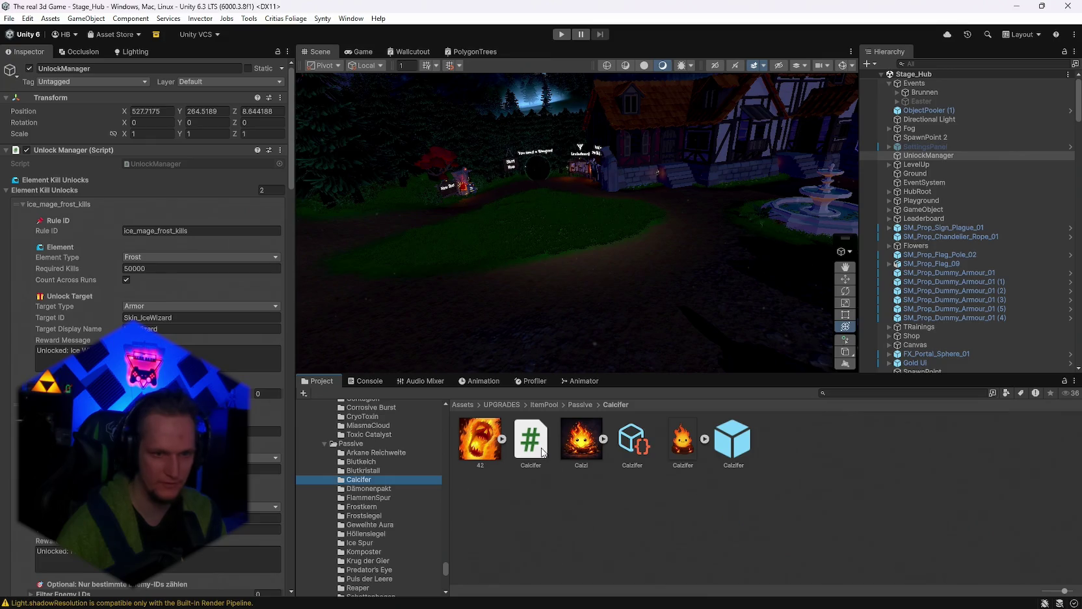
left_click(530, 439)
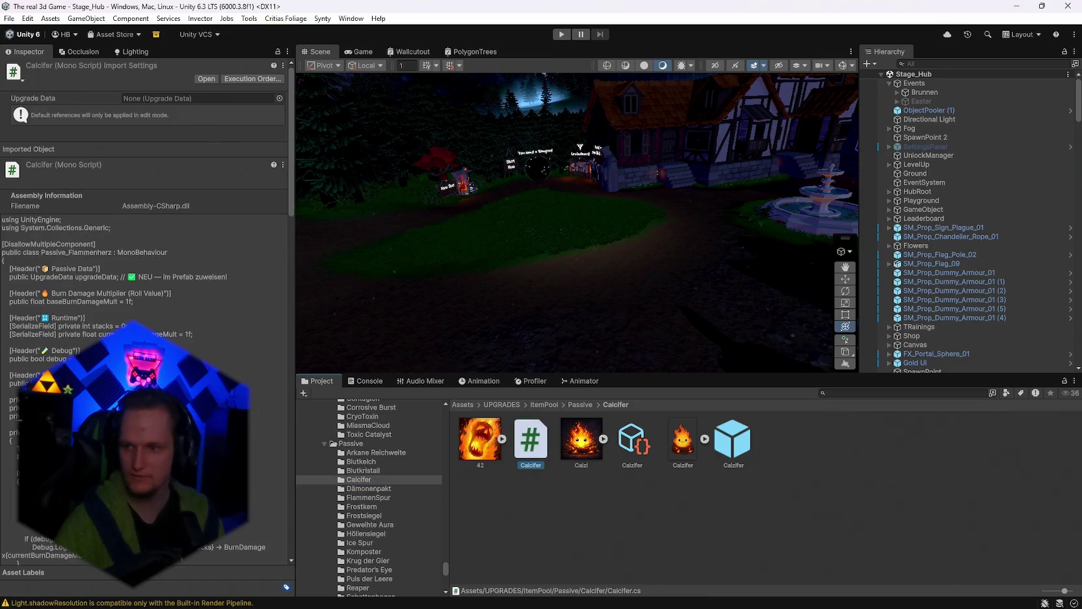
key("alt+Tab")
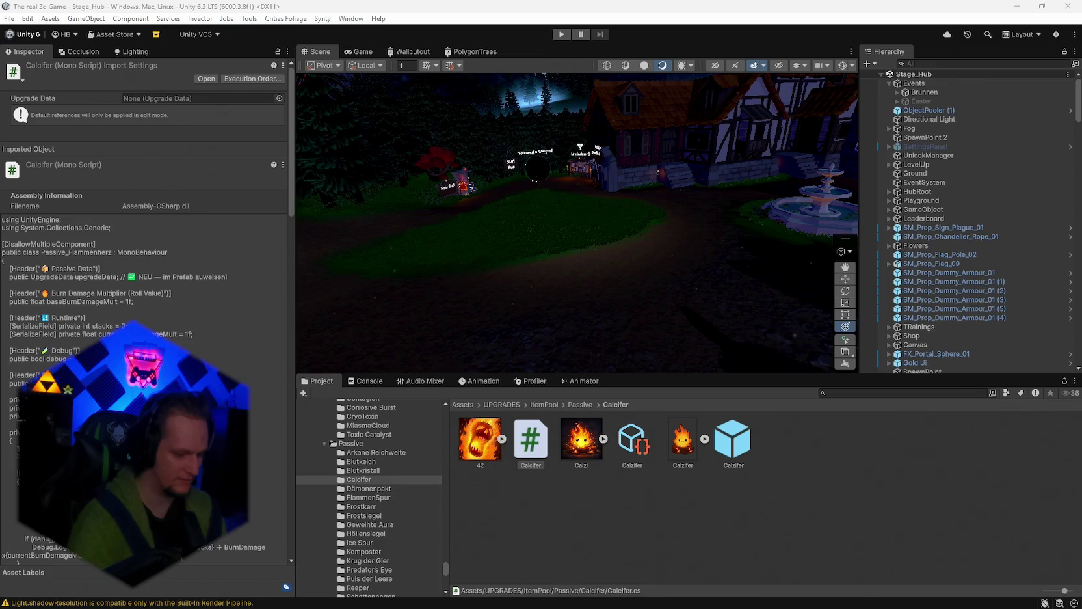
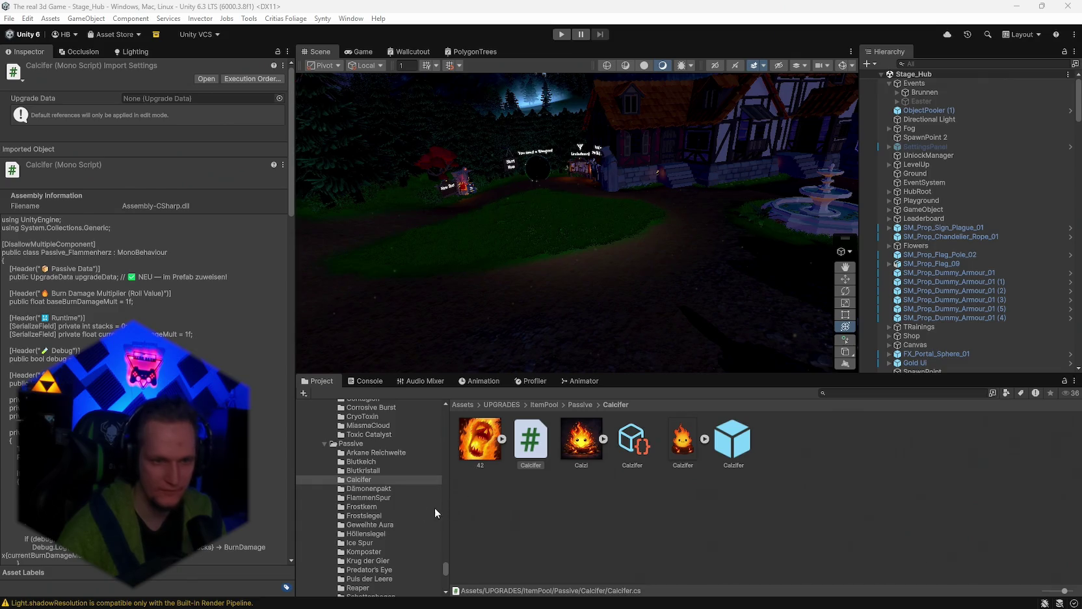
Step: Open the Höllensiegel upgrade folder and select the FireMage script to view its details
scroll(376, 494, "down", 2)
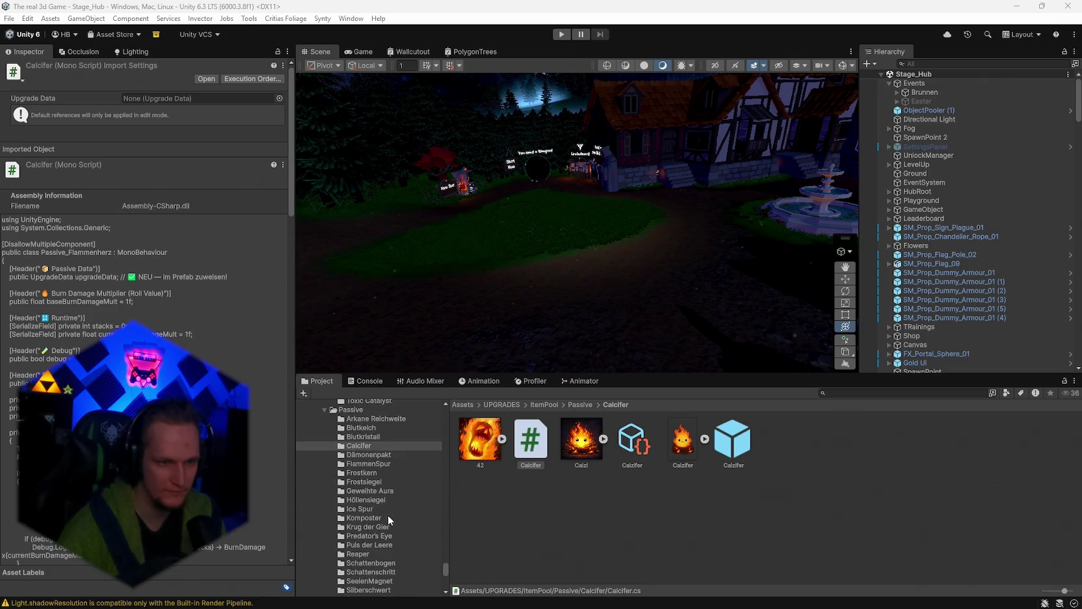
left_click(376, 500)
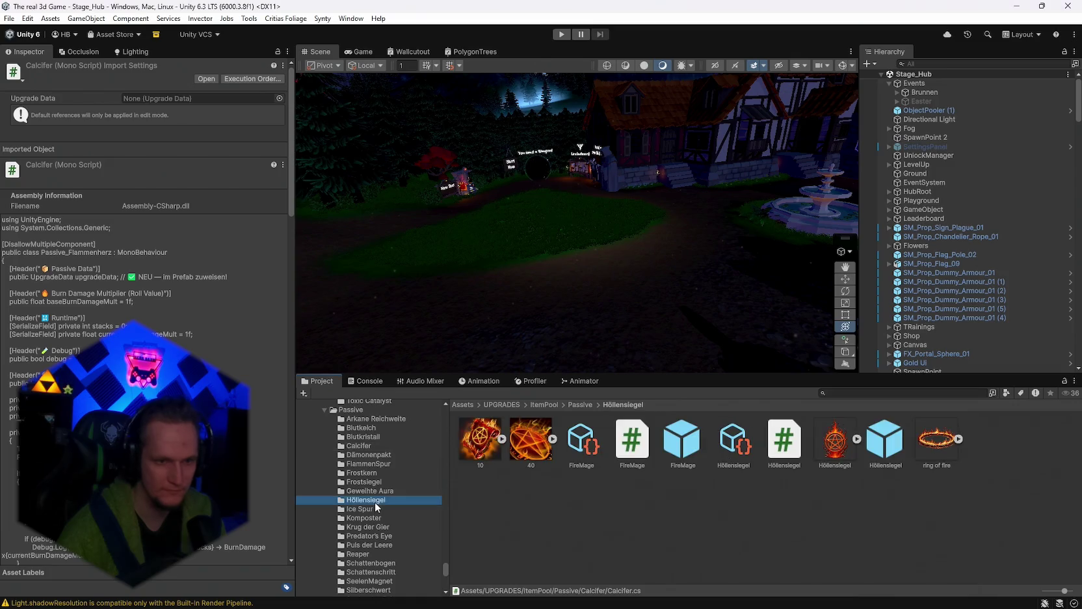
left_click(582, 450)
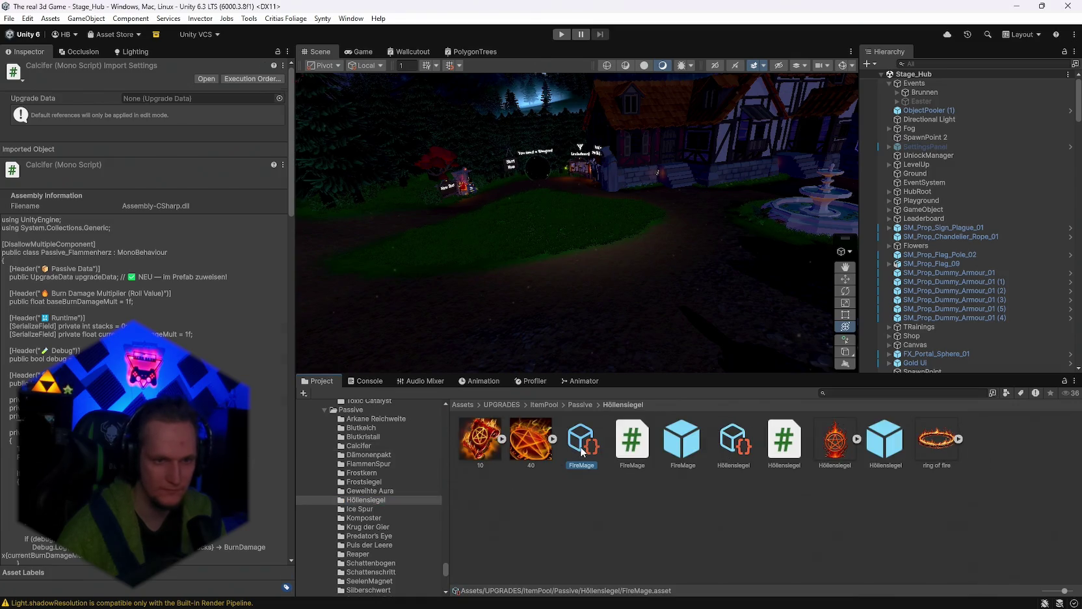
left_click(633, 448)
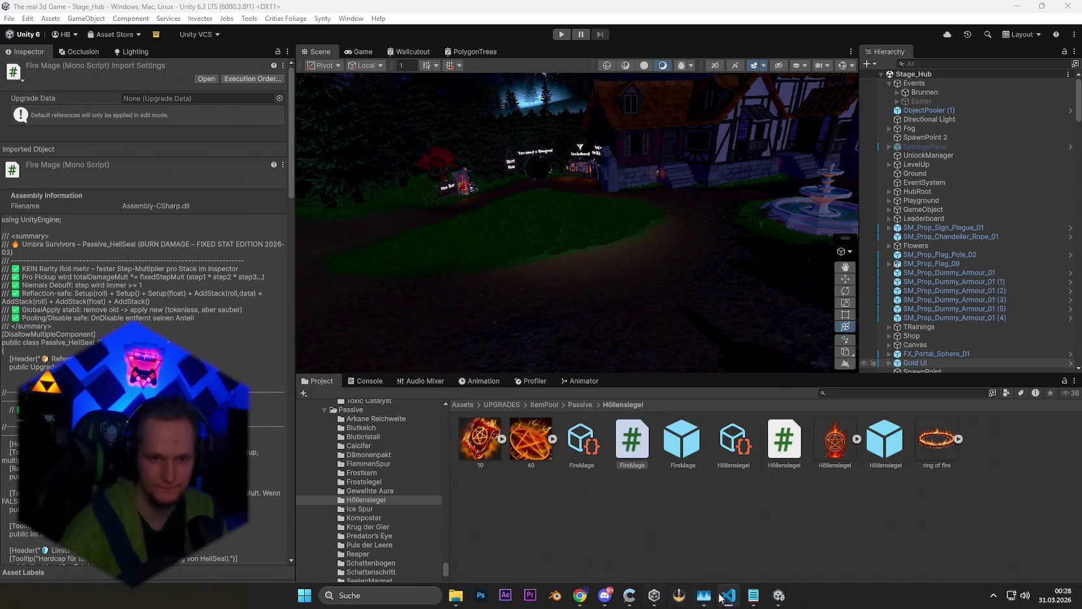
Step: Glance at the Notepad notes, then turn the scene view toward the anvil
left_click(752, 595)
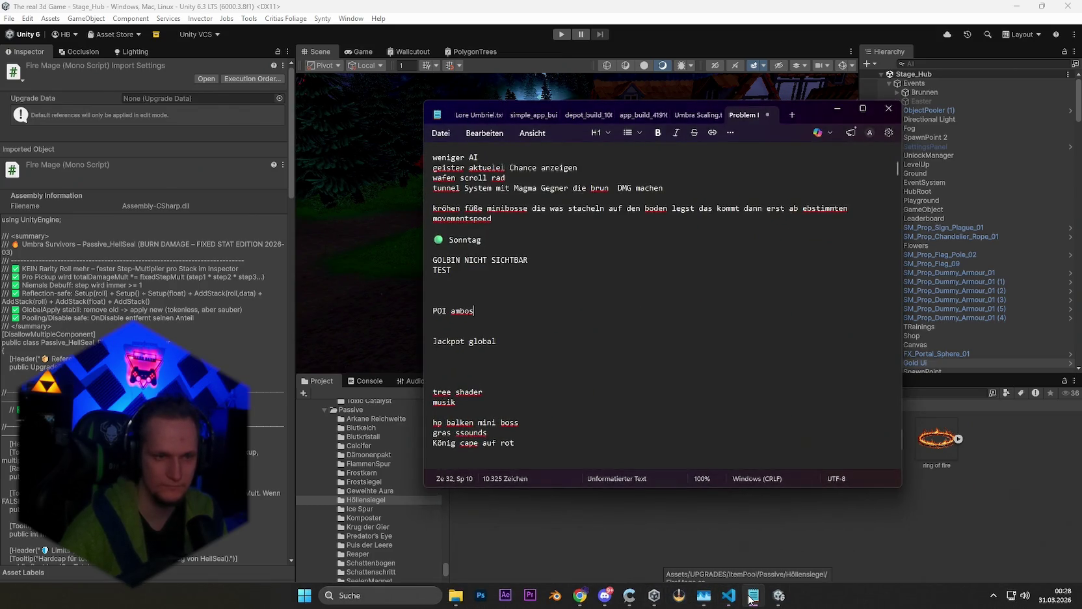
left_click(751, 597)
mouse_move(690, 292)
left_mouse_down()
mouse_move(731, 257)
mouse_move(832, 280)
left_mouse_up()
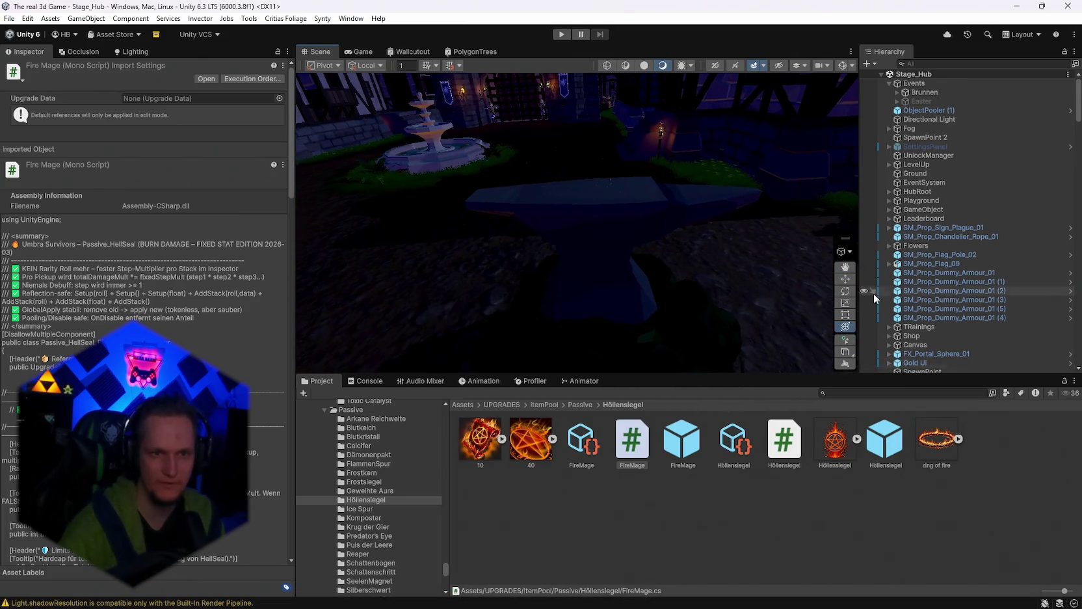
Step: Try scaling the anvil's roots object to 1, then undo it back to 0.1387399
scroll(945, 301, "down", 10)
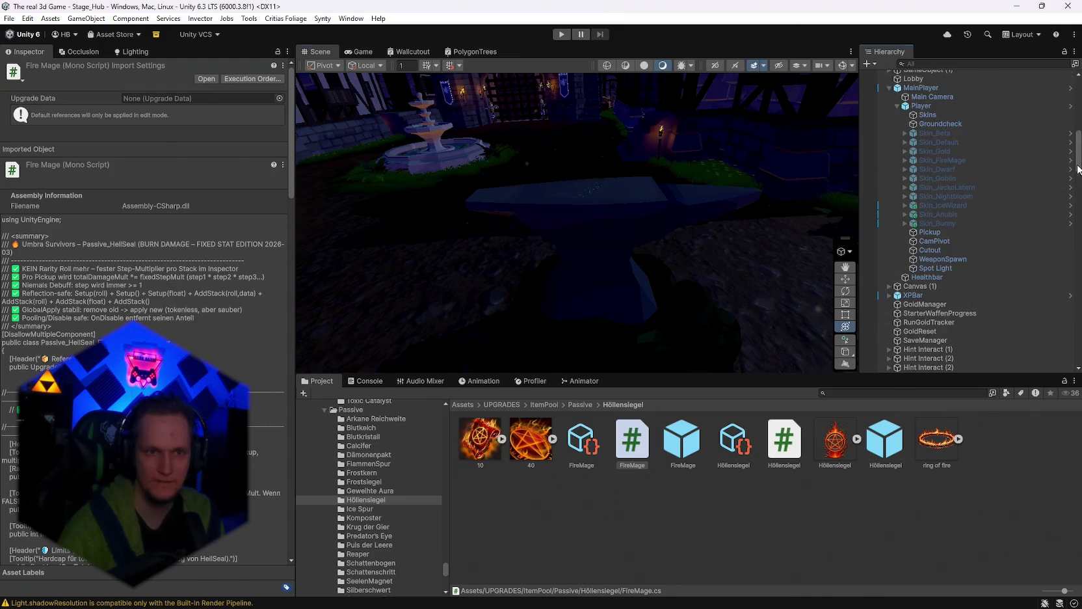
left_click_drag(1078, 166, 1078, 326)
left_click_drag(651, 195, 676, 170)
scroll(955, 329, "down", 1)
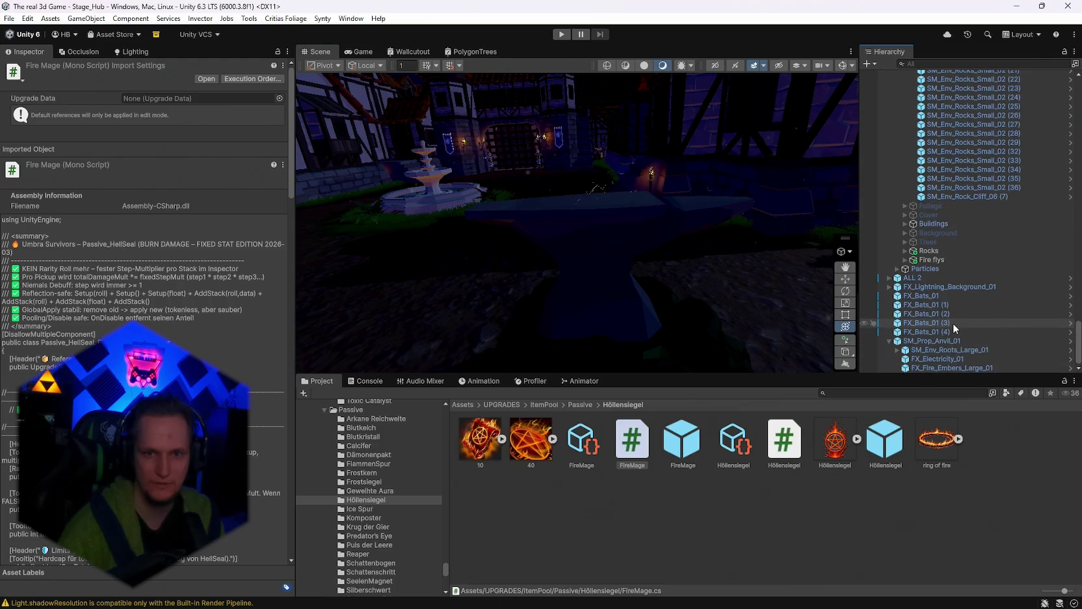
left_click(957, 350)
type("1")
key("Tab")
type("1")
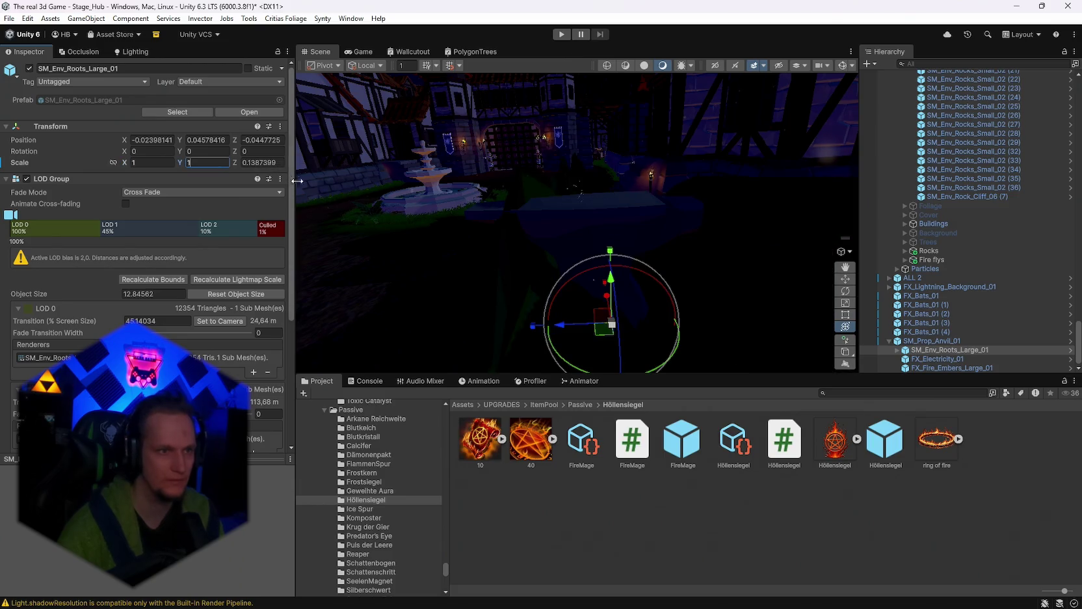
key("ctrl+z")
key("f")
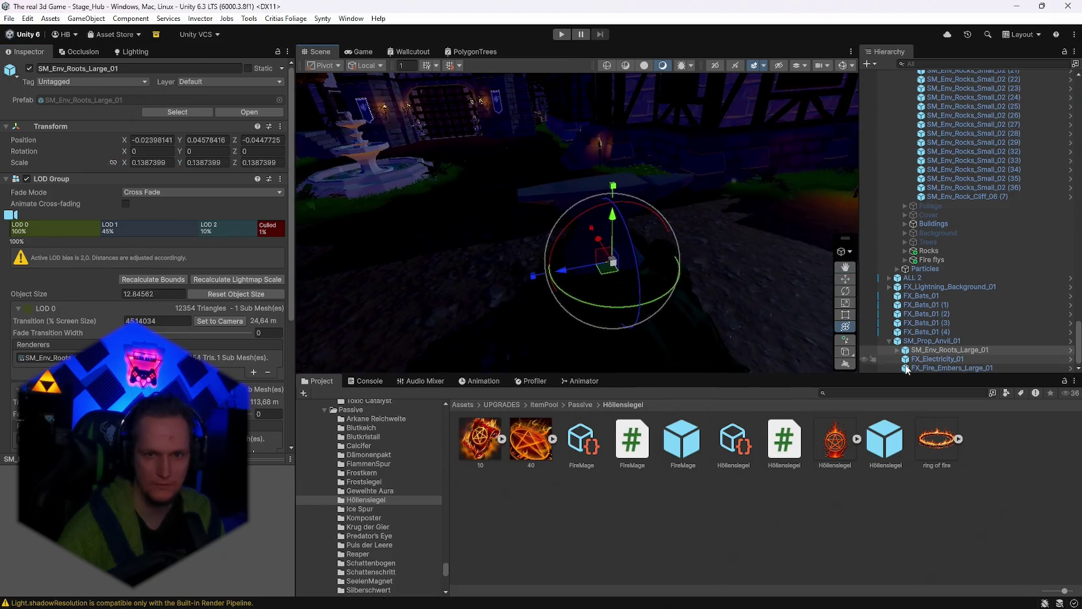
Step: Set FX_Electricity_01's Transform scale to 1
left_click(937, 358)
left_click(153, 162)
type("1")
key("Tab")
type("1")
key("Tab")
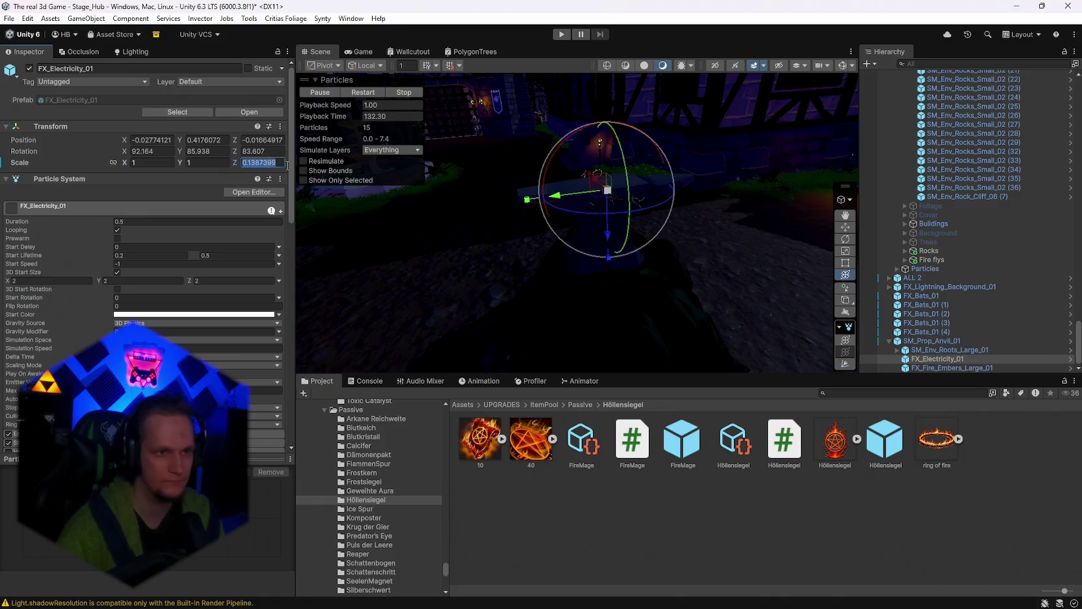
Step: Set FX_Fire_Embers_Large_01's Transform scale to a uniform 1
left_click(949, 368)
type("1")
key("Tab")
type("1")
key("Tab")
type("1")
left_click_drag(650, 239, 505, 208)
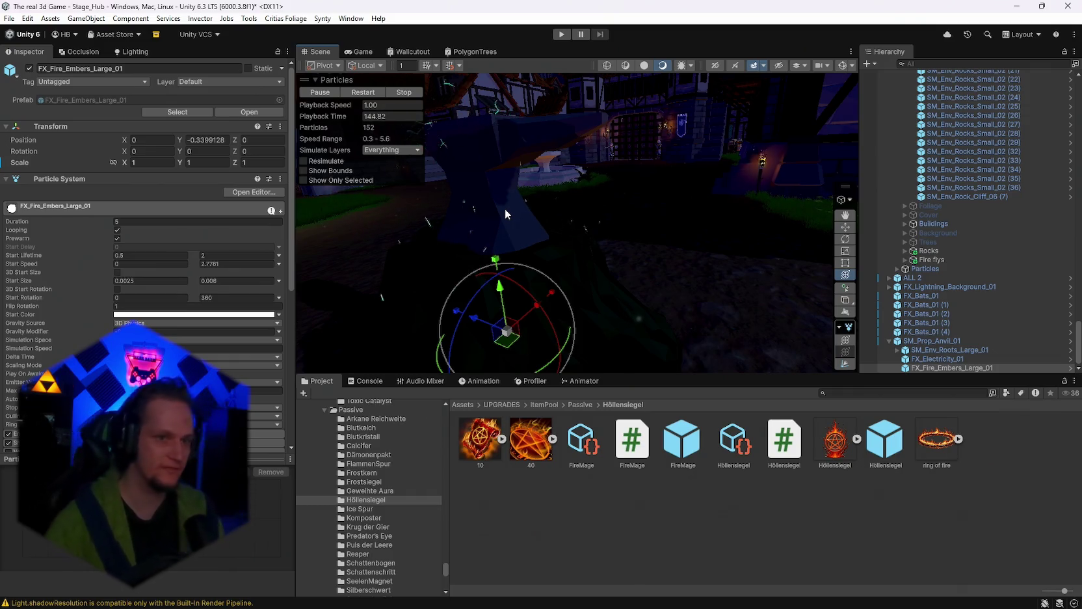
Step: Set FX_Electricity_01's scale to 2 on X, Y and Z
mouse_move(505, 208)
left_mouse_down()
mouse_move(620, 220)
mouse_move(575, 223)
left_mouse_up()
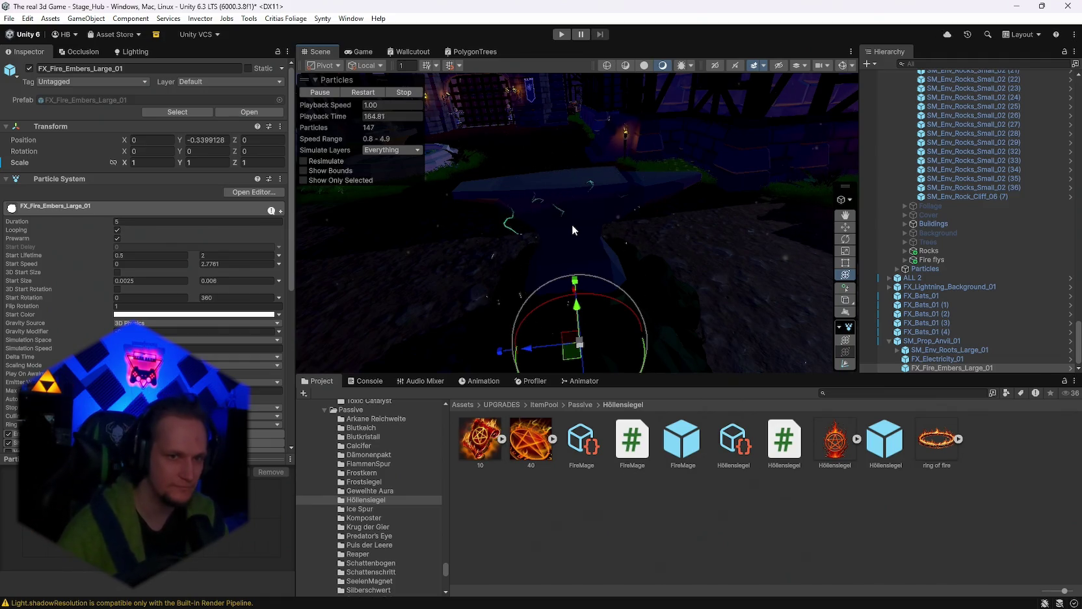
left_click_drag(572, 224, 644, 221)
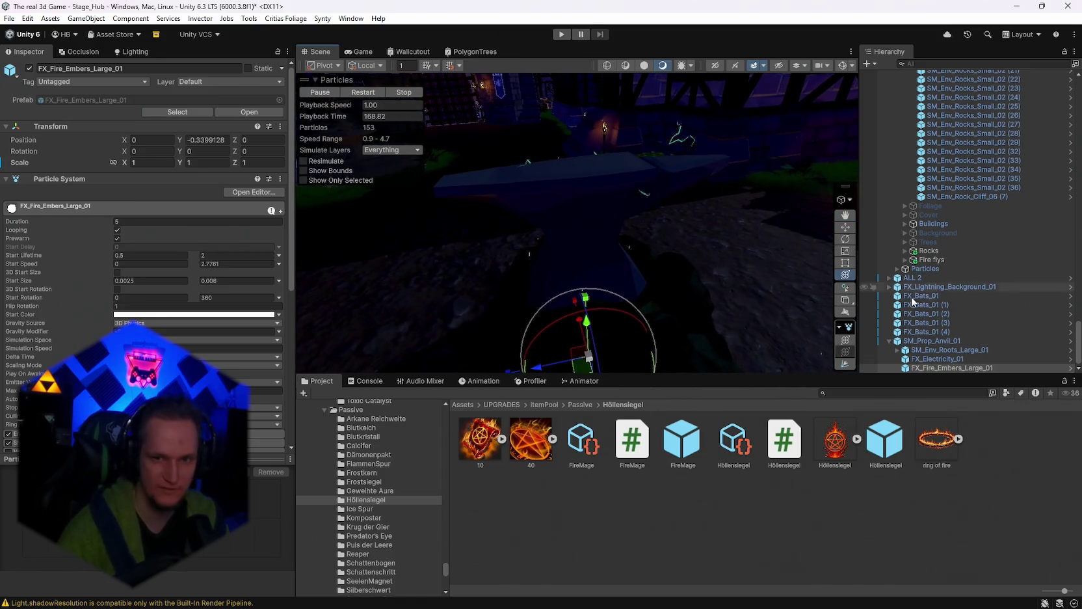
left_click_drag(950, 367, 945, 353)
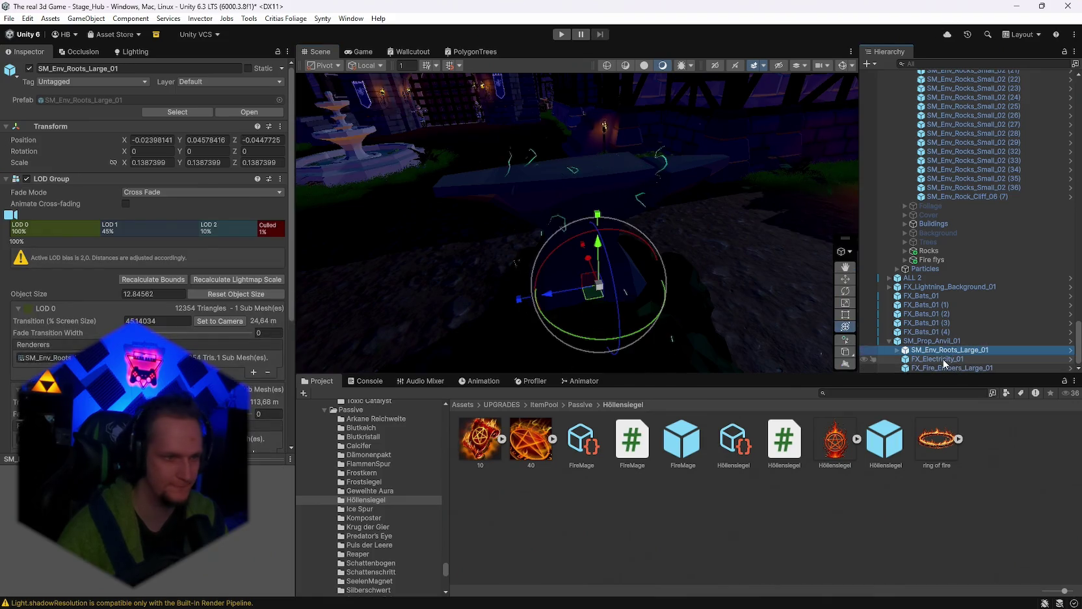
left_click(938, 359)
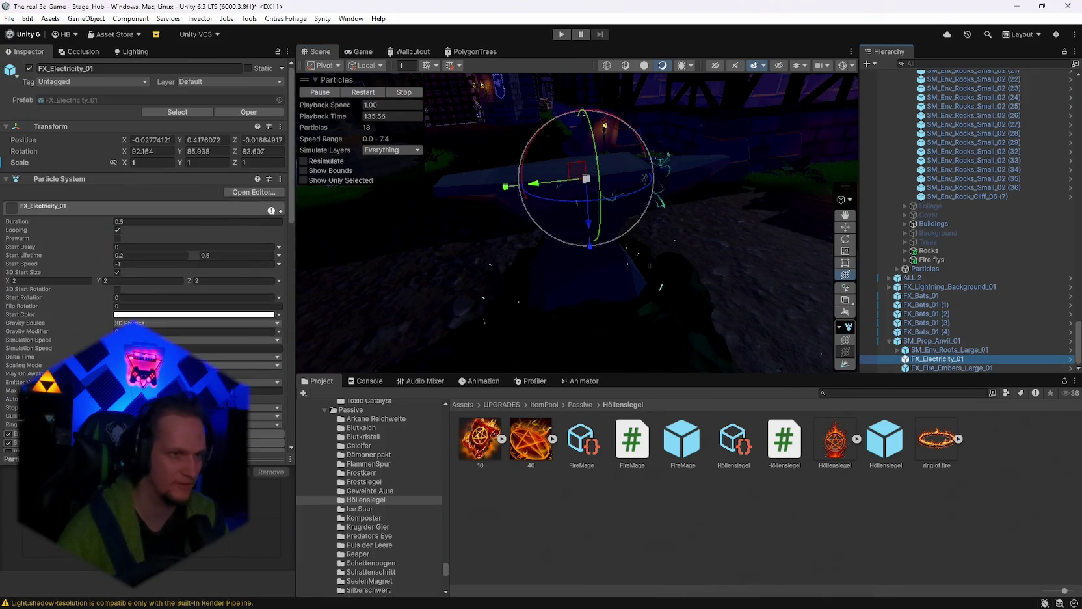
left_click(151, 162)
type("2")
key("Tab")
type("2")
key("Tab")
type("2")
Step: Deselect the effect and view the area toward the Coming Soon stall
mouse_move(516, 232)
left_mouse_down()
mouse_move(631, 196)
mouse_move(597, 147)
left_mouse_up()
left_click(639, 89)
left_click_drag(638, 88, 663, 157)
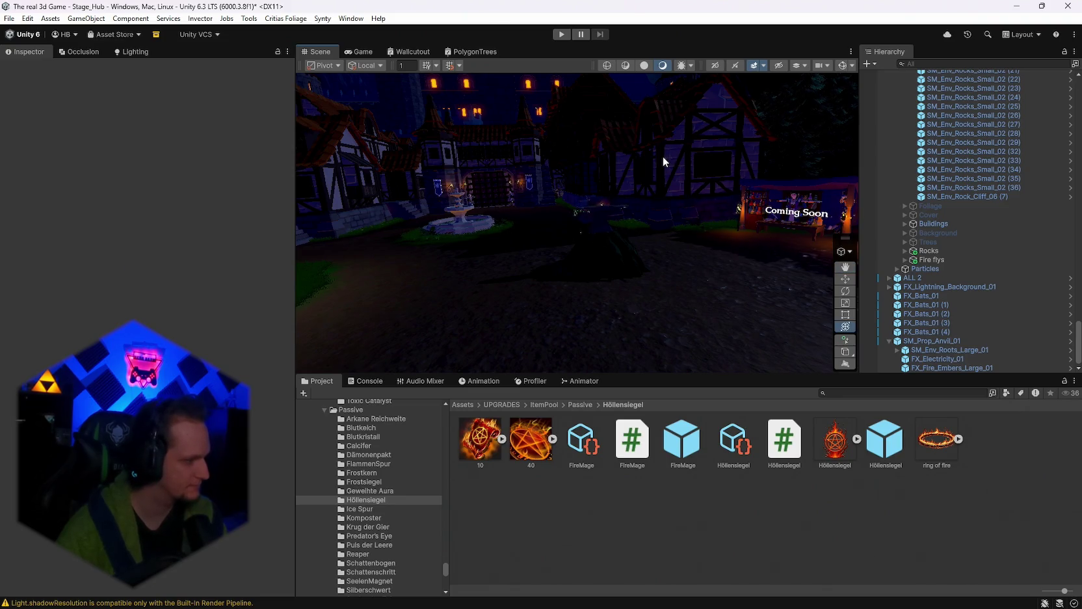
left_click_drag(663, 156, 604, 169)
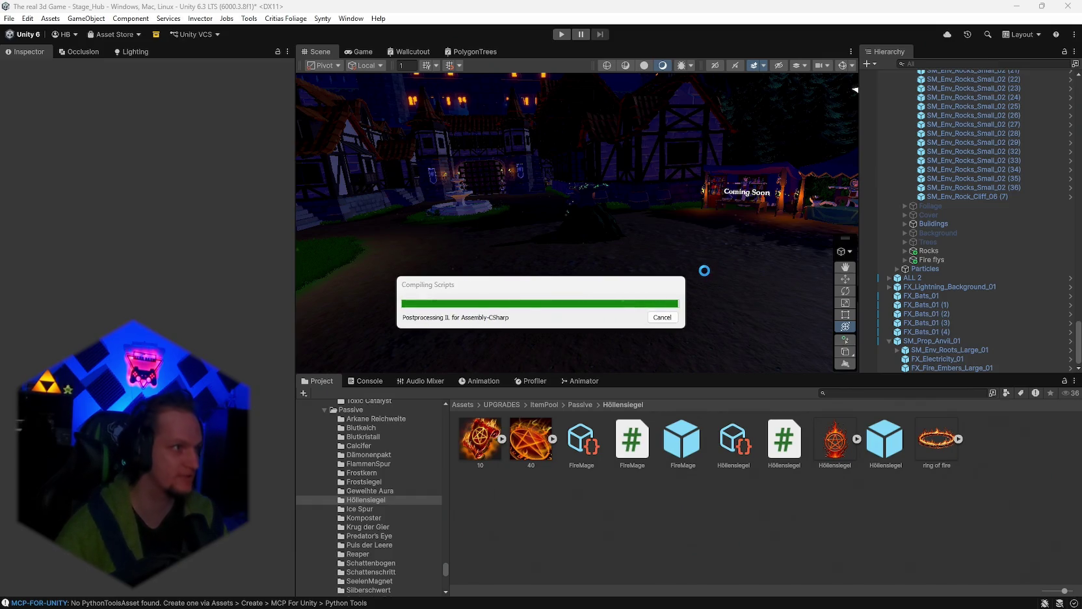
Step: Try ember Start Size ranges of 2 to 1, then 1 to 0.5
left_click(123, 159)
key("BackSpace")
key("BackSpace")
key("BackSpace")
type("2")
left_click(227, 158)
type("1")
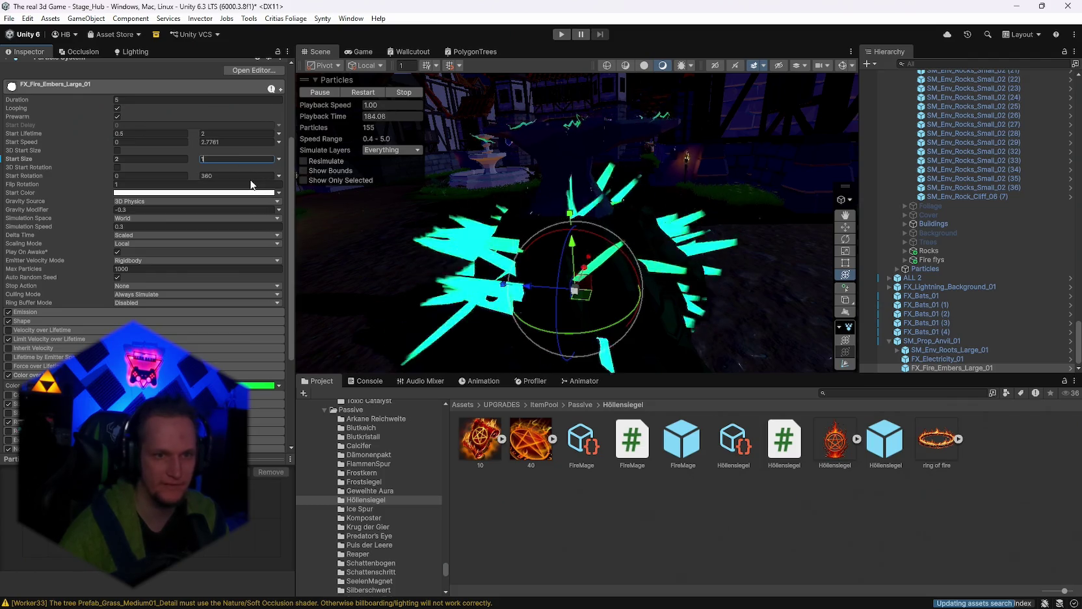
left_click(127, 158)
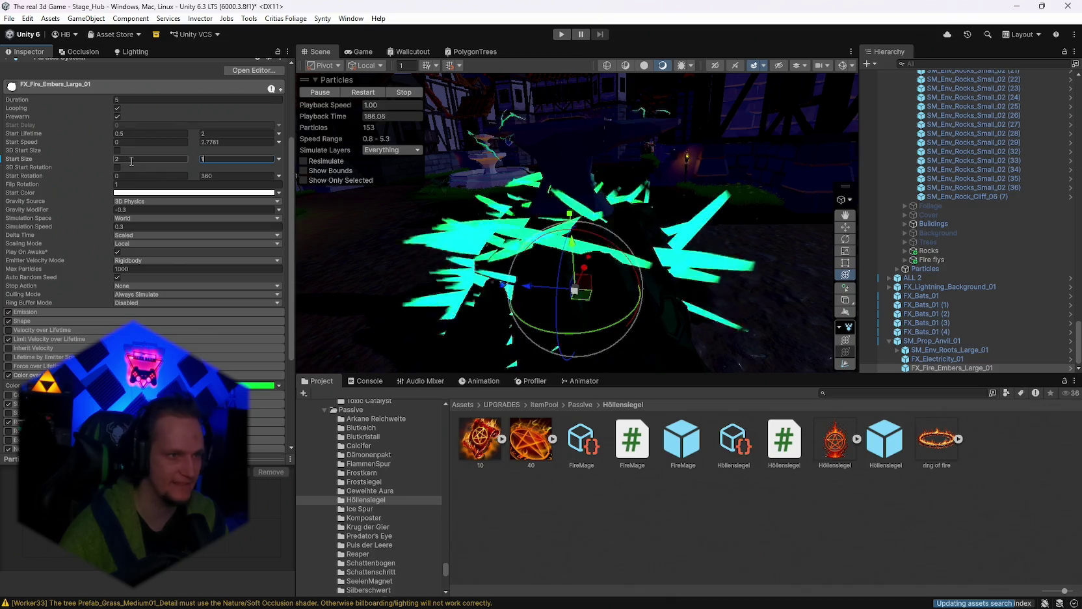
type("1")
left_click(215, 158)
type("0")
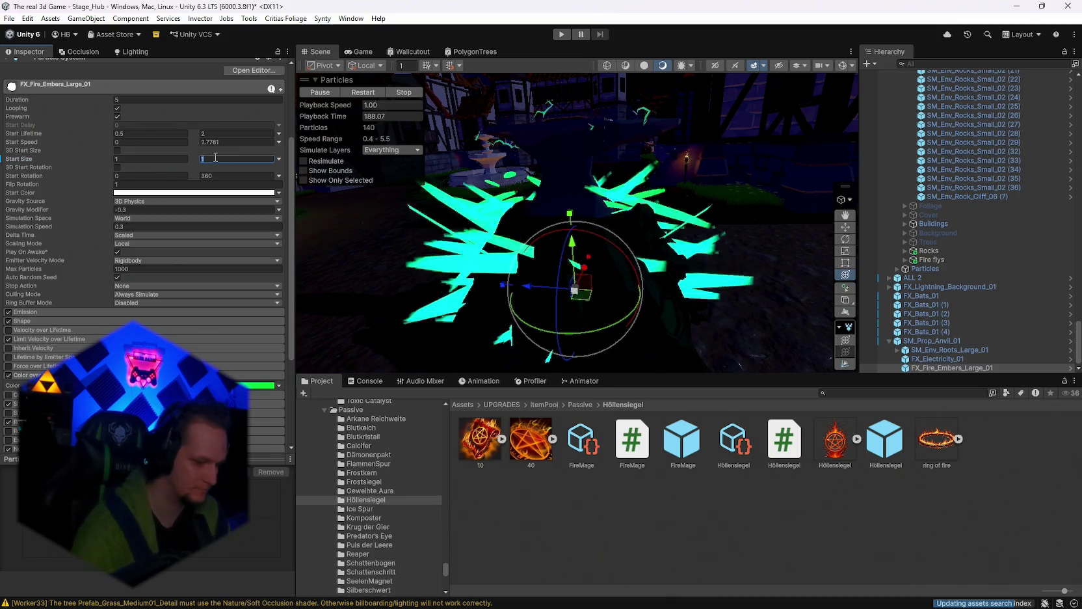
type(".5")
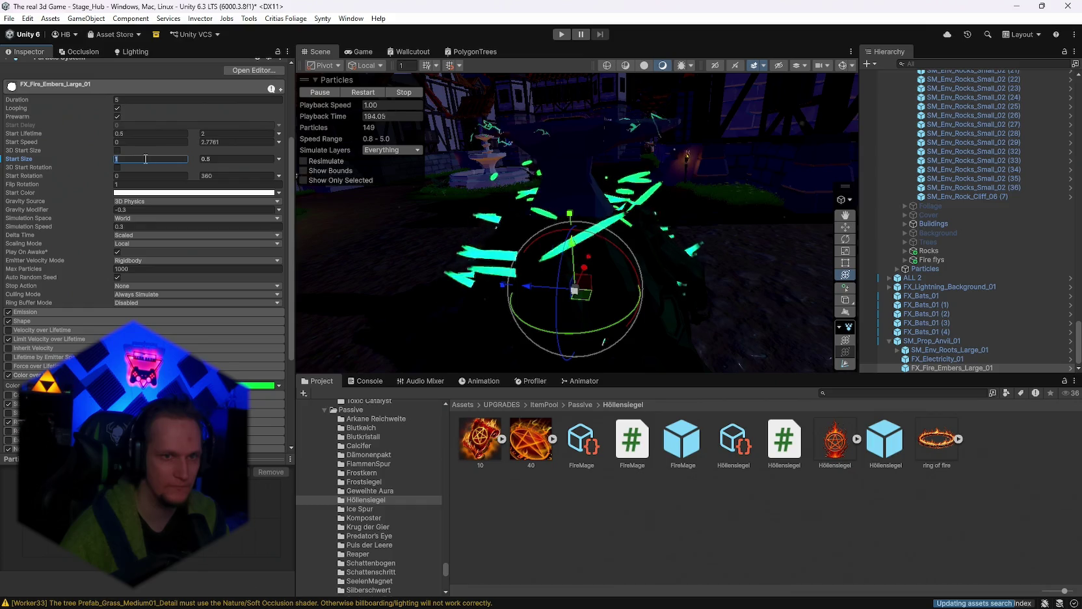
Step: Cut the ember Start Size further, entering 0.3, 0.1 and 0 in the min/max fields
type("0.3")
left_click(225, 158)
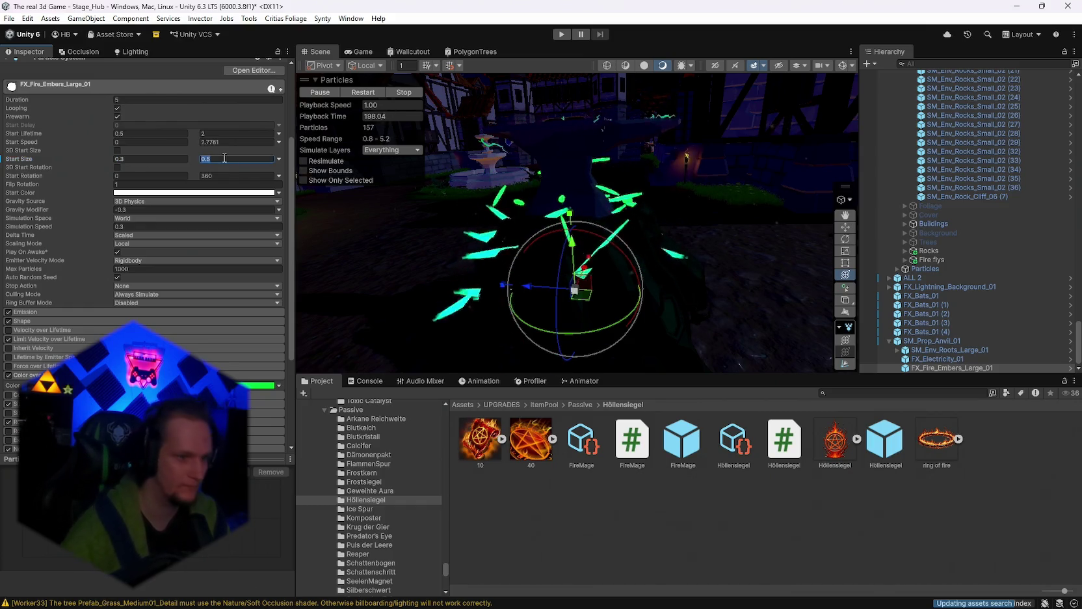
type("0.1")
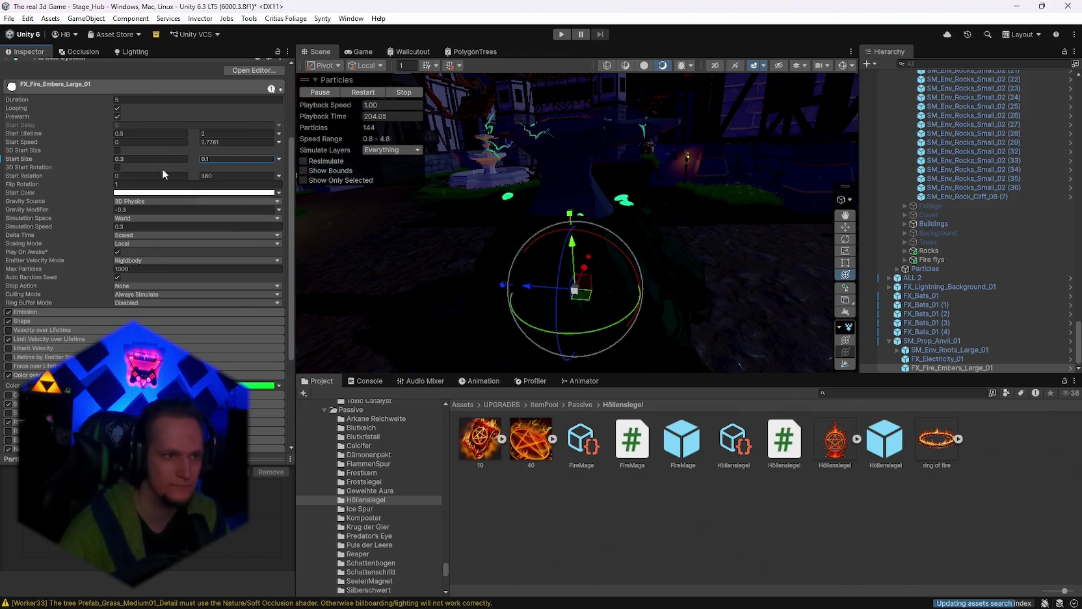
left_click(140, 159)
type("05")
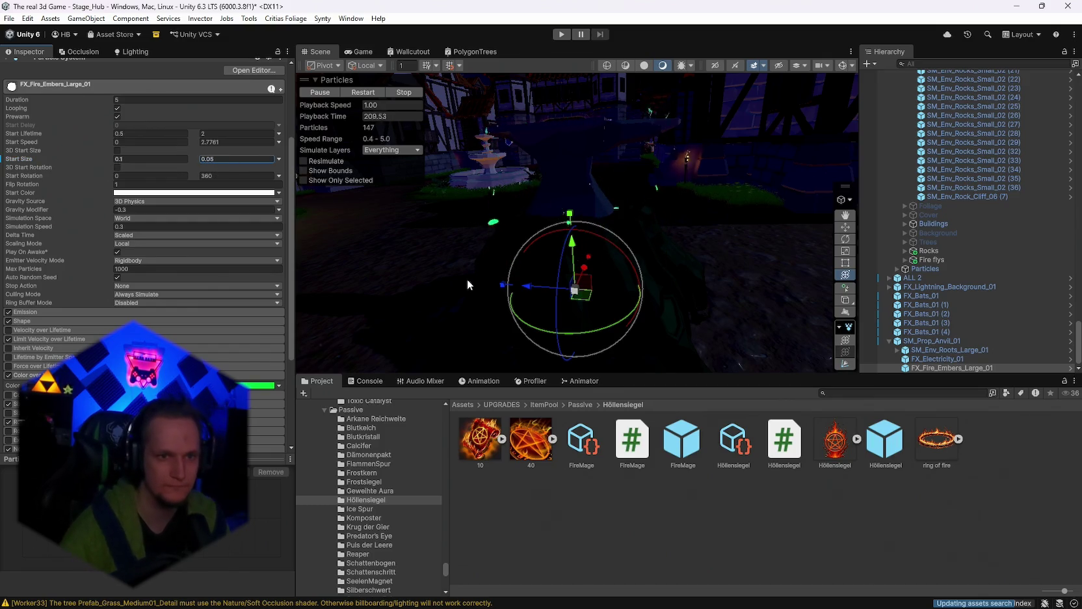
mouse_move(468, 280)
left_mouse_down()
mouse_move(556, 270)
mouse_move(467, 278)
left_mouse_up()
Step: Look over the fountain and courtyard, then select FX_Fire_Embers_Large_01 to show its Particle System
scroll(180, 304, "down", 5)
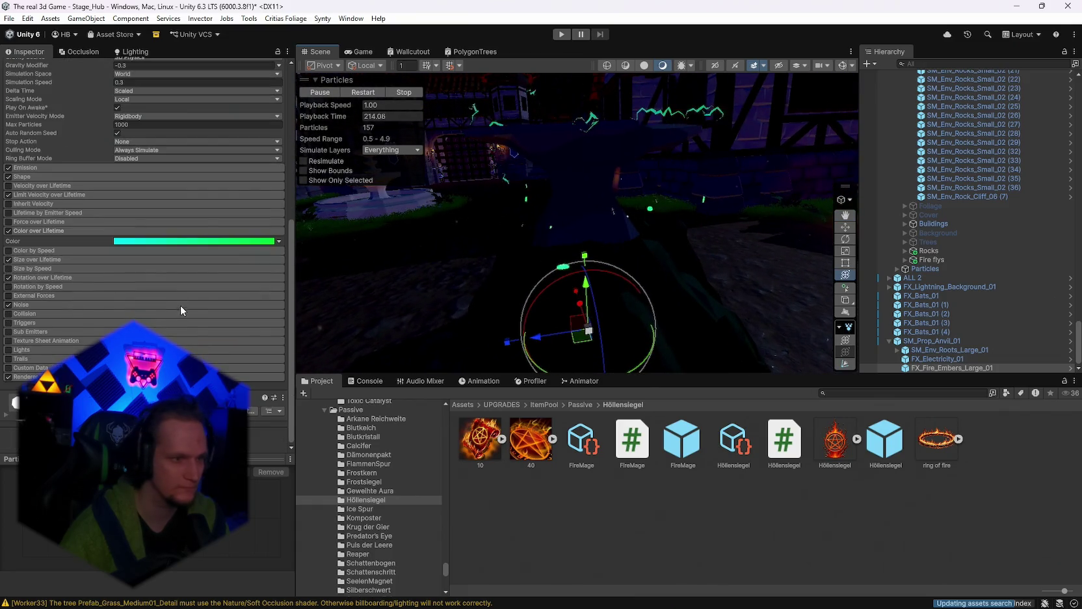
mouse_move(622, 265)
left_mouse_down()
mouse_move(378, 270)
mouse_move(182, 251)
left_mouse_up()
mouse_move(251, 258)
left_mouse_down()
mouse_move(589, 288)
mouse_move(579, 269)
mouse_move(622, 312)
left_mouse_up()
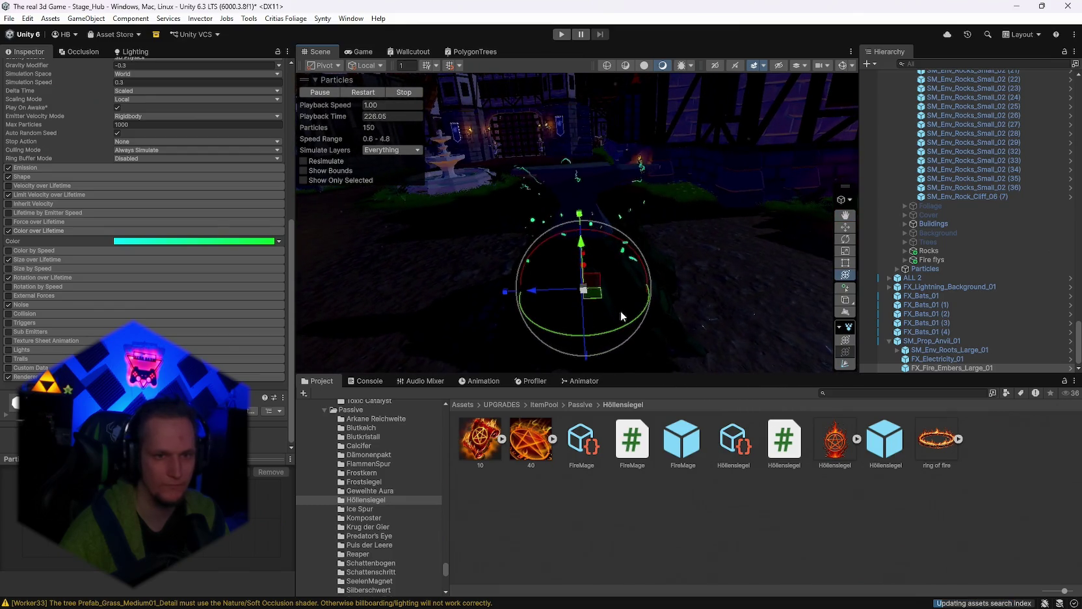
left_click(845, 365)
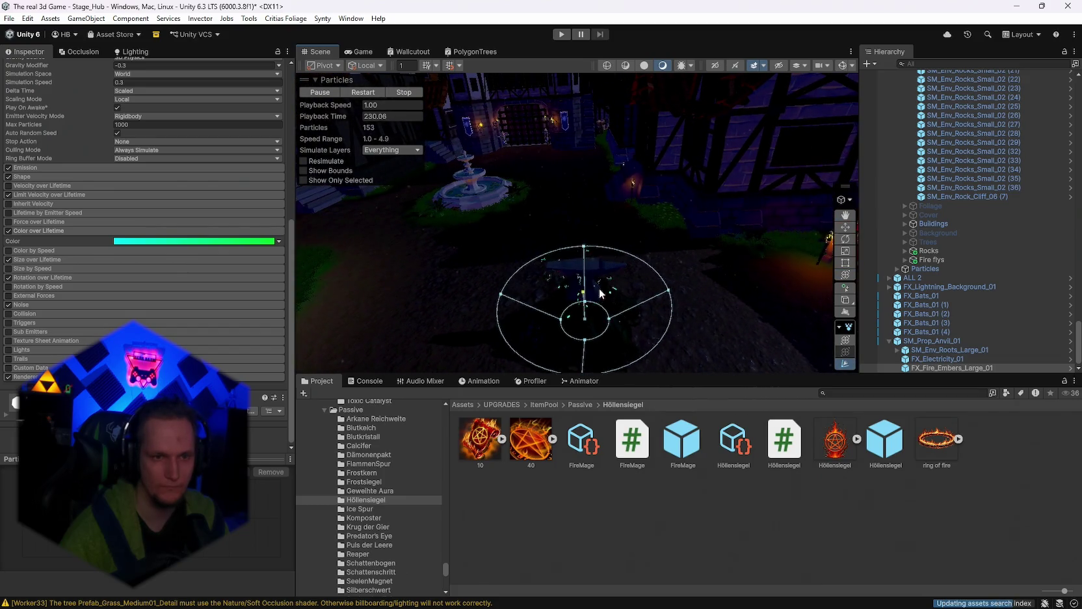
left_click_drag(670, 254, 567, 139)
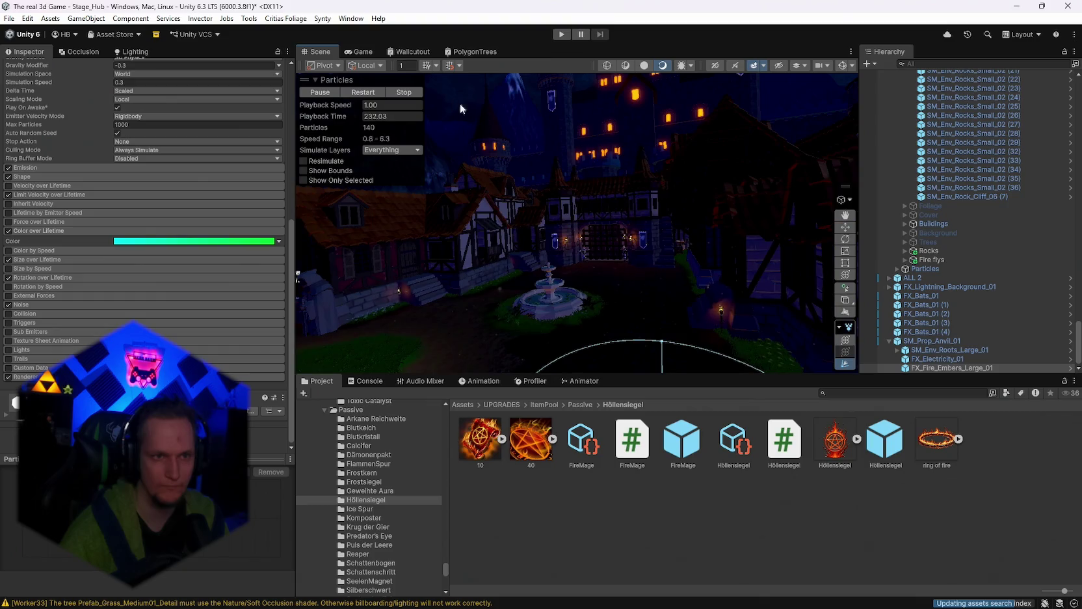
left_click(453, 104)
mouse_move(648, 307)
left_mouse_down()
mouse_move(624, 223)
mouse_move(748, 242)
left_mouse_up()
left_click(934, 369)
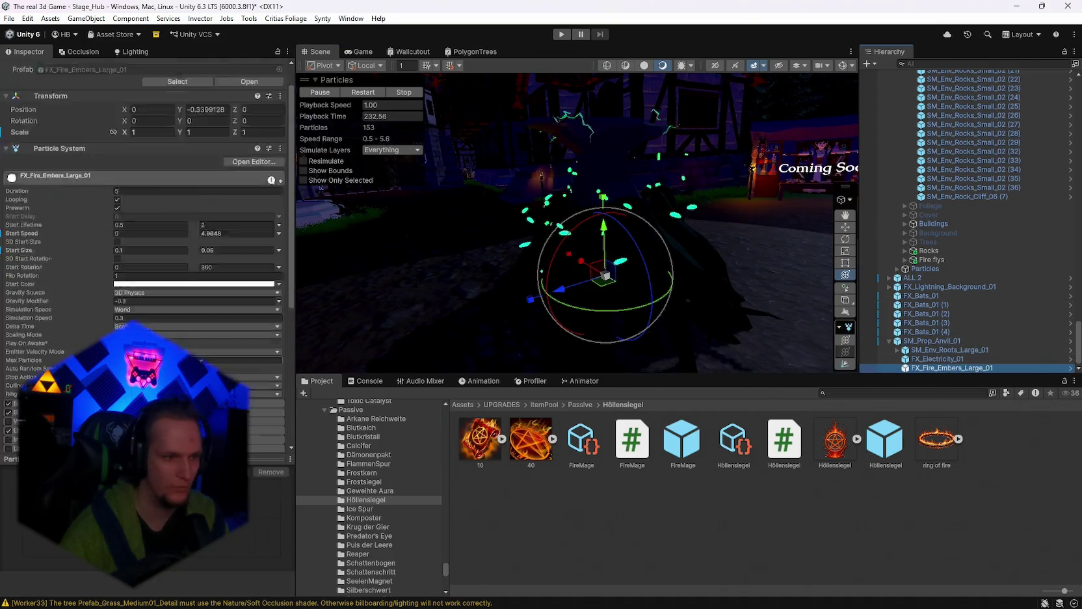
Step: Locate the embers' material and inspect the Shape module settings
scroll(143, 260, "down", 10)
scroll(143, 261, "down", 5)
left_click(247, 355)
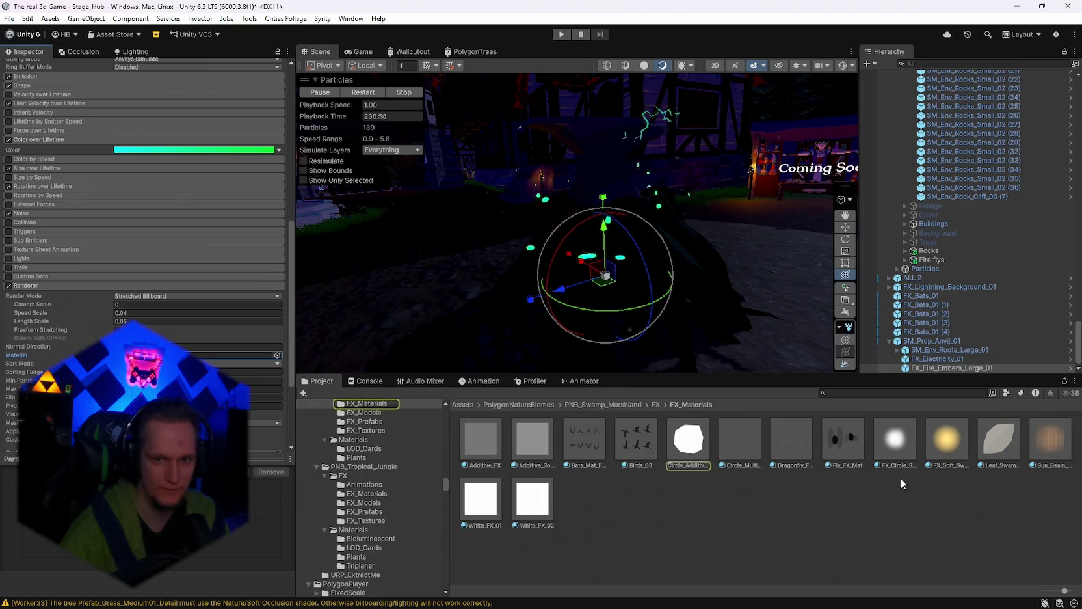
mouse_move(690, 277)
left_mouse_down()
mouse_move(676, 278)
mouse_move(692, 277)
left_mouse_up()
scroll(65, 247, "up", 3)
left_click(29, 176)
left_click(24, 177)
left_click(20, 178)
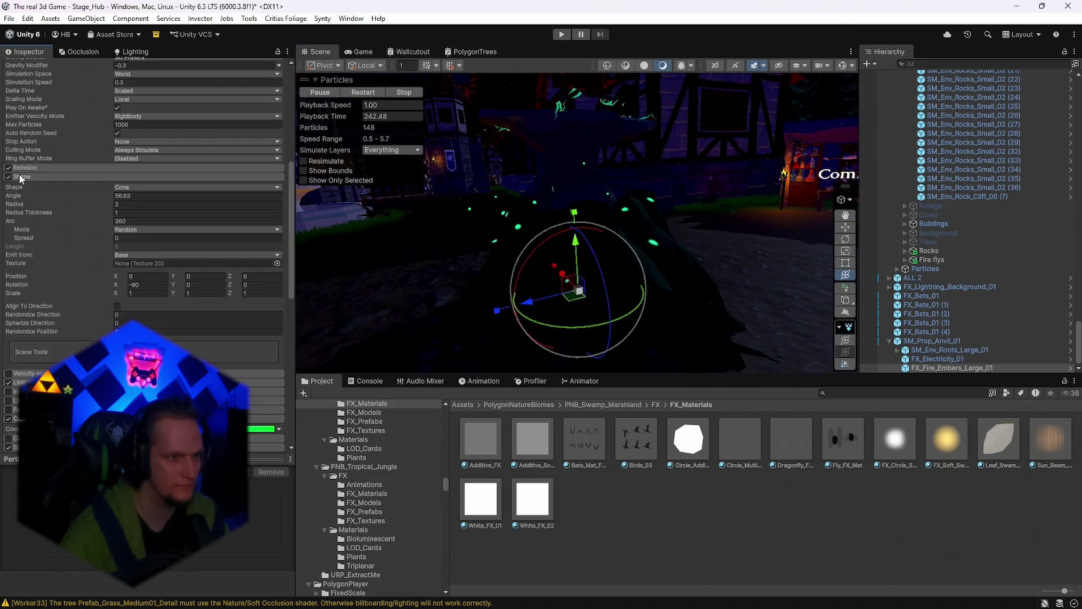
left_click(26, 178)
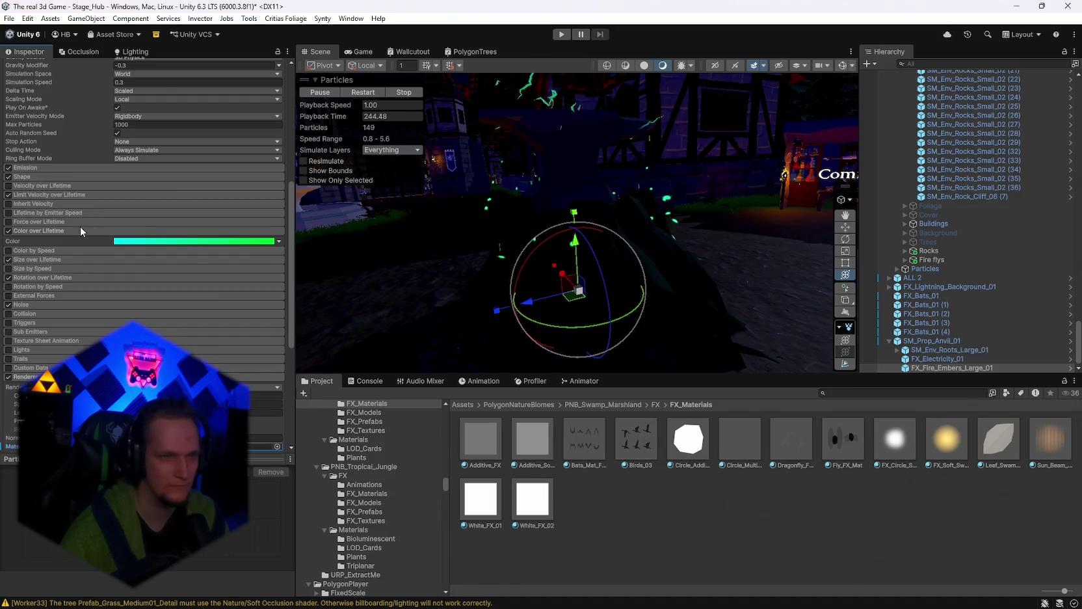
Step: Compare the embers with the Noise and Shape modules toggled off and back on
left_click(27, 309)
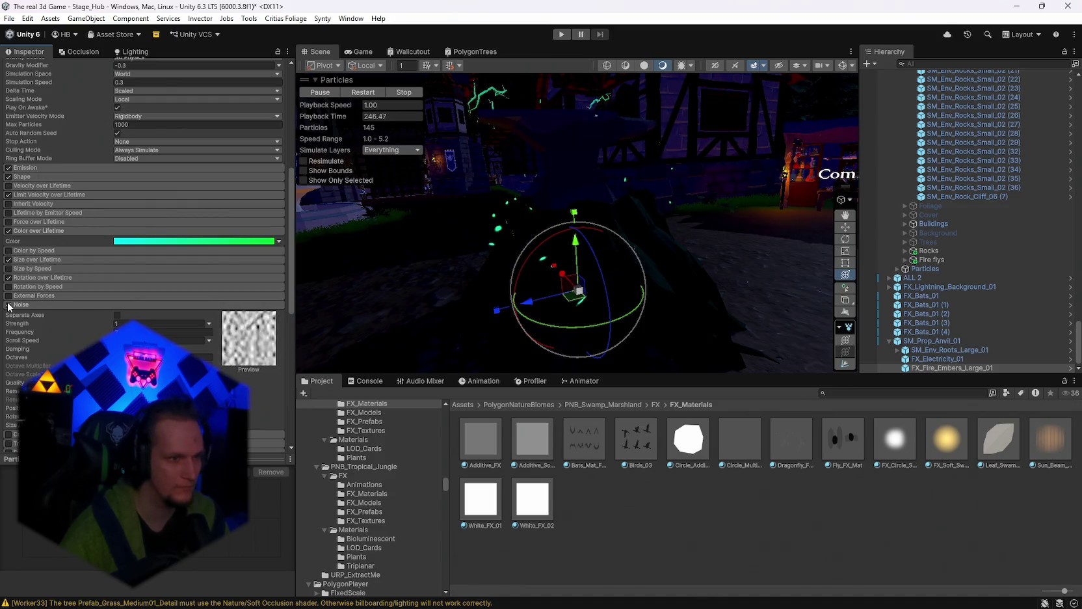
left_click(9, 305)
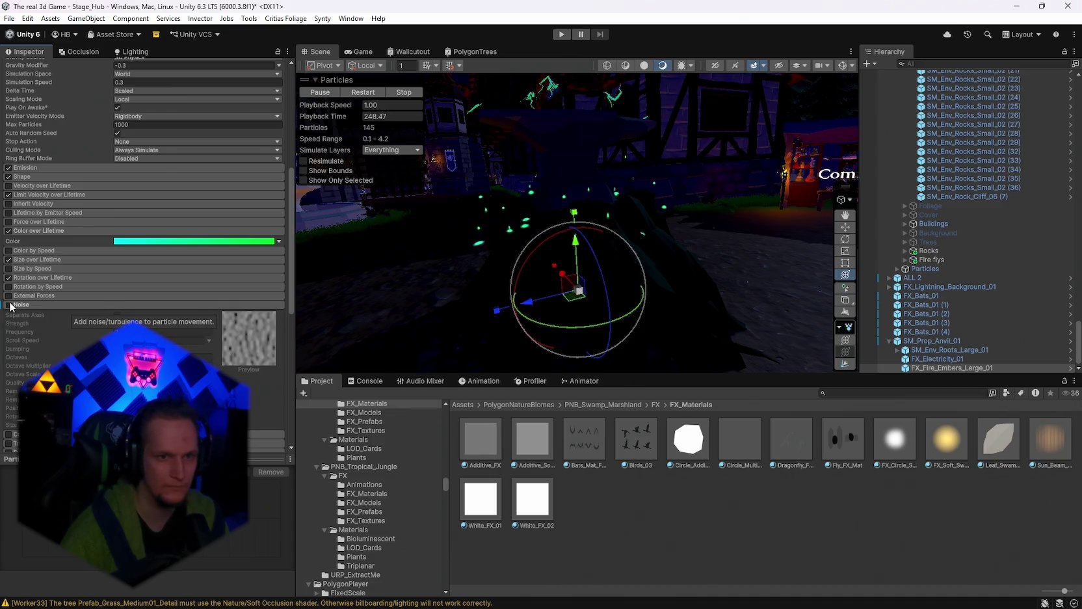
left_click(8, 305)
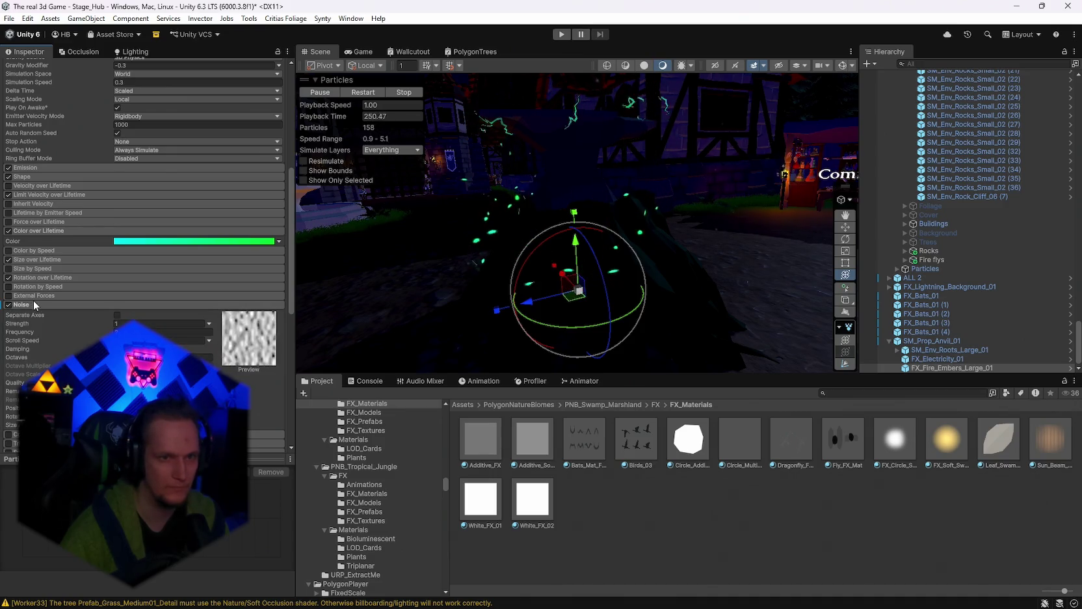
scroll(91, 330, "down", 3)
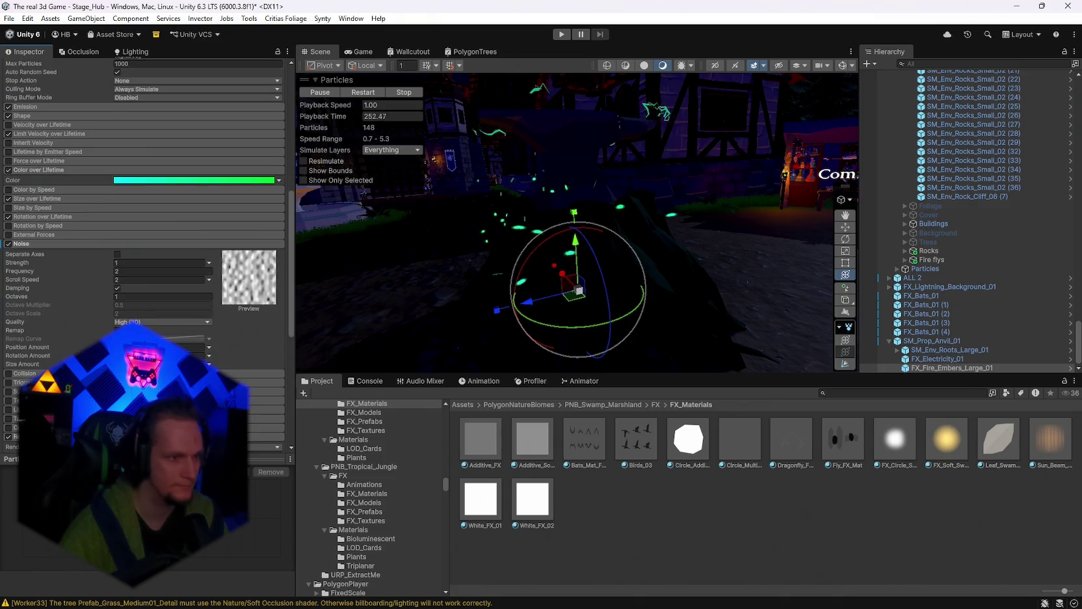
scroll(24, 281, "up", 3)
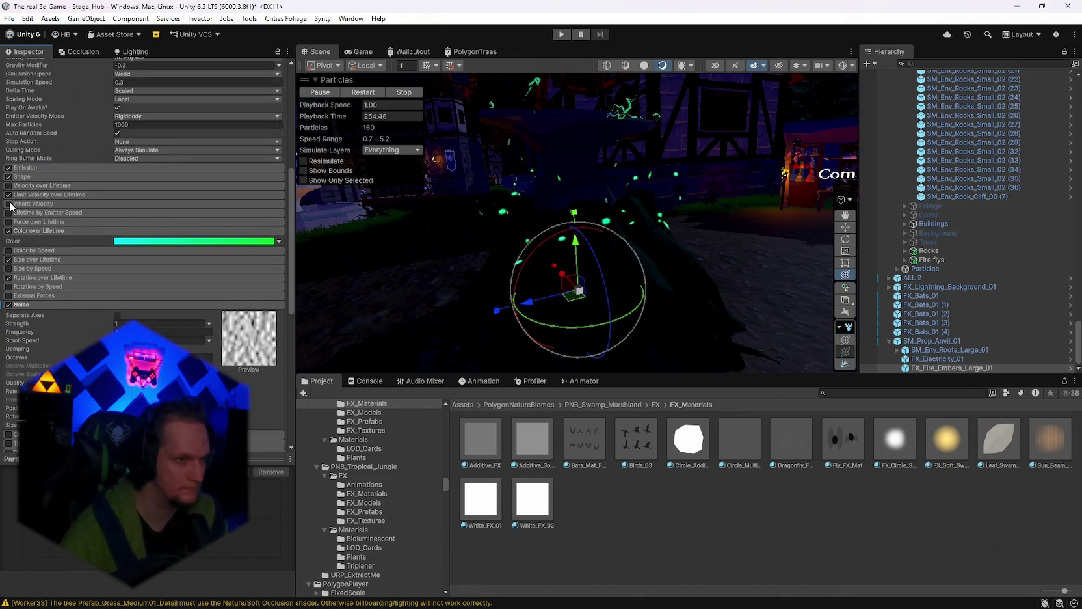
left_click(19, 177)
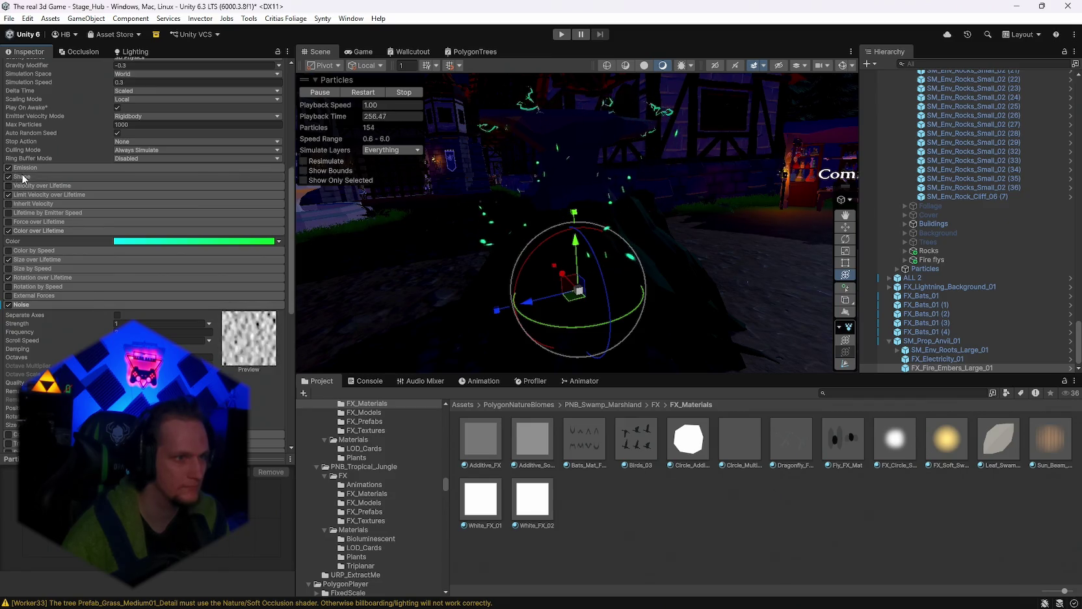
scroll(71, 240, "up", 3)
left_click(8, 268)
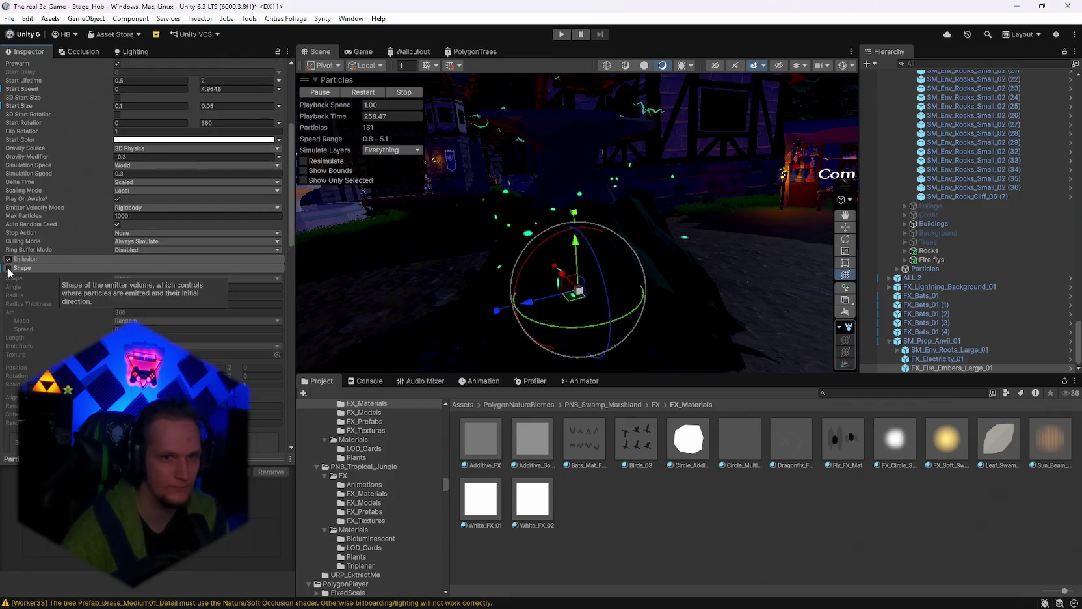
left_click(9, 268)
scroll(60, 284, "up", 2)
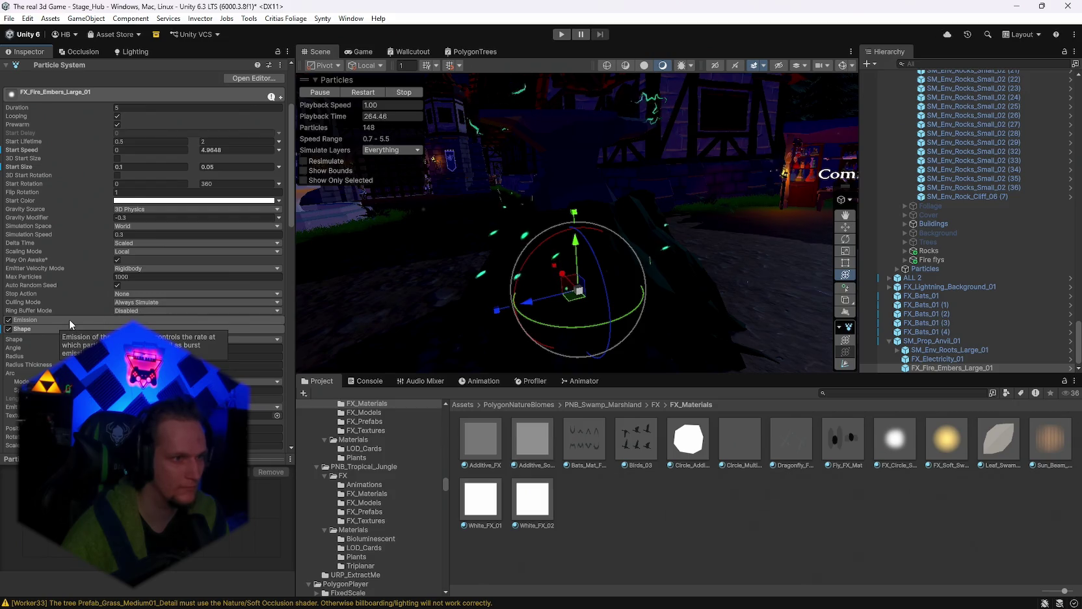
scroll(70, 319, "down", 10)
scroll(78, 337, "down", 6)
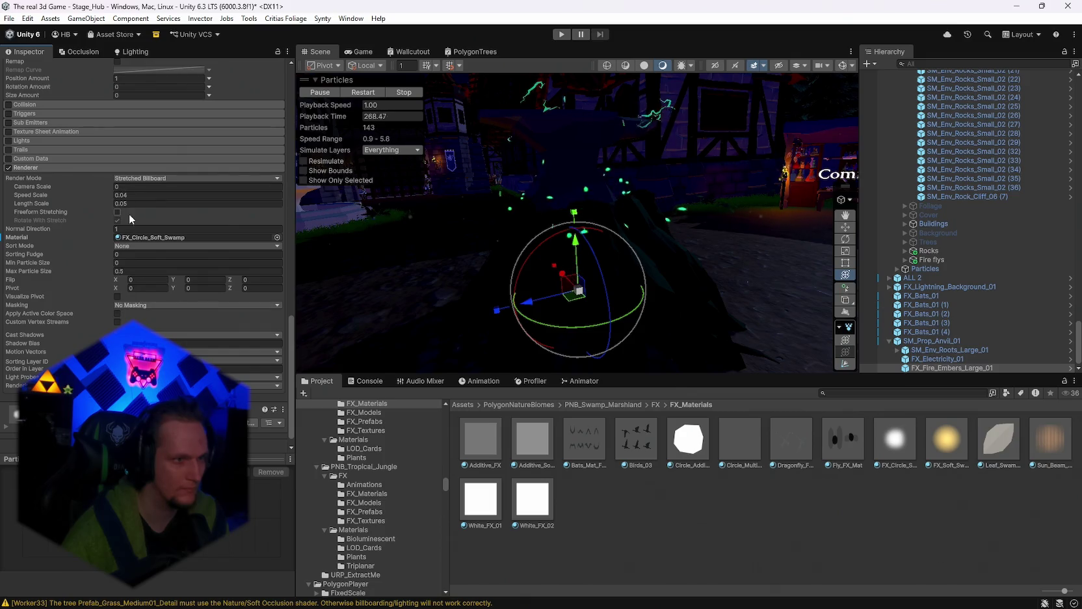
Step: Set the embers' Render Mode to Billboard and switch off the Noise module
left_click(136, 179)
left_click(141, 189)
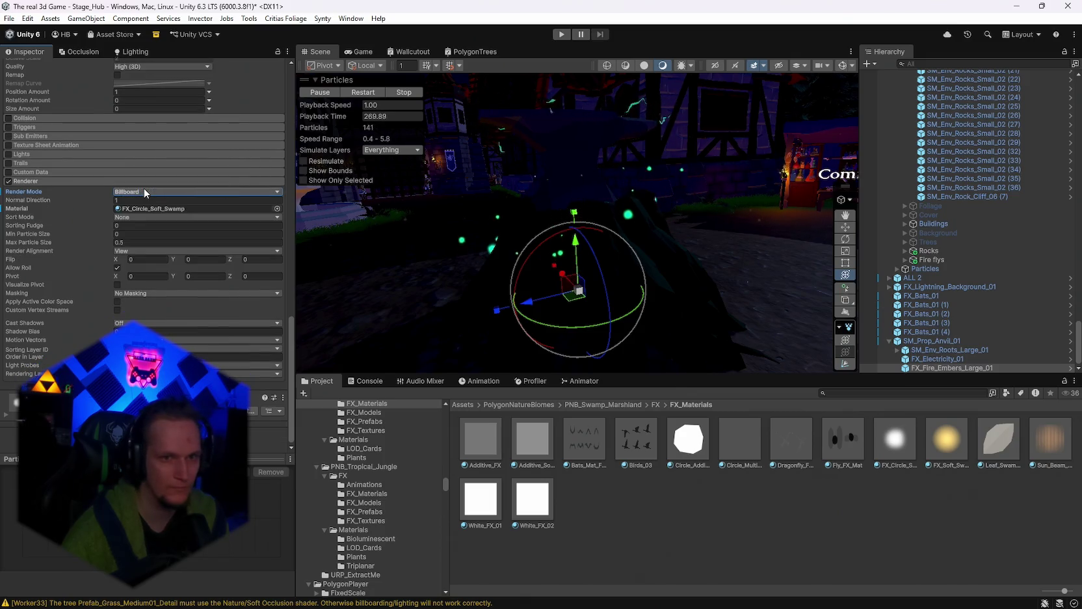
left_click_drag(660, 275, 556, 289)
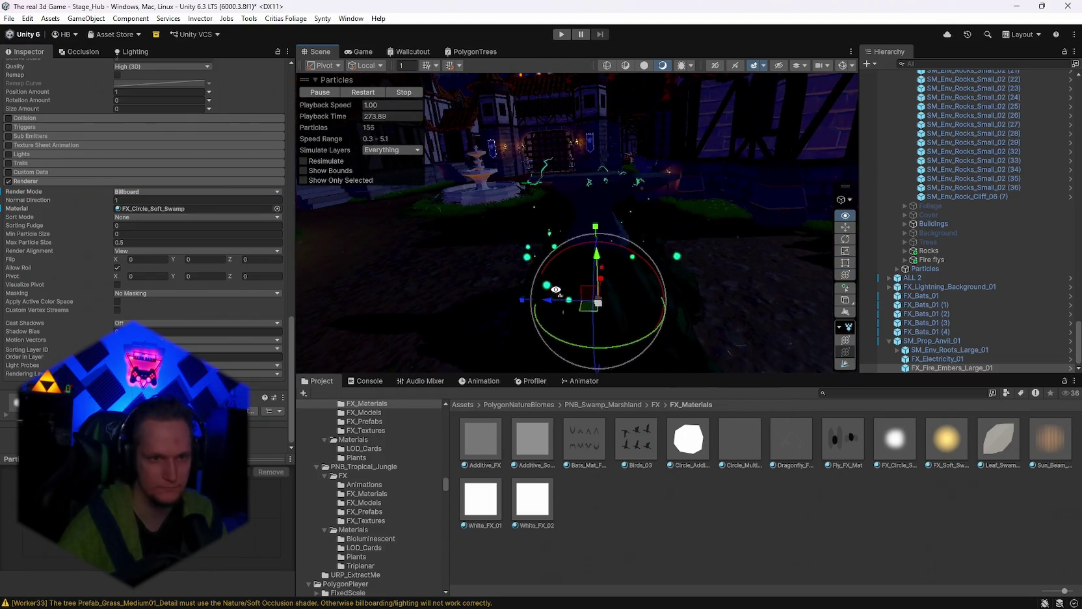
scroll(90, 287, "up", 5)
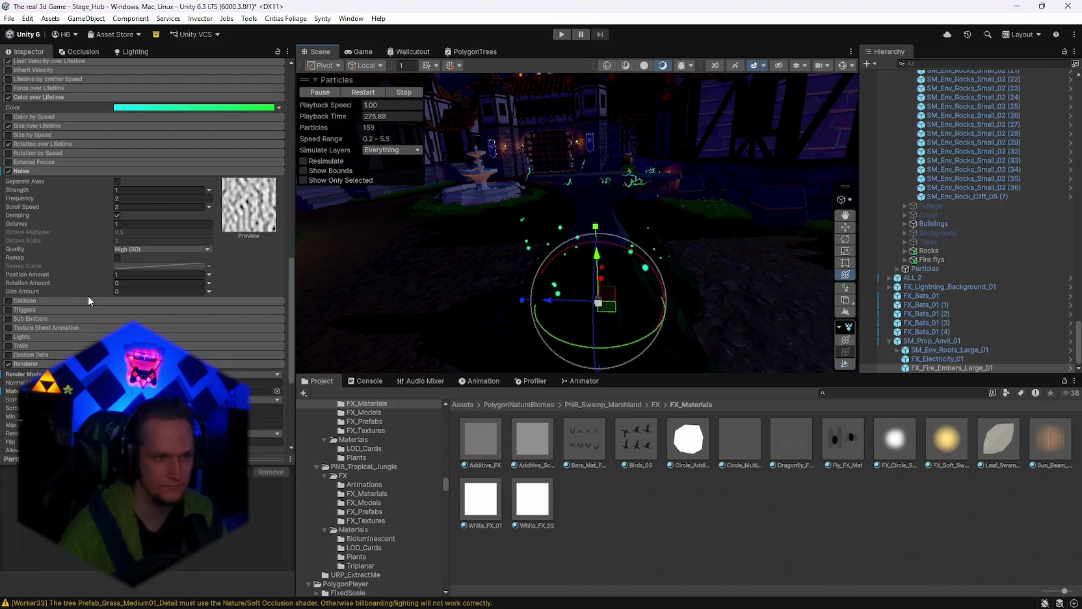
left_click(8, 171)
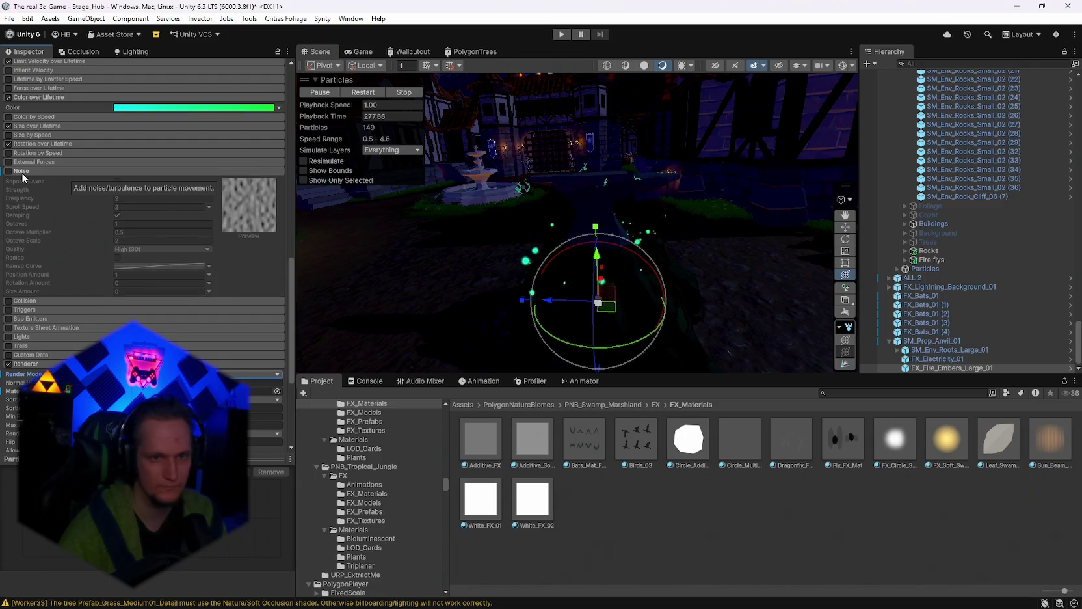
left_click_drag(324, 262, 430, 257)
scroll(161, 289, "up", 4)
scroll(156, 286, "up", 15)
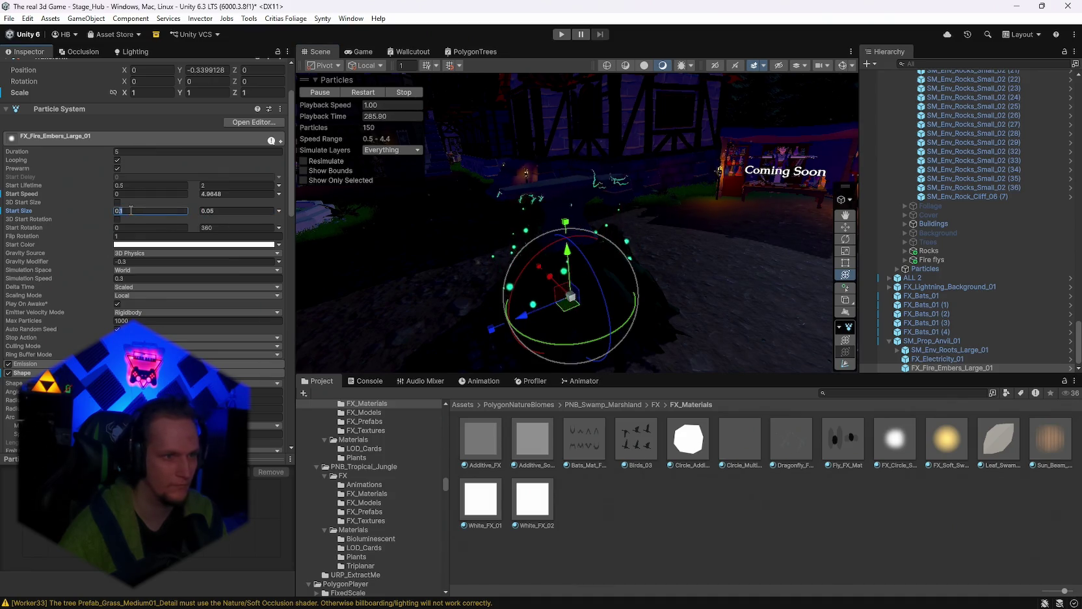
Step: Lower the embers' Start Size from 0.1 to 0.08 and deselect the particle system
type("0")
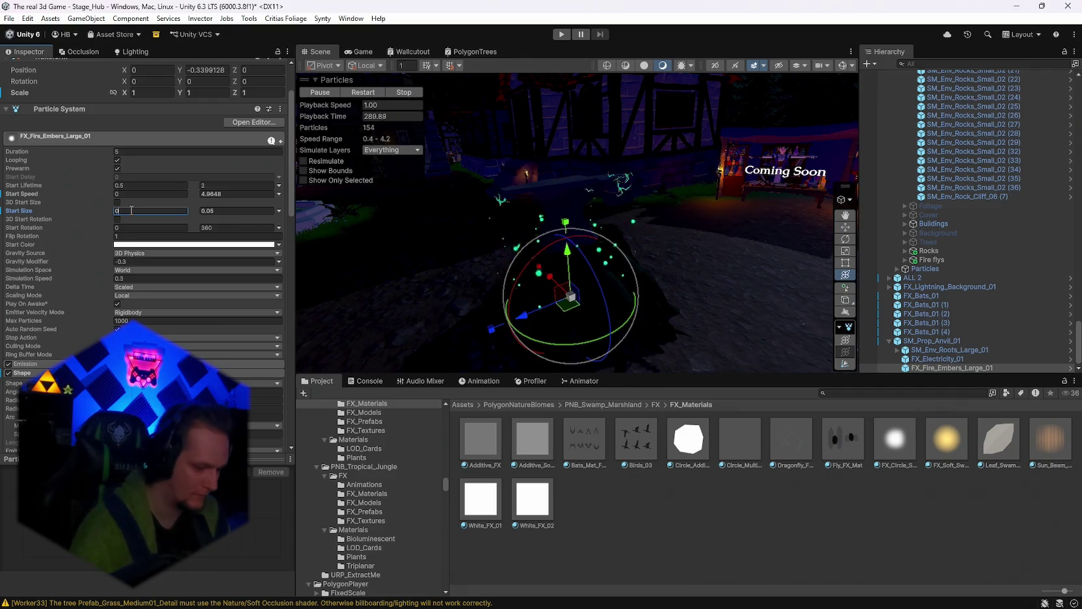
type(".008")
mouse_move(553, 263)
left_mouse_down()
mouse_move(575, 261)
mouse_move(474, 102)
mouse_move(590, 220)
mouse_move(822, 312)
left_mouse_up()
left_click(474, 102)
Step: Apply the black-red-orange preset to FX_Electricity_01's Color over Lifetime gradient
left_click(943, 358)
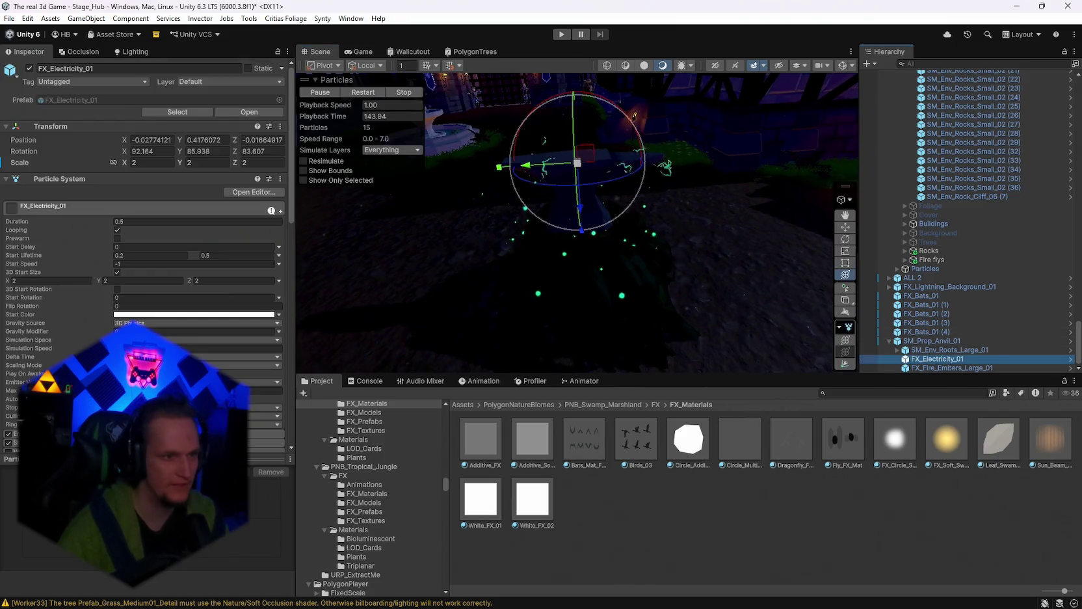
left_click(145, 314)
left_click(260, 244)
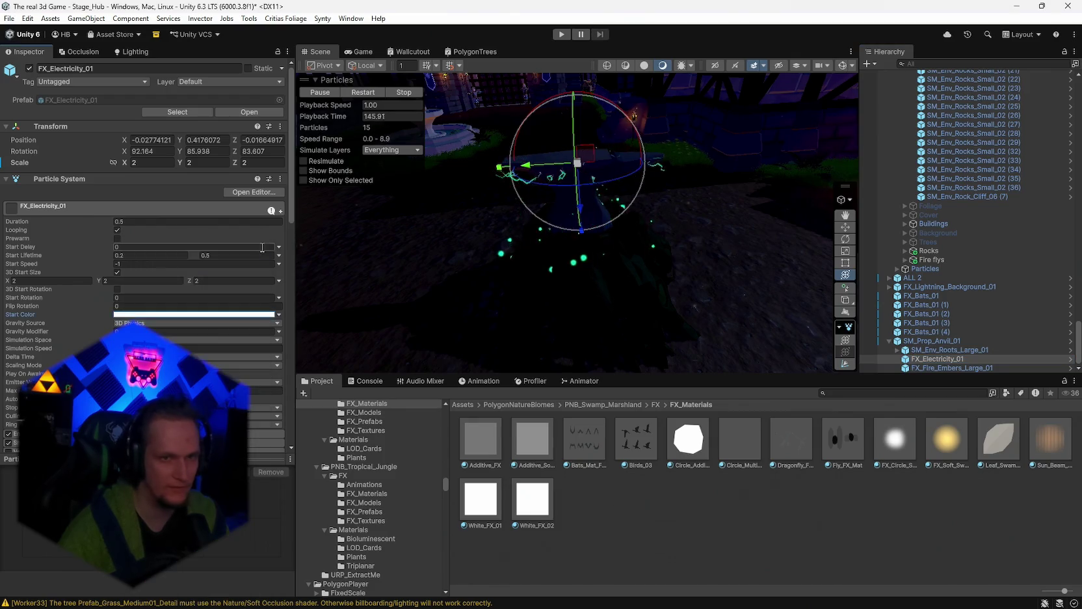
scroll(209, 305, "down", 6)
left_click(195, 324)
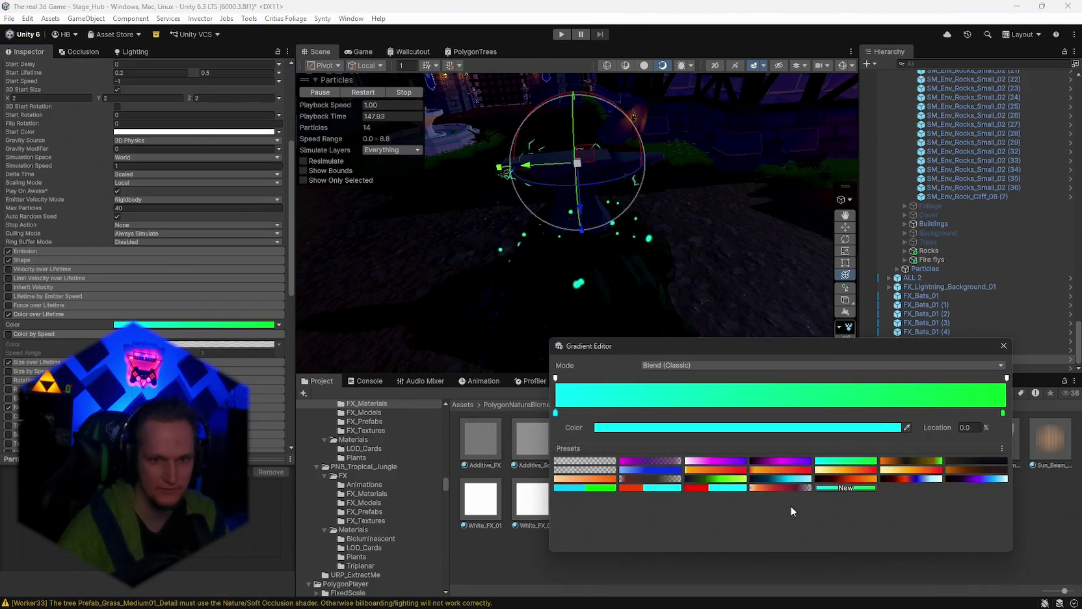
left_click(840, 480)
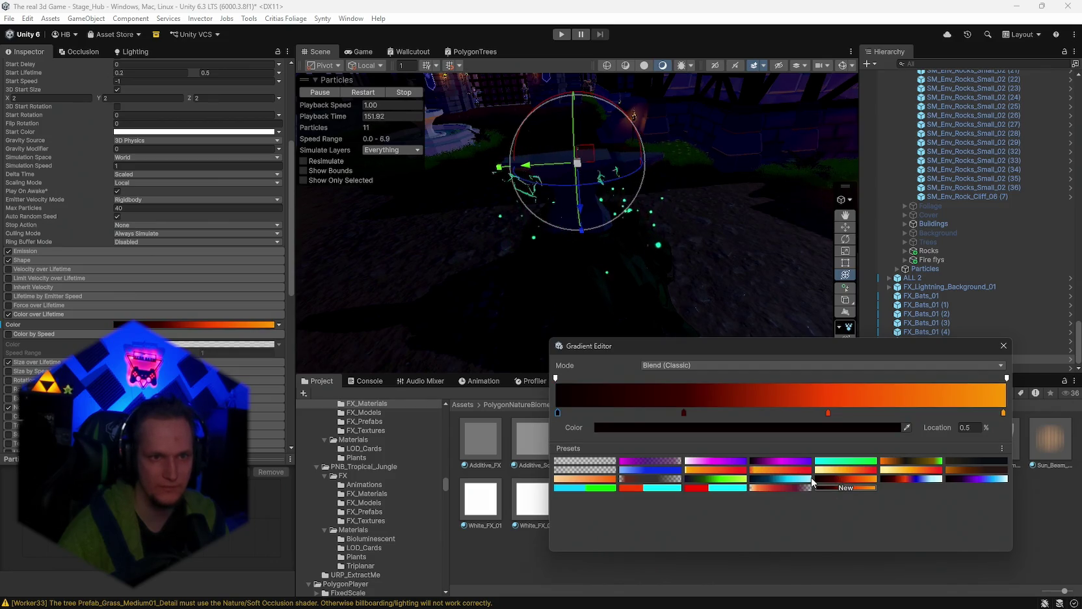
left_click(1004, 345)
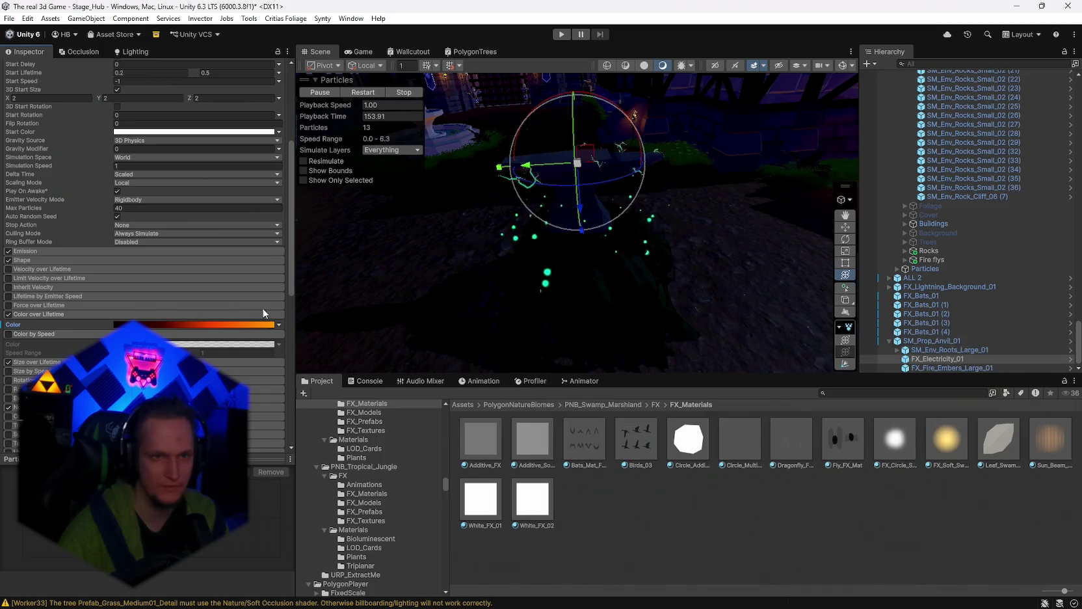
scroll(80, 330, "down", 5)
scroll(102, 257, "down", 4)
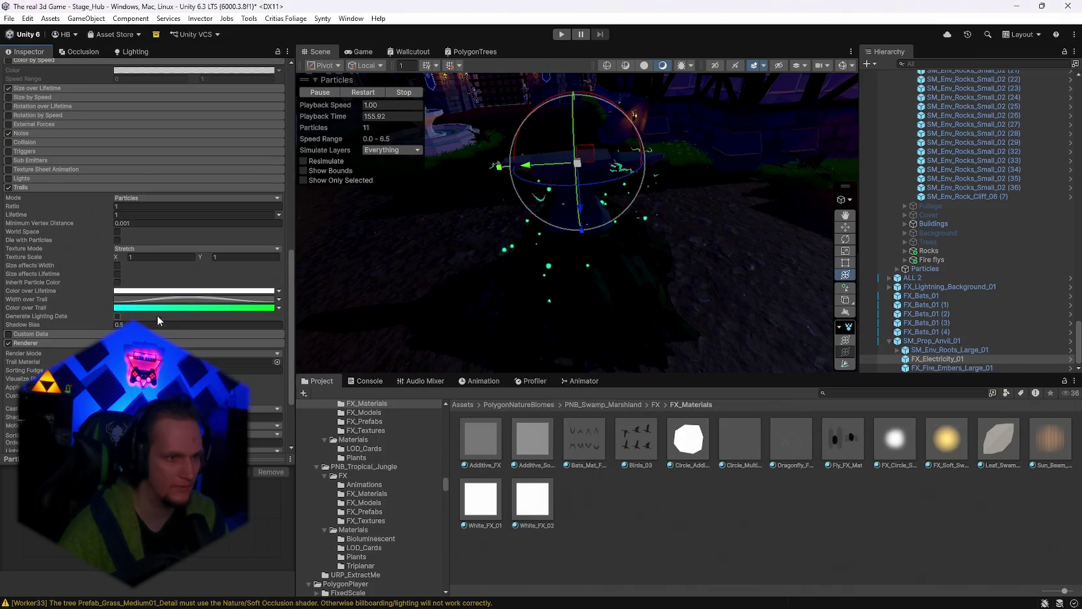
Step: Try Color over Trail presets: blue, orange-red, black-magenta-purple and black-red-orange
left_click(158, 308)
left_click(657, 469)
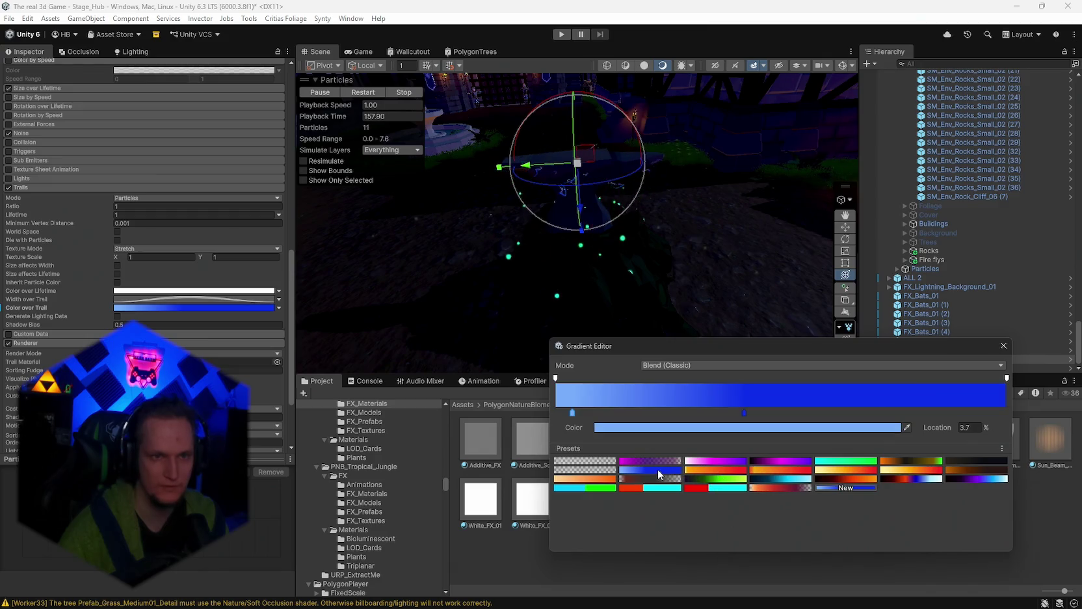
left_click(774, 470)
left_click(773, 459)
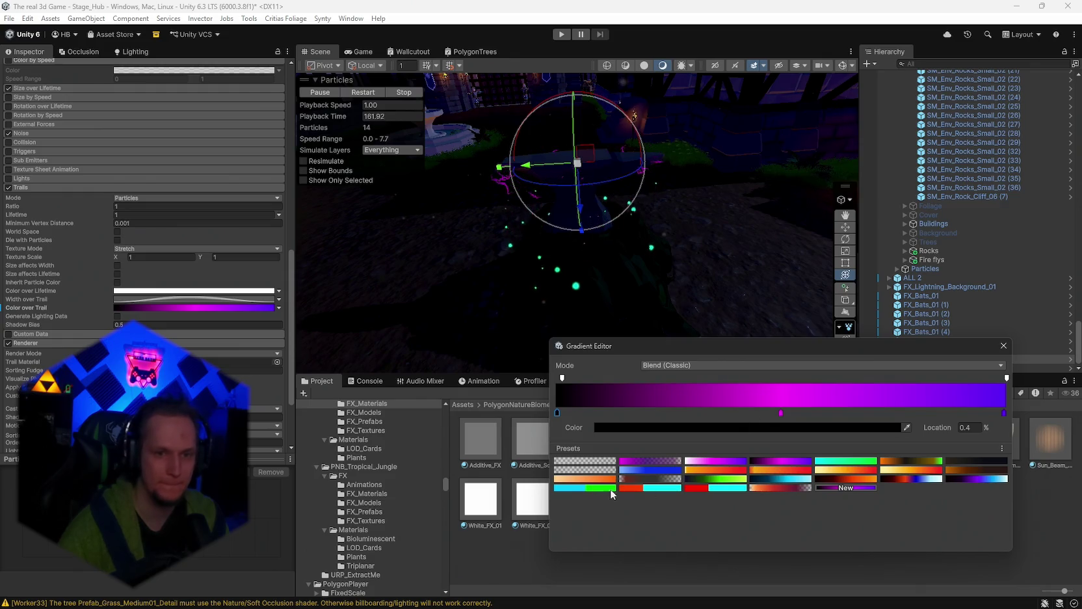
left_click(780, 469)
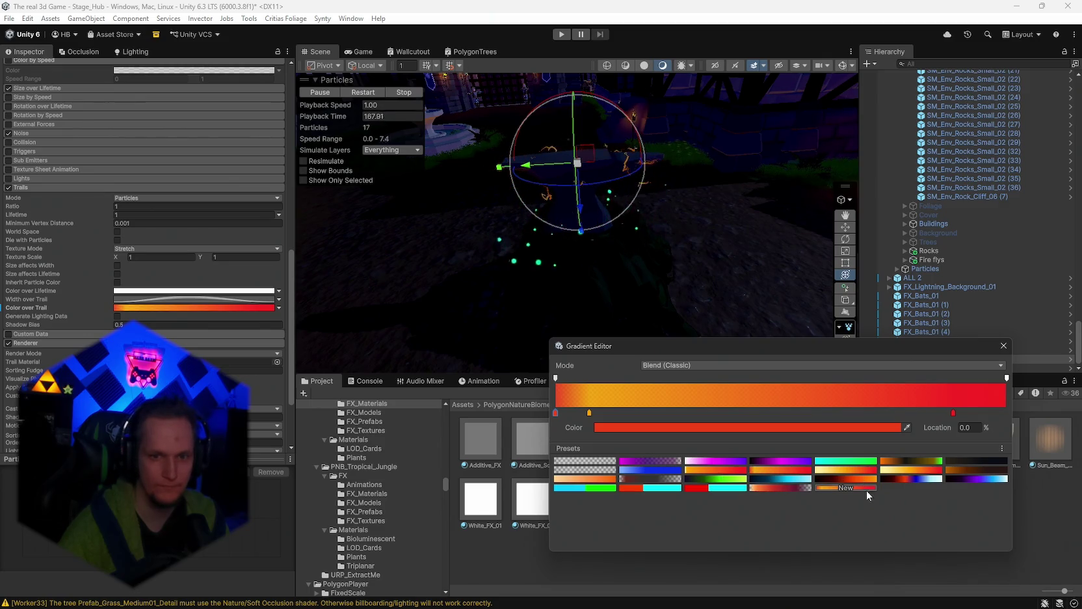
left_click(840, 479)
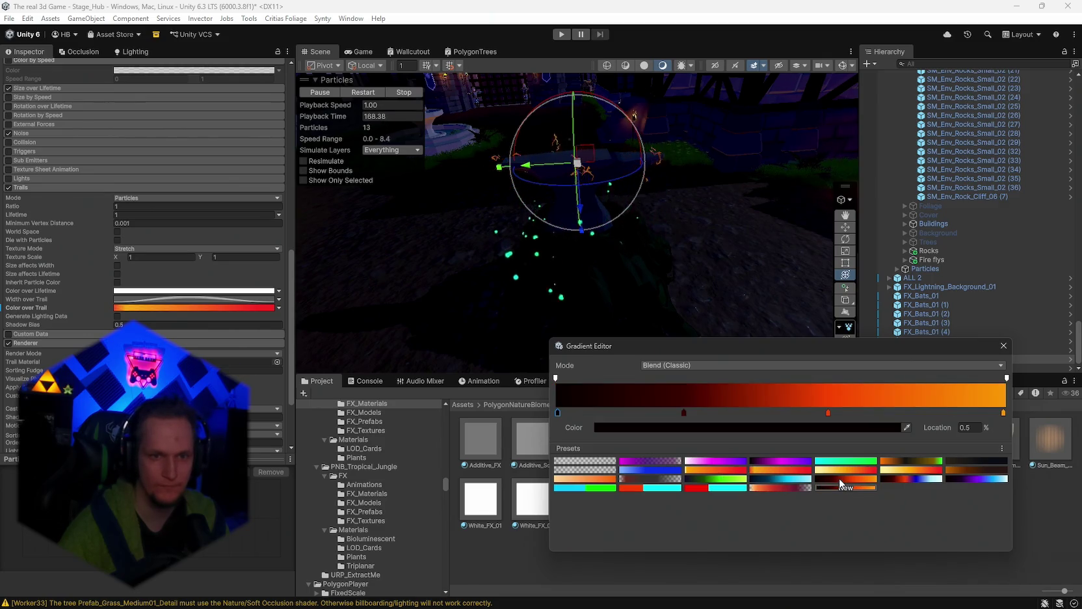
Step: Try more trail presets and settle on the pale-yellow-orange-red gradient
left_click(710, 489)
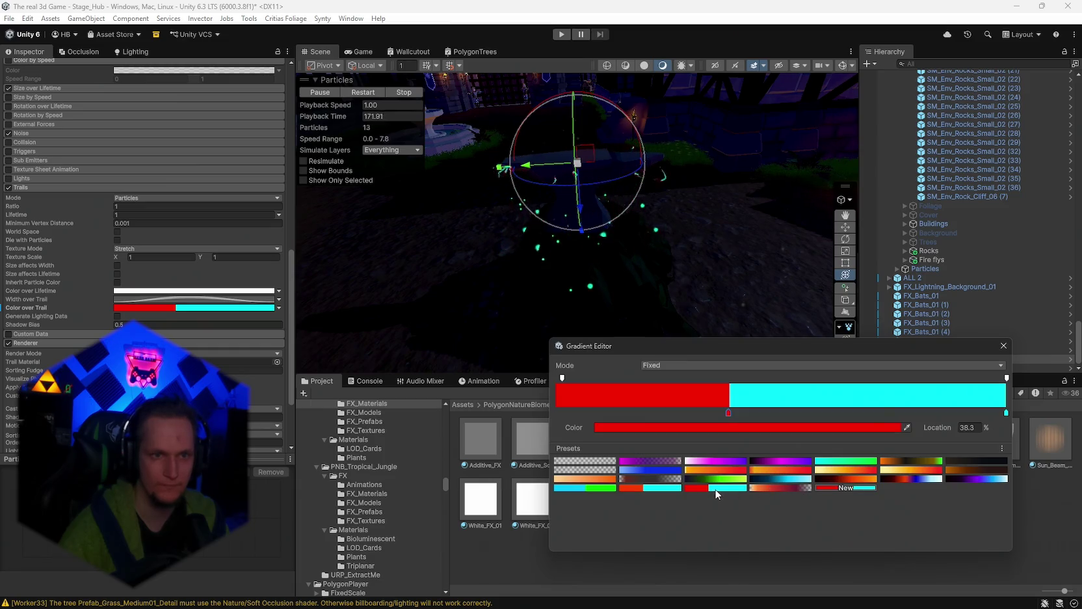
left_click(769, 487)
left_click(661, 488)
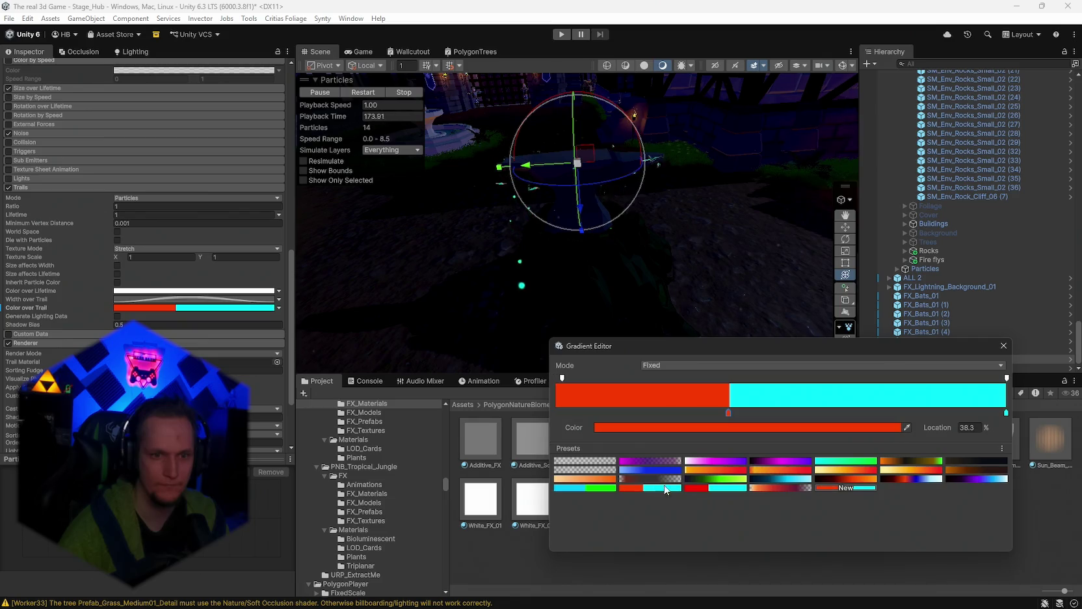
left_click(715, 463)
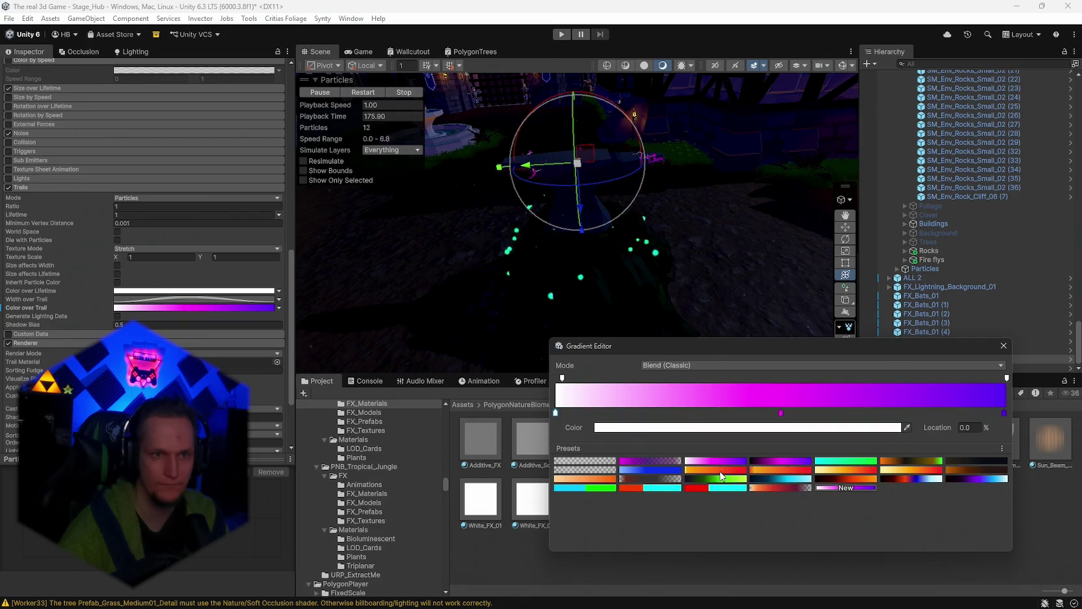
left_click(720, 472)
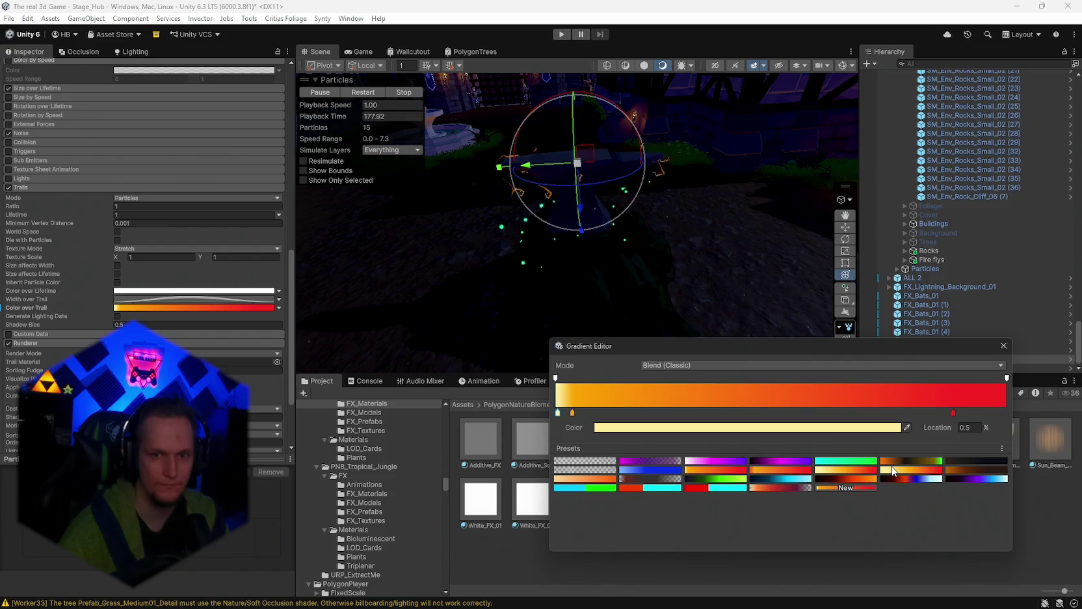
left_click(892, 471)
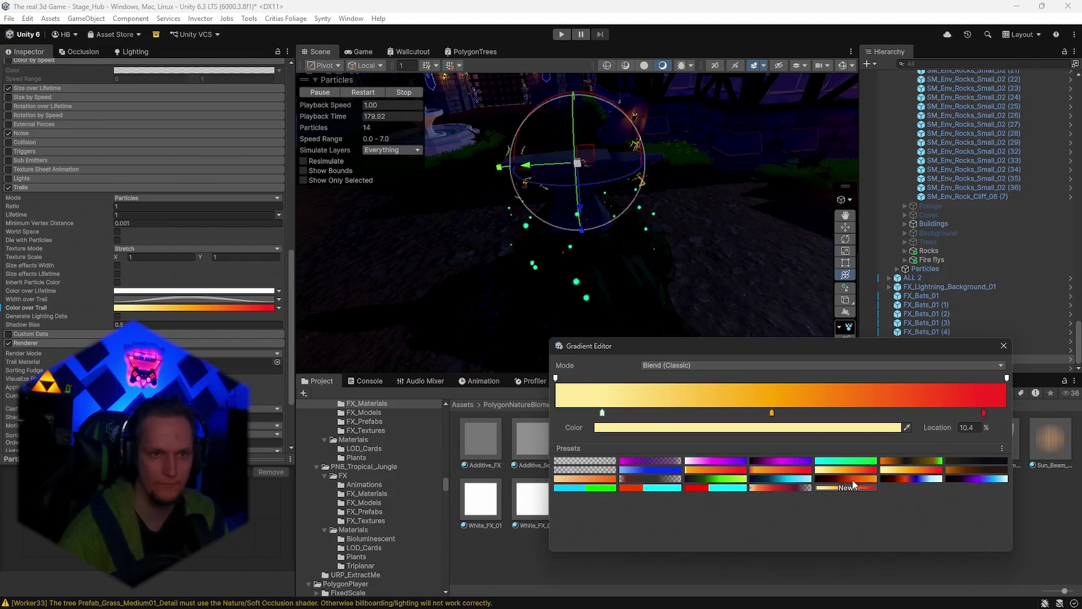
left_click(1004, 347)
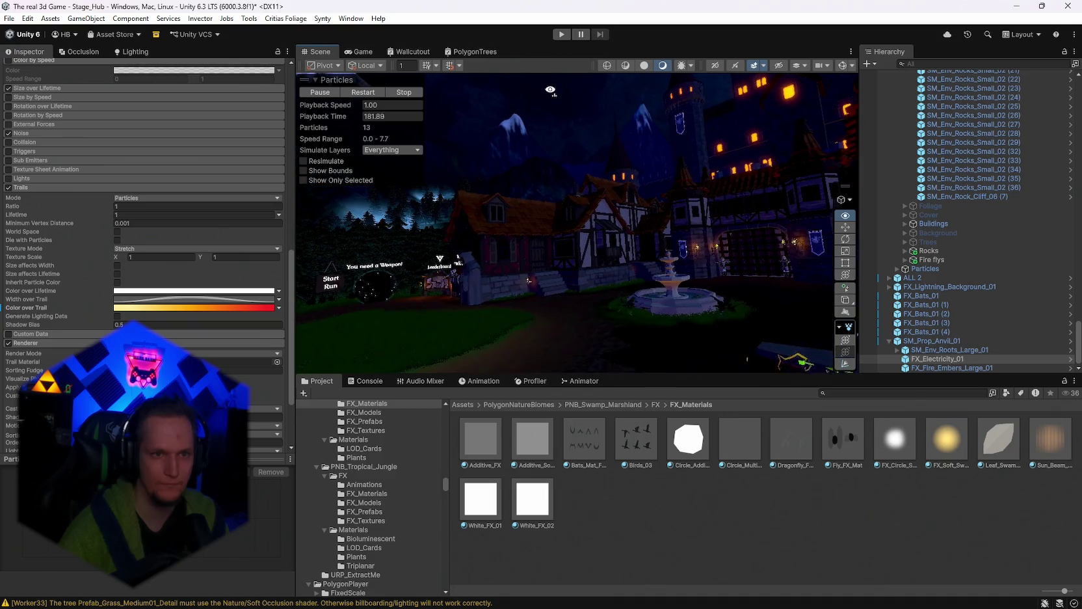
mouse_move(789, 241)
left_mouse_down()
mouse_move(852, 246)
mouse_move(859, 257)
mouse_move(778, 257)
left_mouse_up()
Step: Set FX_Electricity_01's 3D Start Size to 3, undoing an accidental uniform scale
double_click(929, 359)
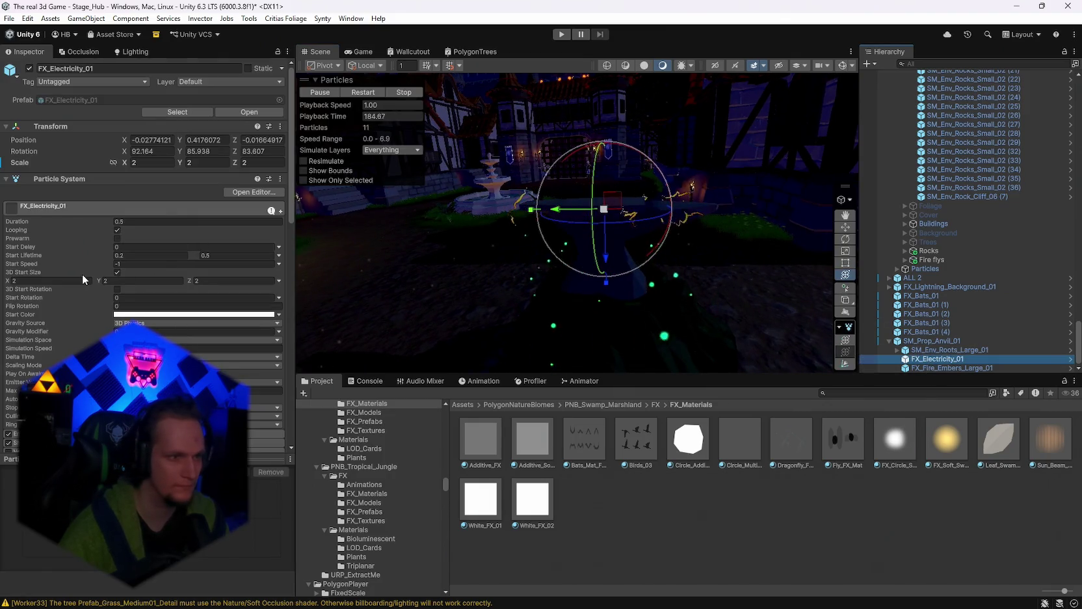
type("3")
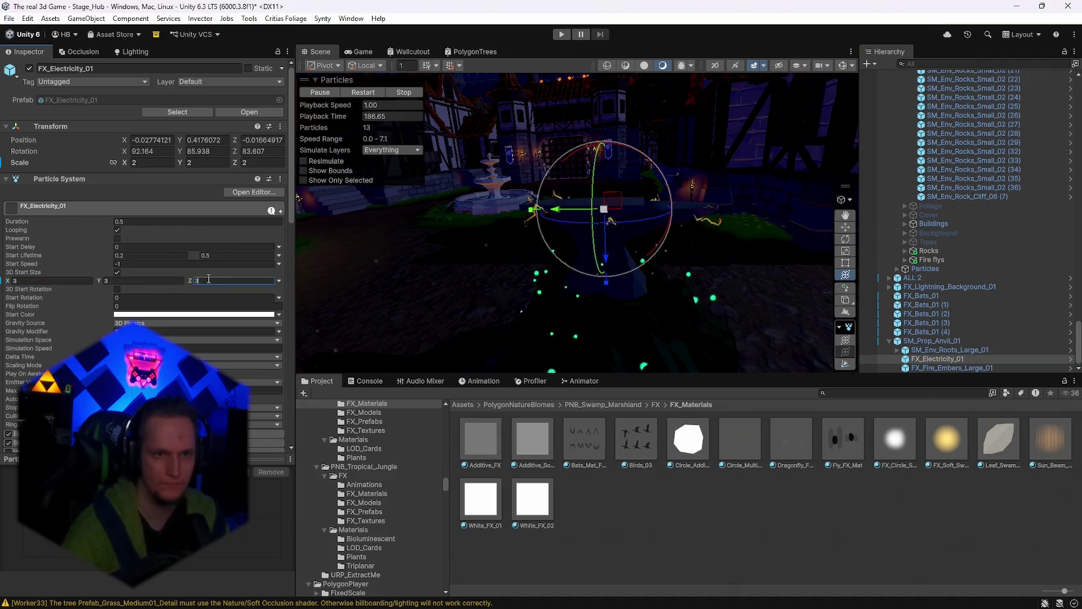
left_click_drag(604, 209, 629, 202)
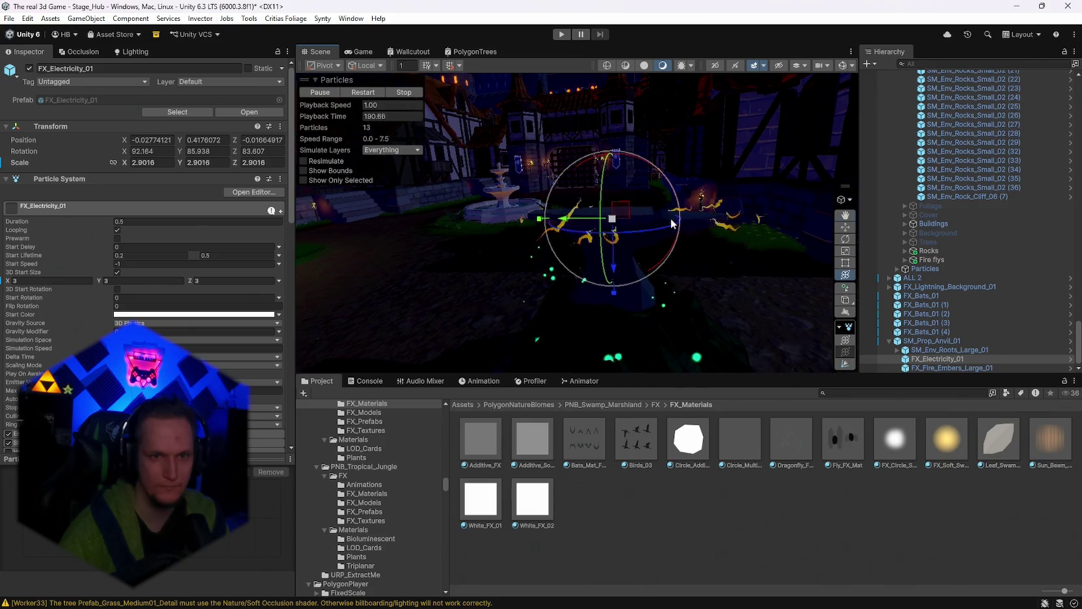
key("ctrl+z")
Step: Stretch FX_Electricity_01 to about 2.84 on Z and narrow X to about 0.93
left_click_drag(731, 253, 718, 256)
left_click_drag(585, 287, 589, 306)
left_click_drag(670, 286, 820, 293)
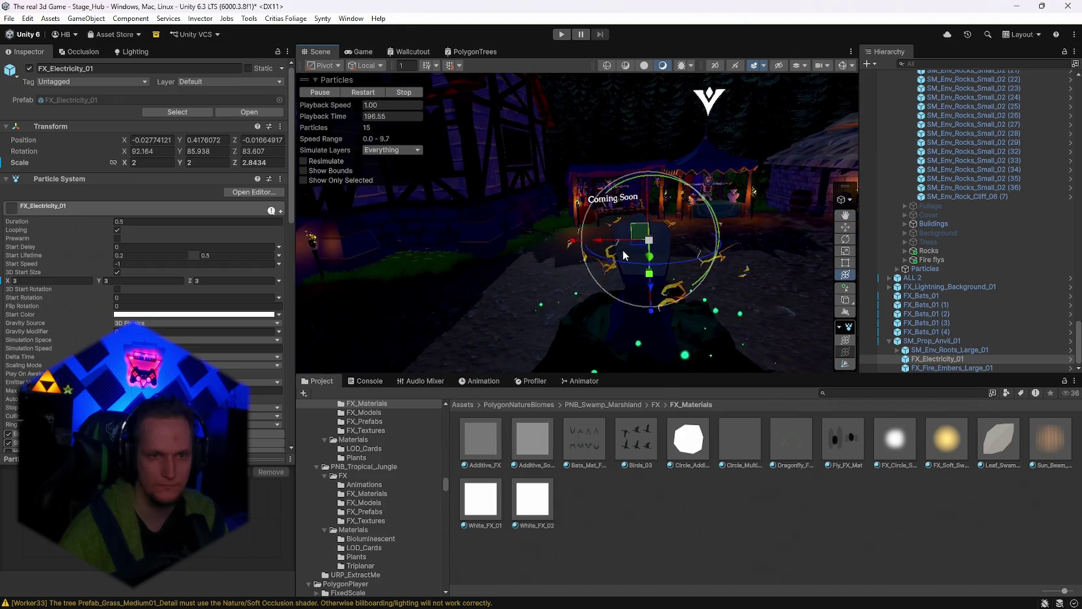
left_click_drag(571, 237, 657, 261)
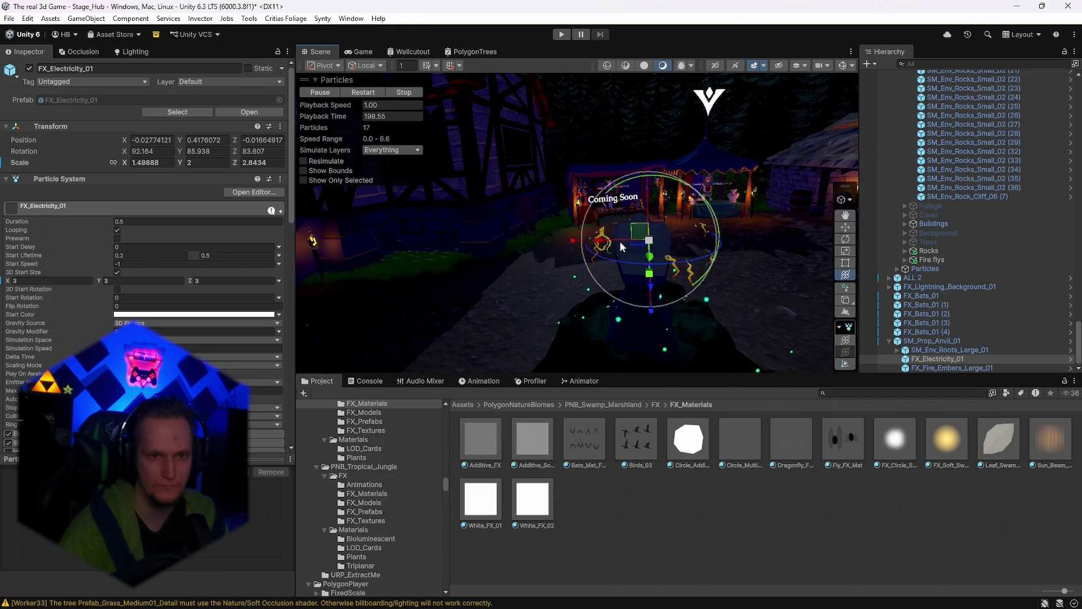
mouse_move(572, 241)
left_mouse_down()
mouse_move(560, 242)
mouse_move(746, 267)
mouse_move(577, 231)
mouse_move(745, 267)
mouse_move(456, 252)
left_mouse_up()
scroll(166, 334, "down", 8)
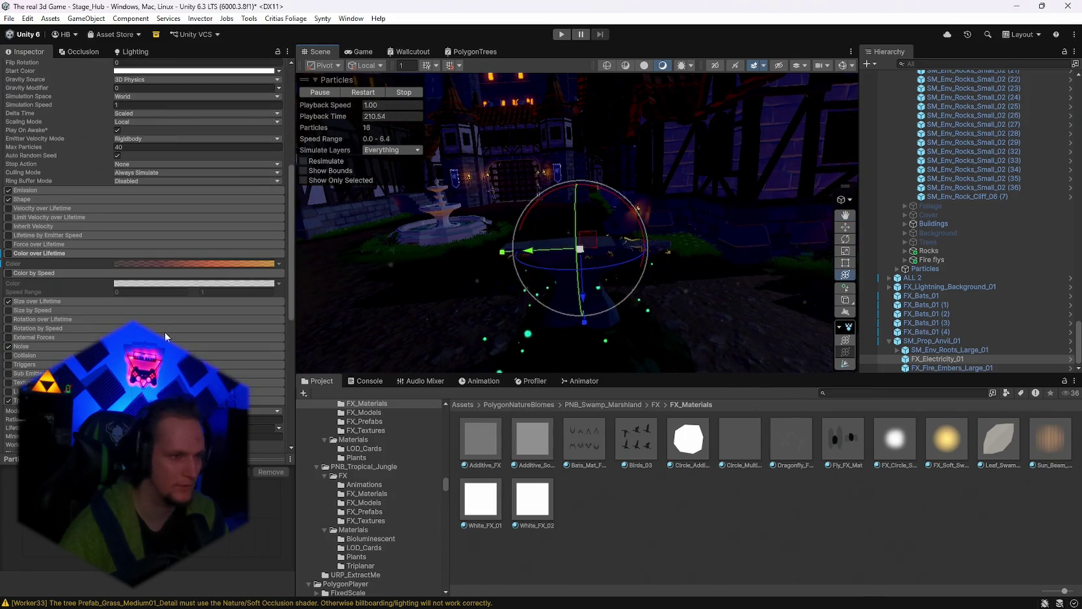
Step: Apply the orange-to-red preset to the electricity trails' Color over Trail gradient
scroll(149, 273, "down", 7)
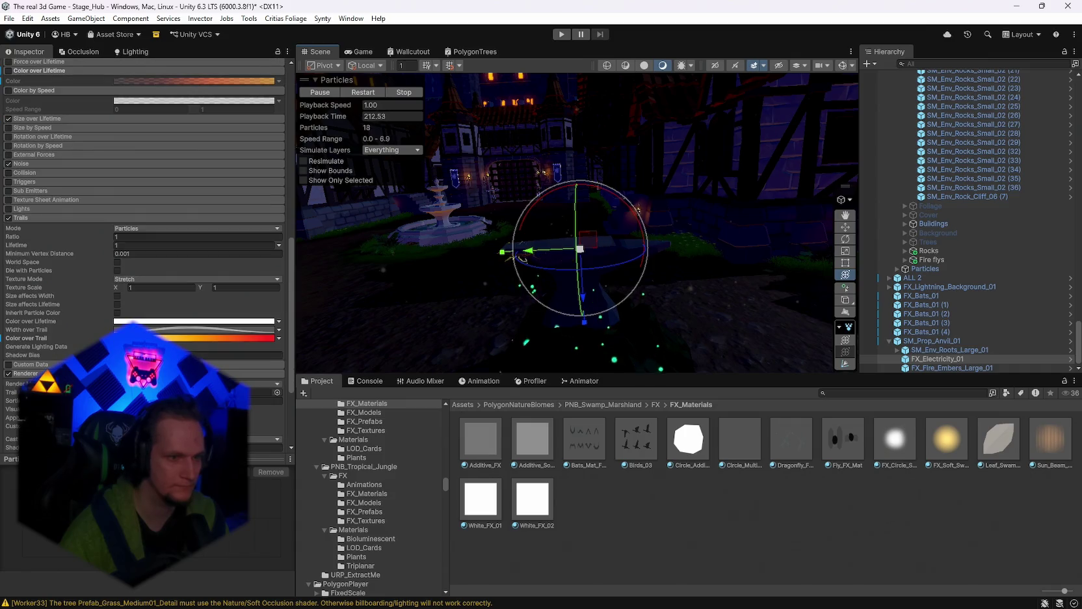
left_click(195, 338)
left_click(739, 470)
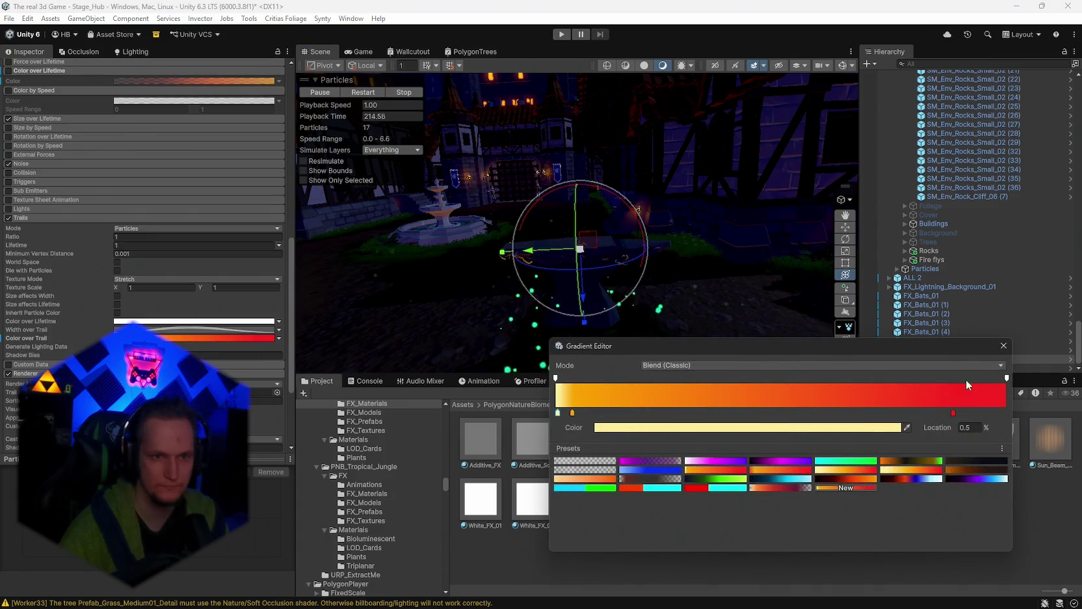
left_click(1002, 346)
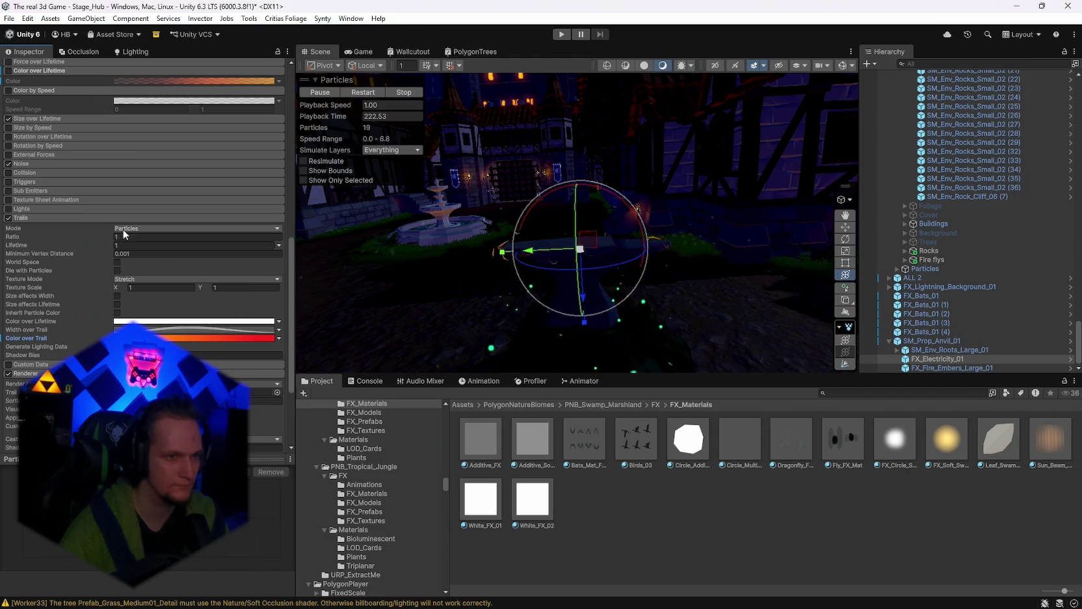
mouse_move(540, 281)
left_mouse_down()
mouse_move(370, 288)
mouse_move(423, 309)
left_mouse_up()
Step: Compare the black-to-purple and black-to-orange trail presets, then reapply orange-to-red
left_click(169, 338)
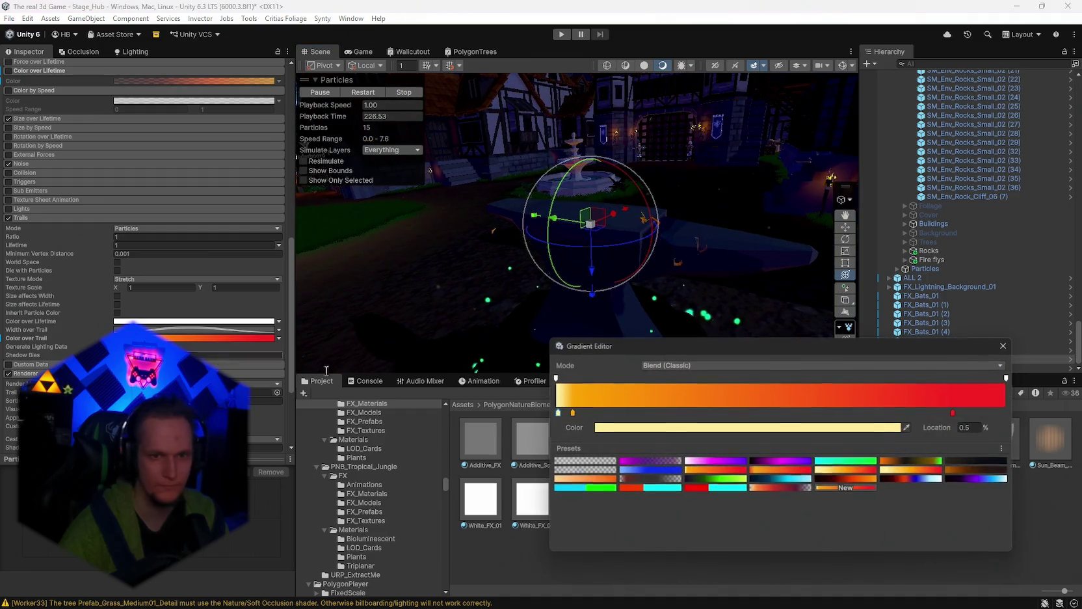
left_click(557, 378)
left_click(1007, 379)
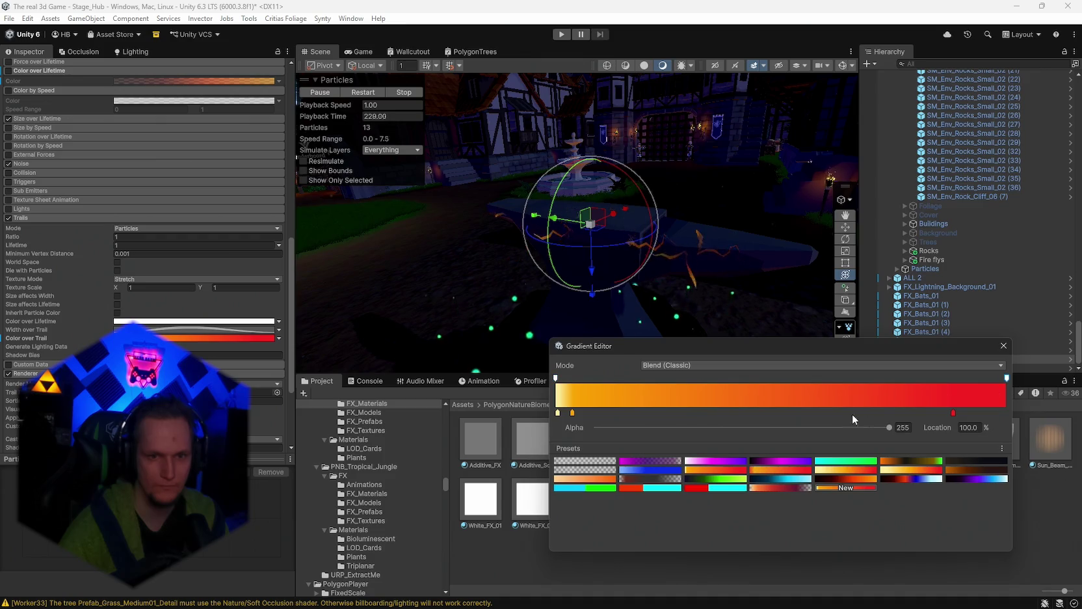
left_click(775, 462)
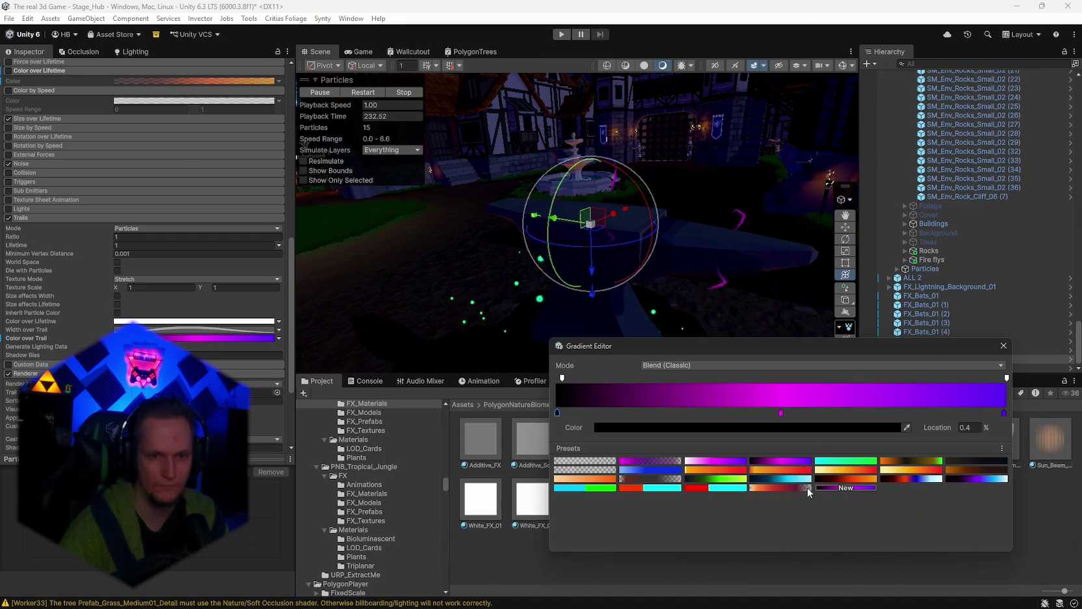
left_click(841, 478)
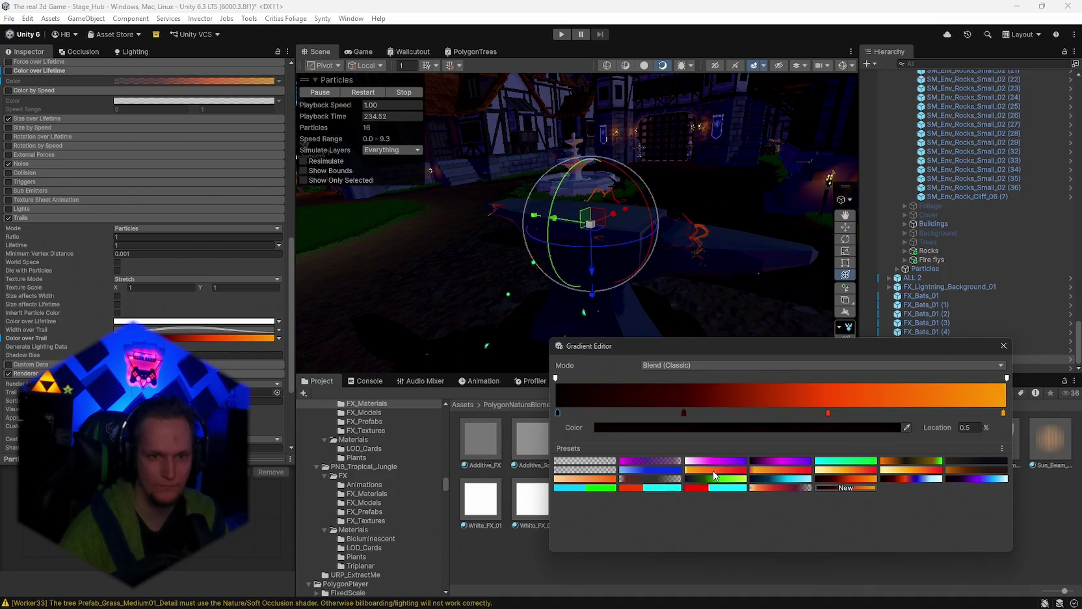
left_click(713, 470)
mouse_move(723, 312)
left_mouse_down()
mouse_move(766, 244)
mouse_move(797, 236)
left_mouse_up()
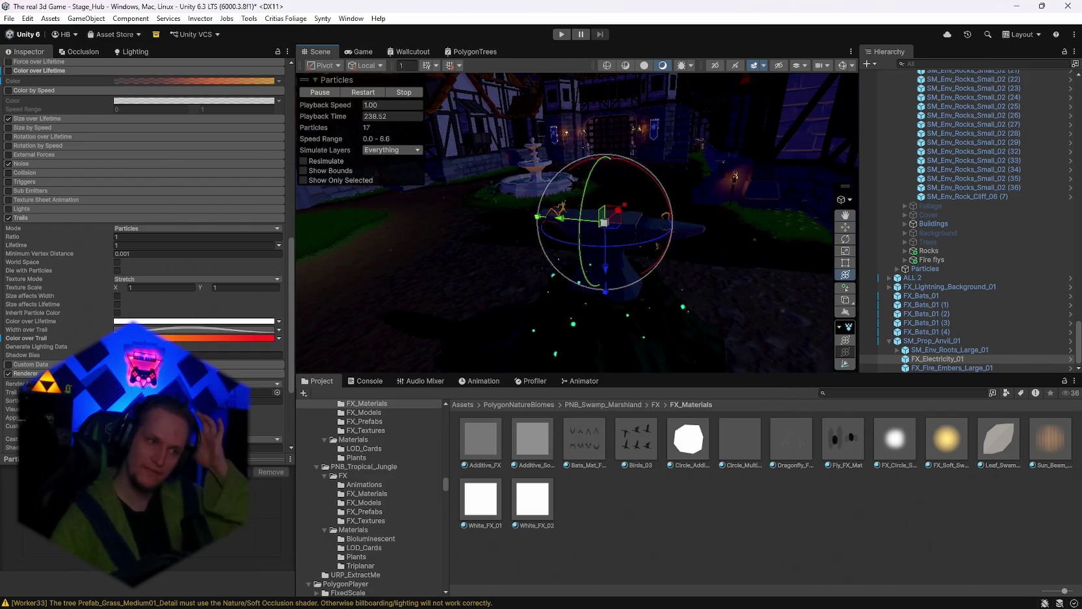
Step: Try dark-to-cyan, dark-to-green, purple-magenta, red-blue-cyan and yellow-orange-red trail presets, keeping orange-to-red
left_click(260, 338)
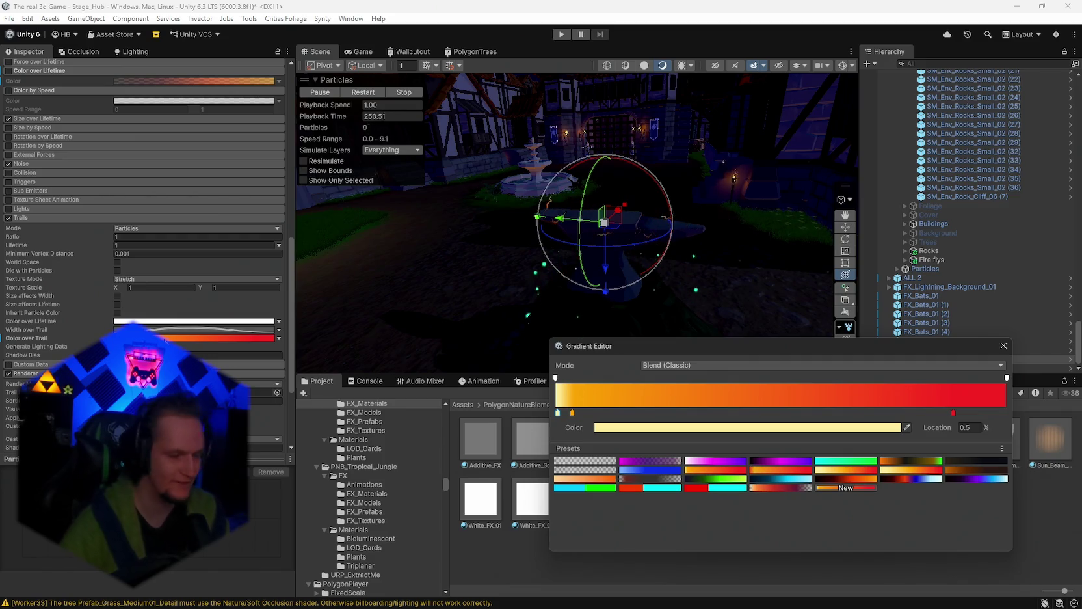
left_click(772, 476)
left_click(719, 480)
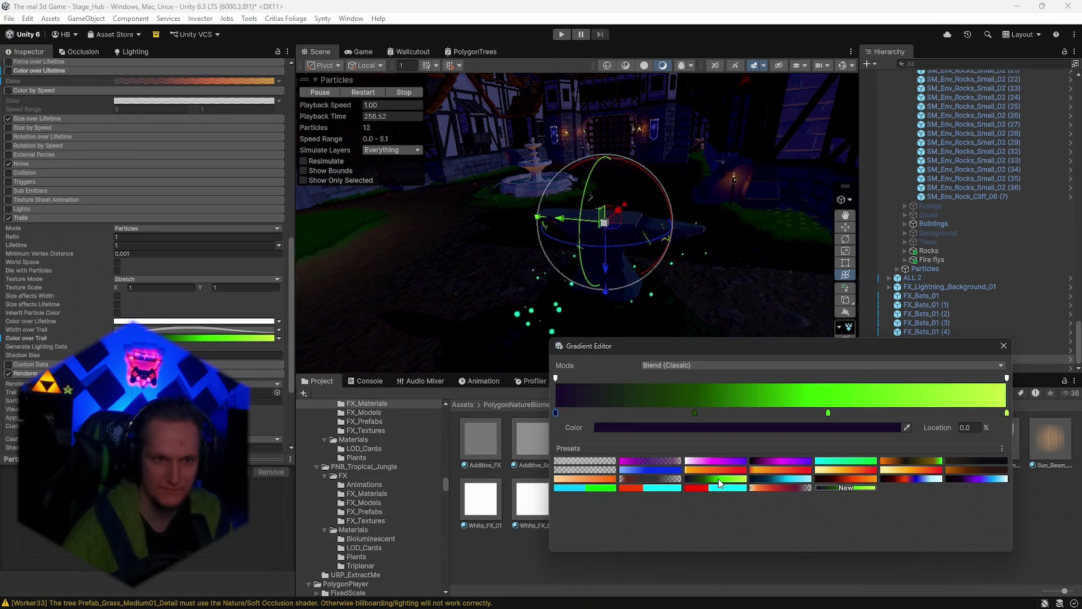
left_click(786, 460)
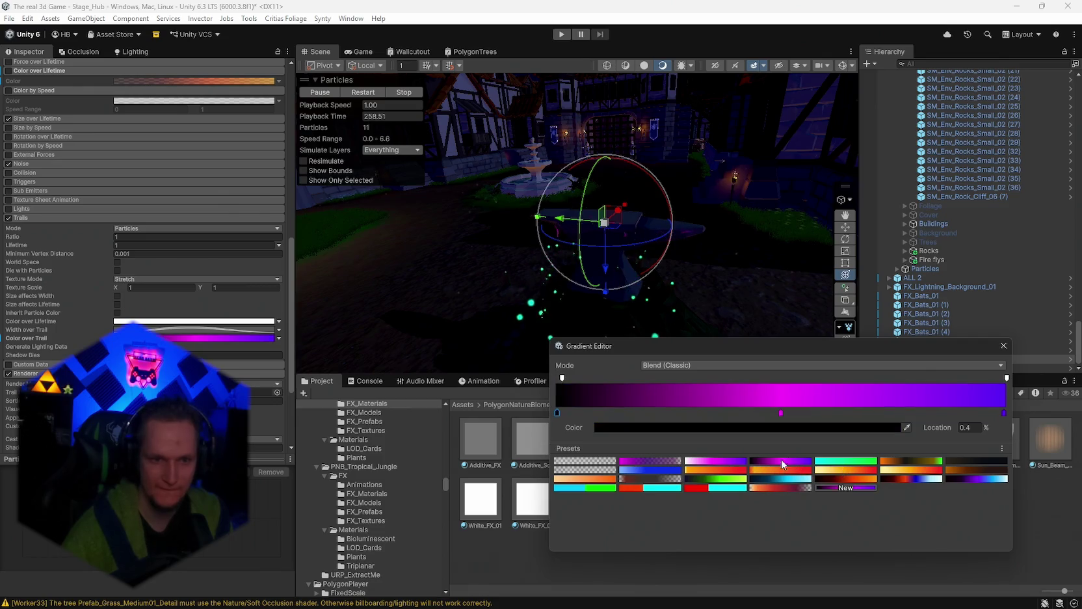
left_click(917, 479)
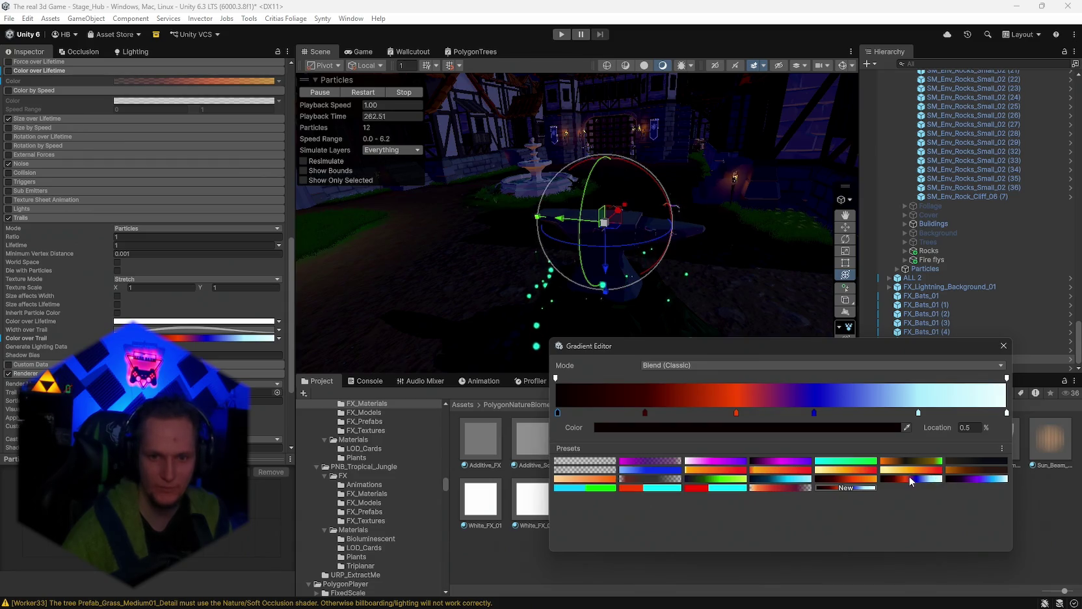
left_click(898, 470)
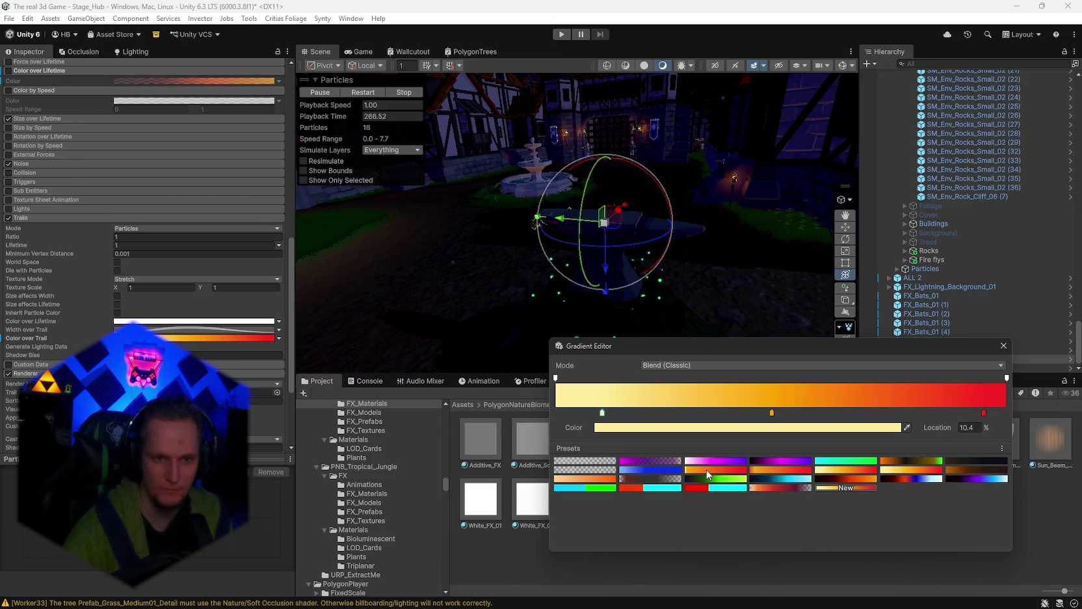
left_click(761, 471)
left_click(1003, 346)
mouse_move(670, 267)
left_mouse_down()
mouse_move(644, 258)
mouse_move(694, 266)
left_mouse_up()
Step: Recolour the trail gradient's orange key and pale yellow left key to red
left_click(185, 338)
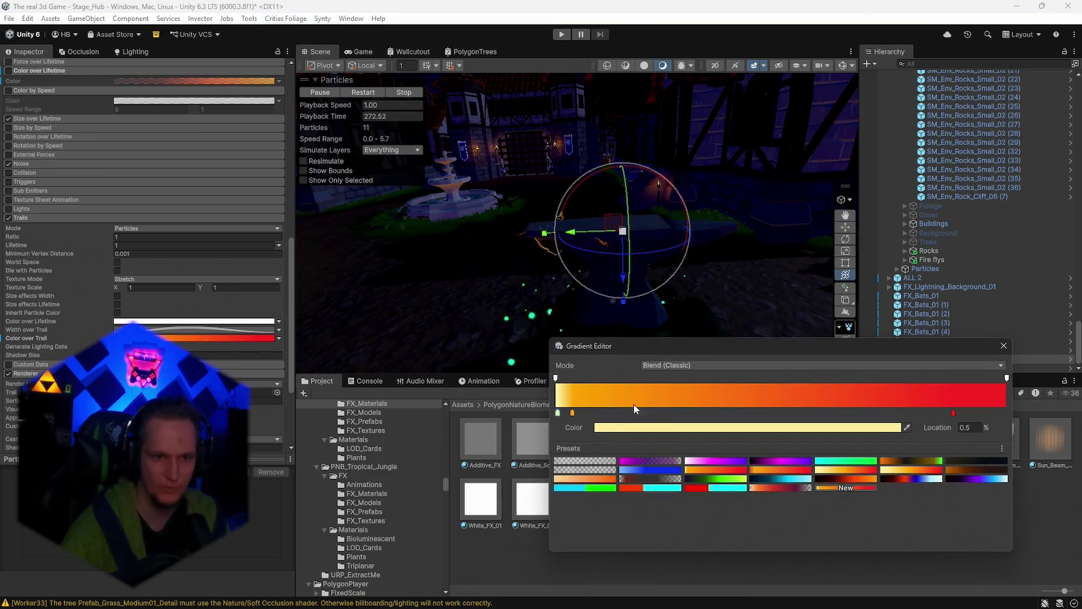
left_click(572, 413)
left_click(683, 428)
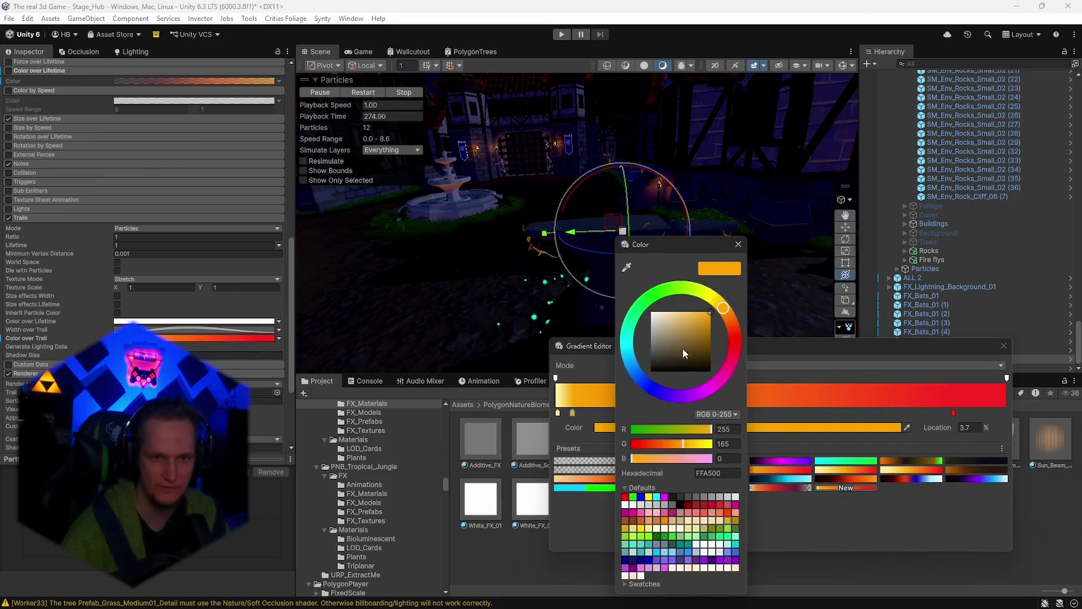
left_click(734, 341)
left_click(739, 245)
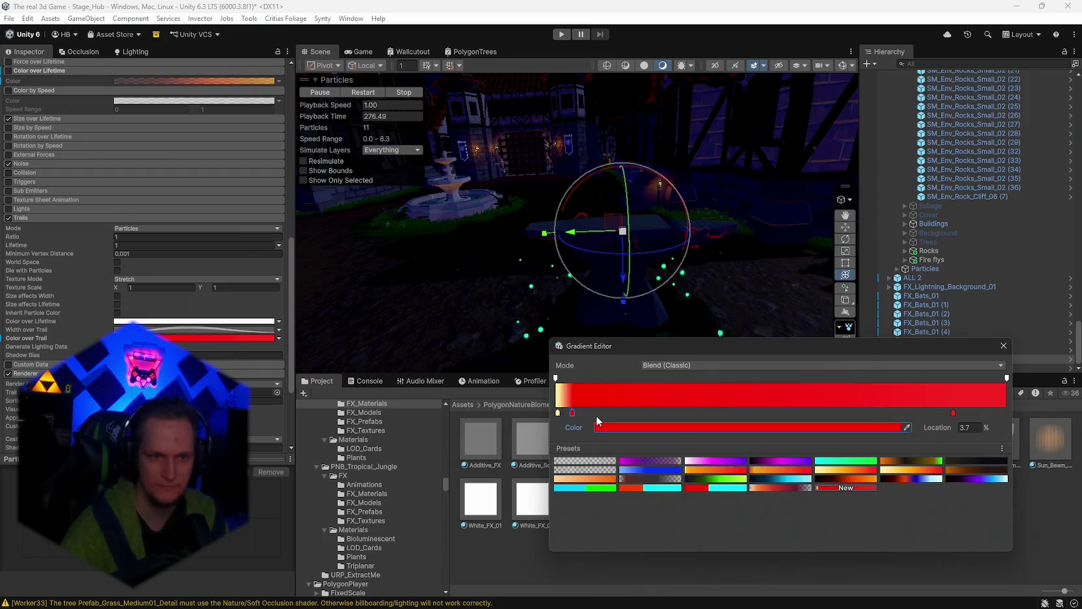
left_click(557, 412)
left_click(683, 428)
left_click(763, 325)
left_click(771, 259)
Step: Orbit down around the fountain until the anvil fills the Scene view
mouse_move(790, 258)
left_mouse_down()
mouse_move(748, 225)
mouse_move(782, 243)
left_mouse_up()
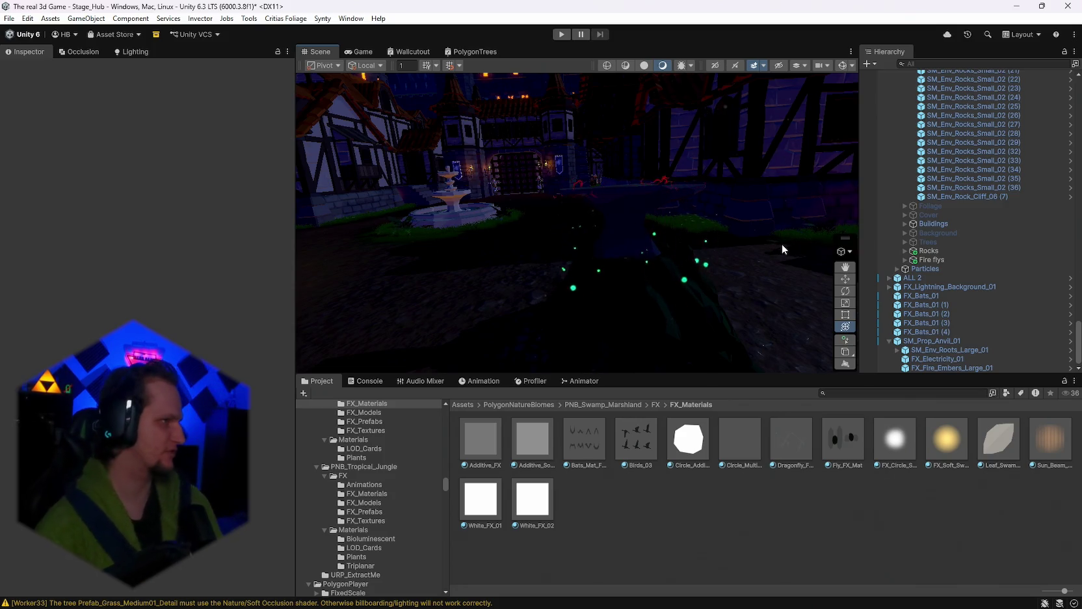
left_click_drag(782, 243, 705, 259)
mouse_move(772, 260)
left_mouse_down()
mouse_move(673, 279)
mouse_move(708, 260)
left_mouse_up()
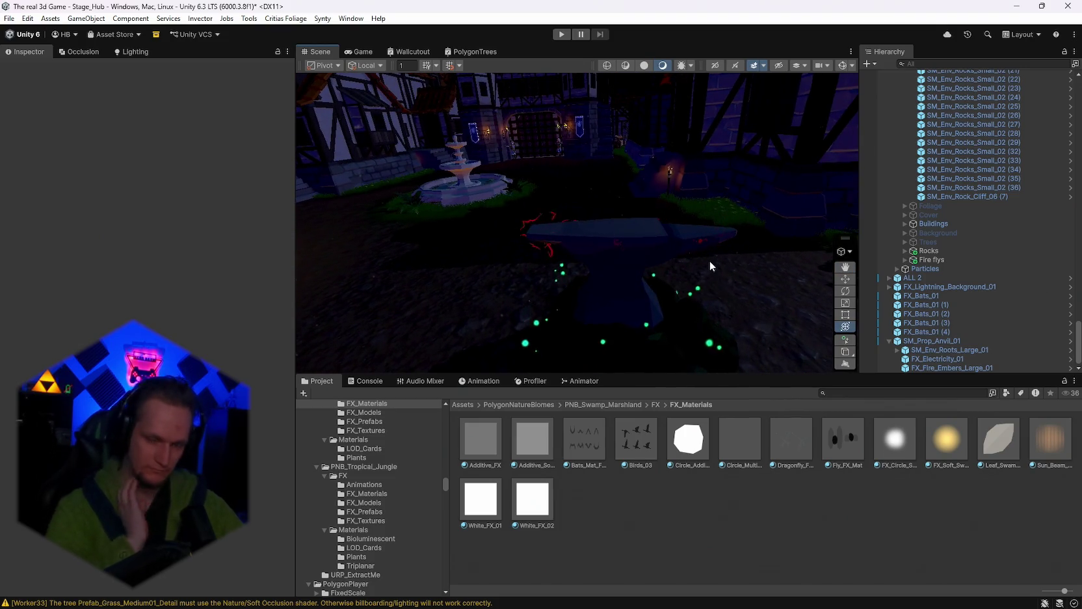
left_click_drag(727, 257, 659, 391)
scroll(409, 529, "down", 5)
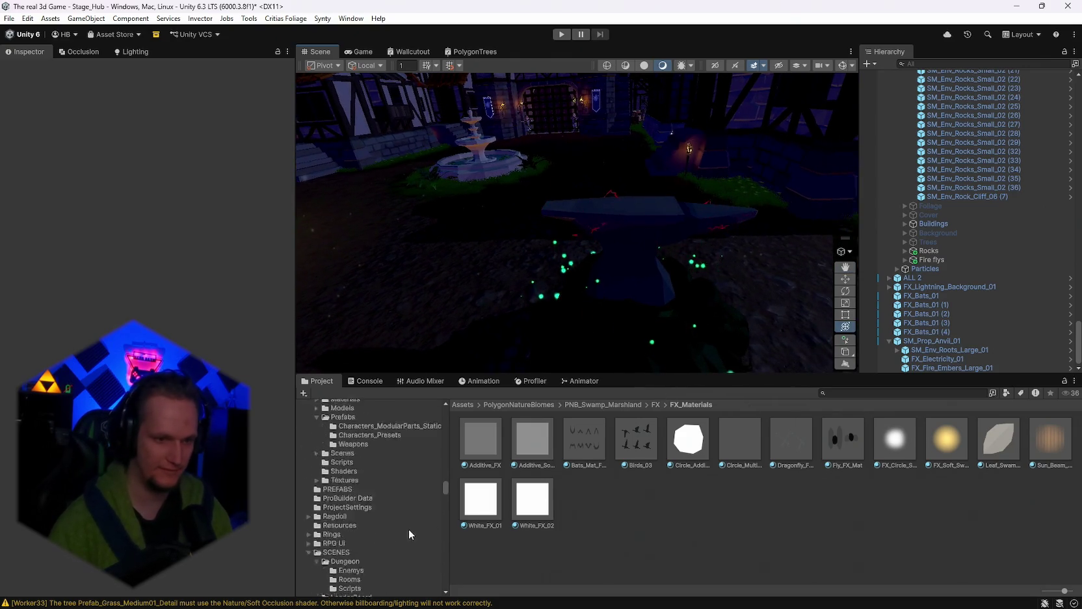
Step: Expand the WEapons Effects folder and select FX_Electricity_01 on the anvil
left_click_drag(442, 485, 417, 579)
left_click(308, 580)
scroll(367, 543, "down", 10)
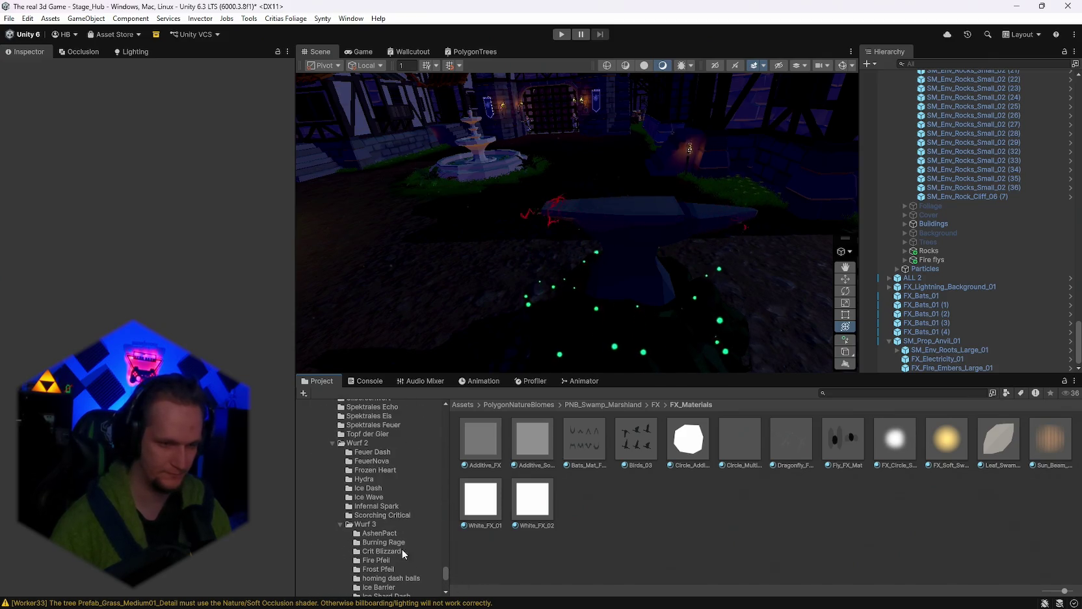
scroll(366, 551, "up", 2)
scroll(375, 523, "up", 10)
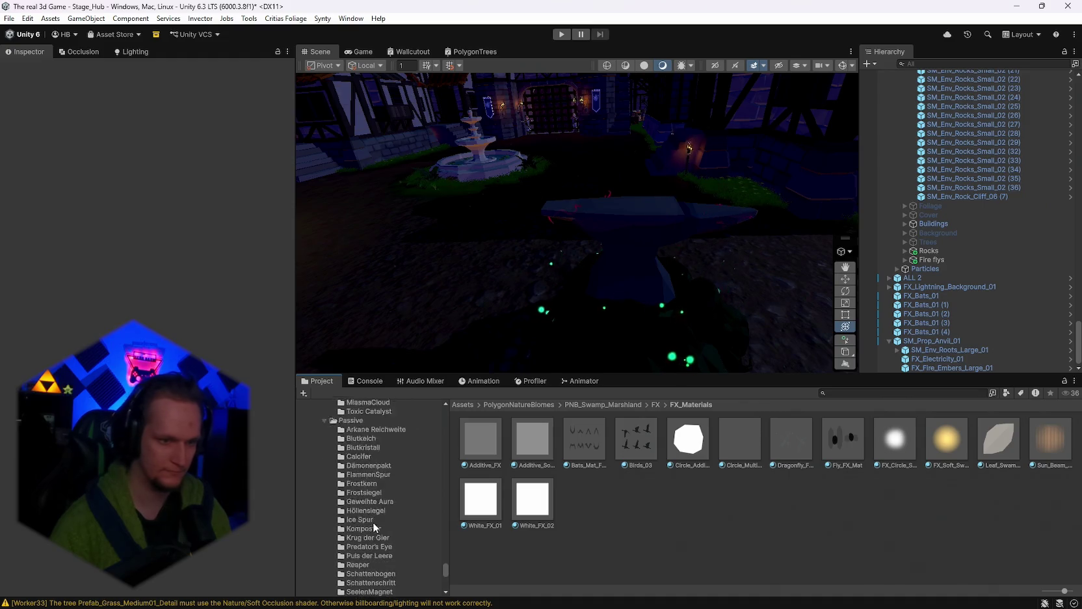
scroll(374, 527, "up", 2)
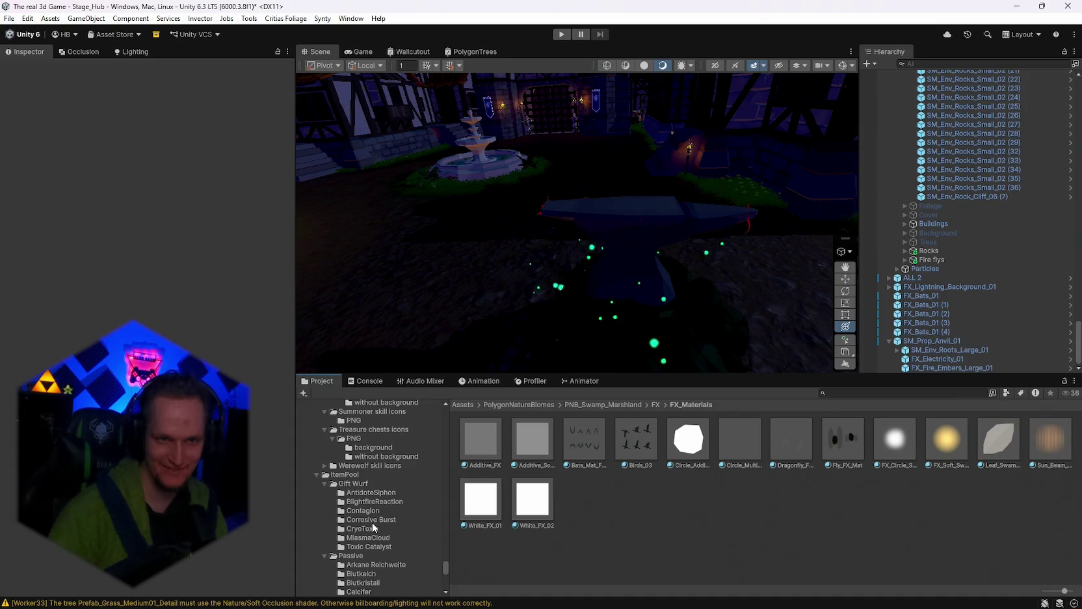
mouse_move(632, 292)
left_mouse_down()
mouse_move(715, 299)
mouse_move(883, 287)
mouse_move(866, 246)
mouse_move(911, 325)
left_mouse_up()
left_click(926, 359)
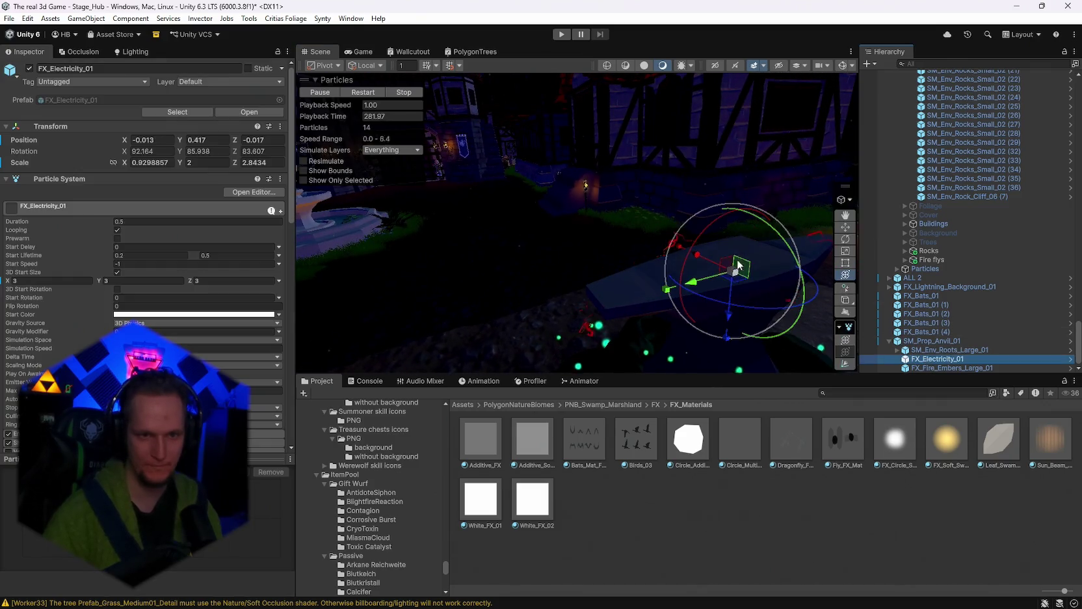
Step: Orbit around the anvil's red-orange electricity sparks and scroll the Project tree
mouse_move(734, 301)
left_mouse_down()
mouse_move(783, 281)
mouse_move(698, 273)
mouse_move(654, 300)
left_mouse_up()
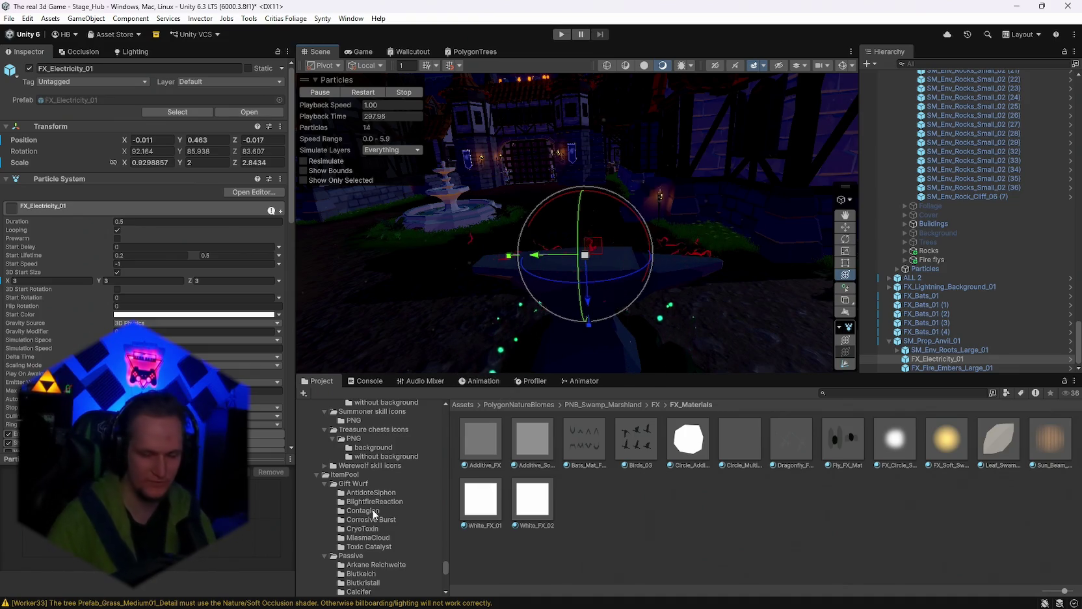
scroll(352, 522, "down", 15)
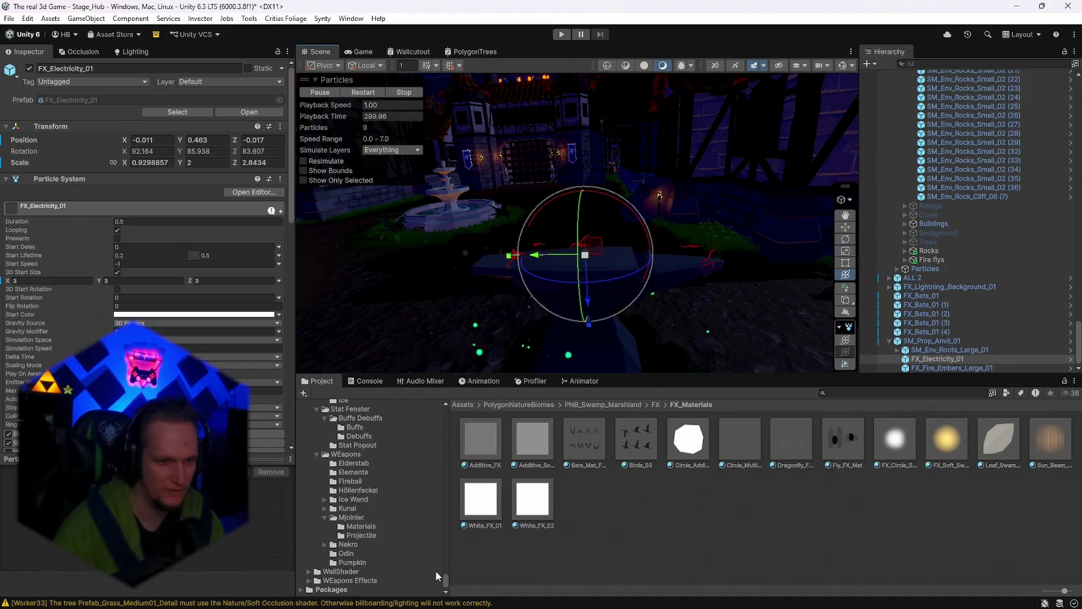
scroll(372, 552, "up", 10)
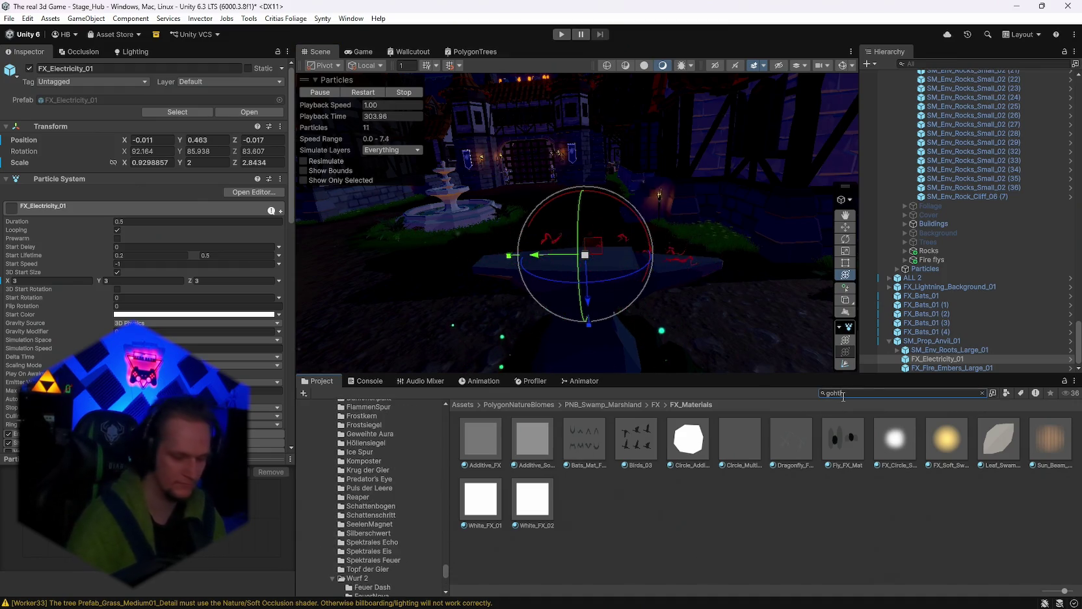
Step: Search the project for 'gothic' and open the Gothic FX/FX_Prefabs folder
type("c")
key("BackSpace")
key("BackSpace")
key("BackSpace")
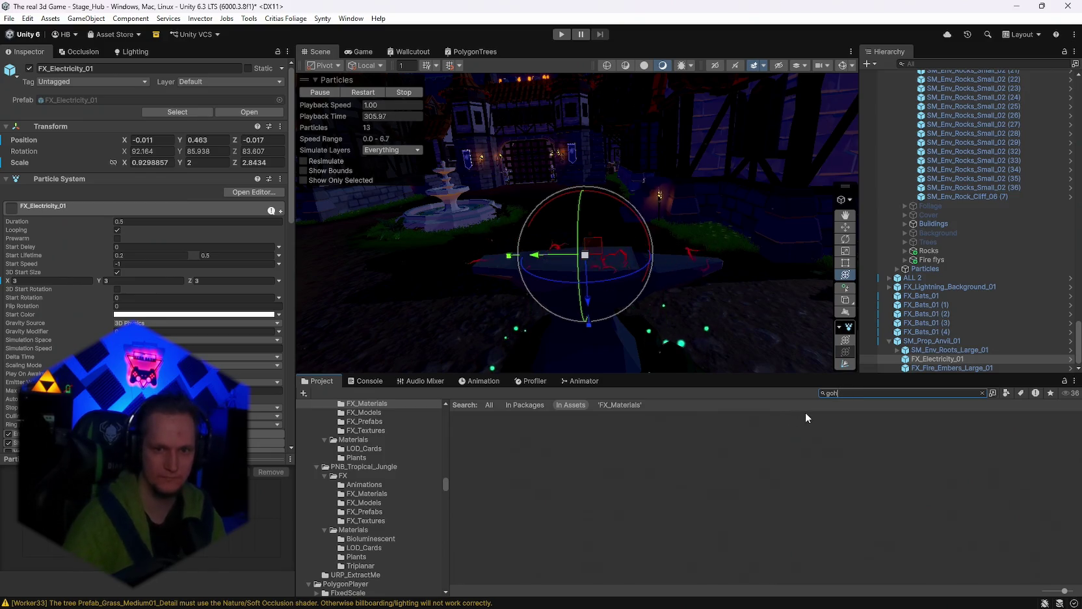
type("otch")
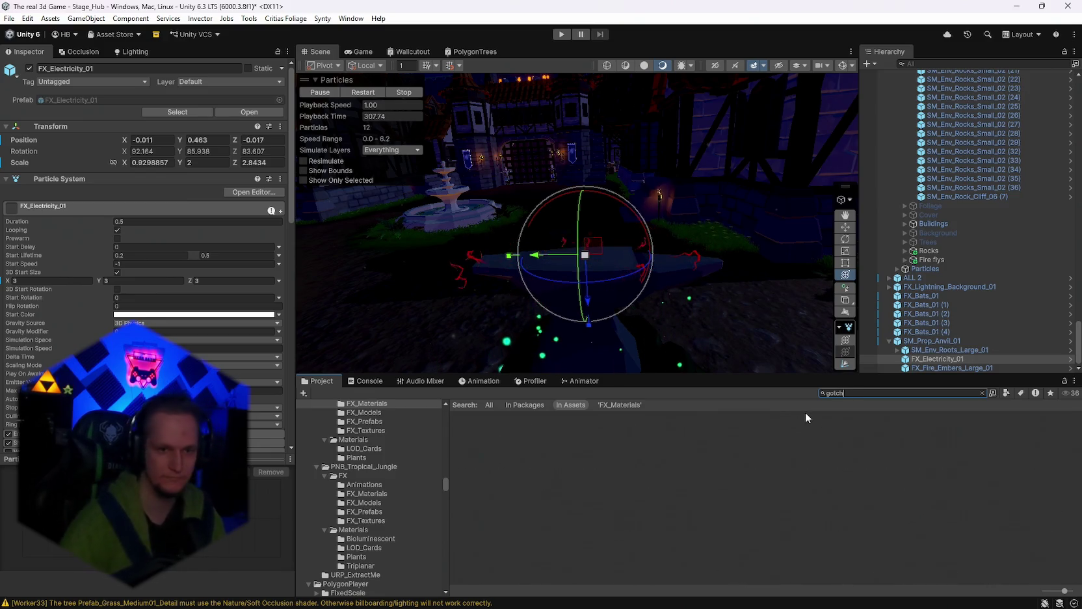
type("hic")
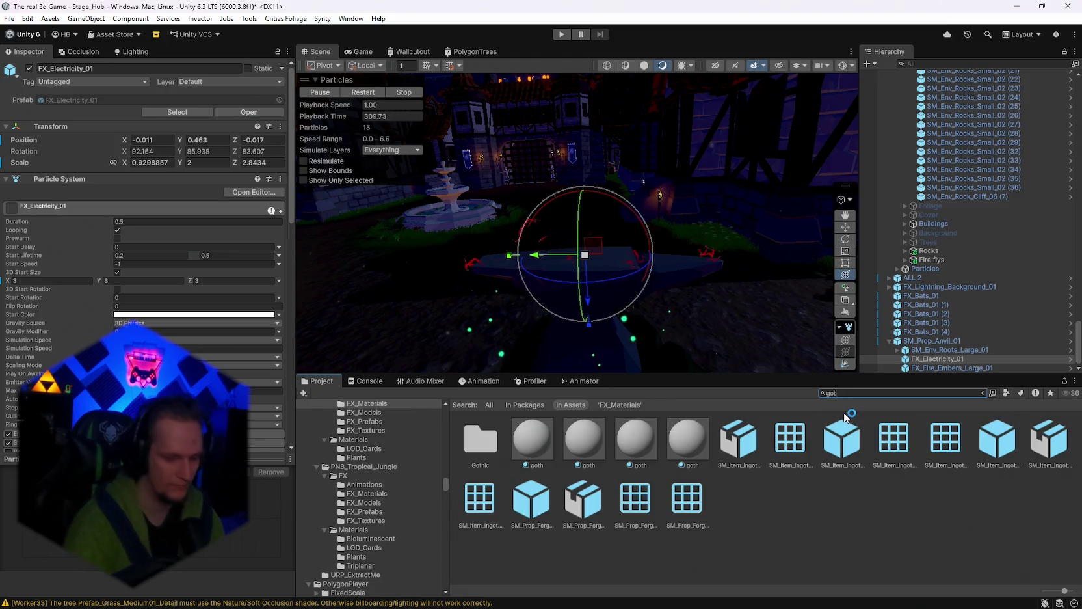
double_click(481, 440)
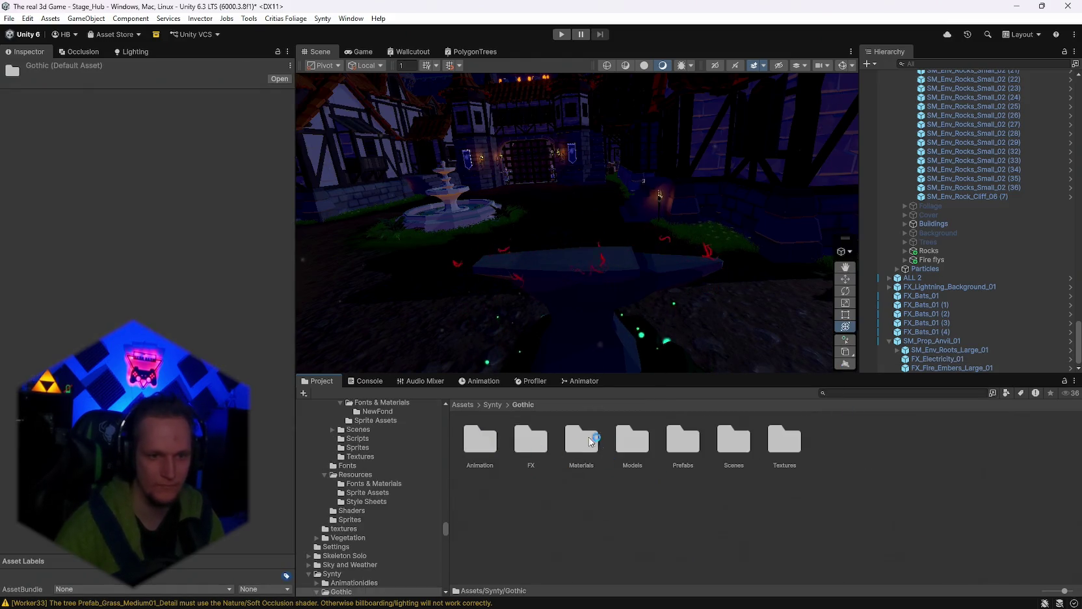
left_click(483, 441)
double_click(531, 441)
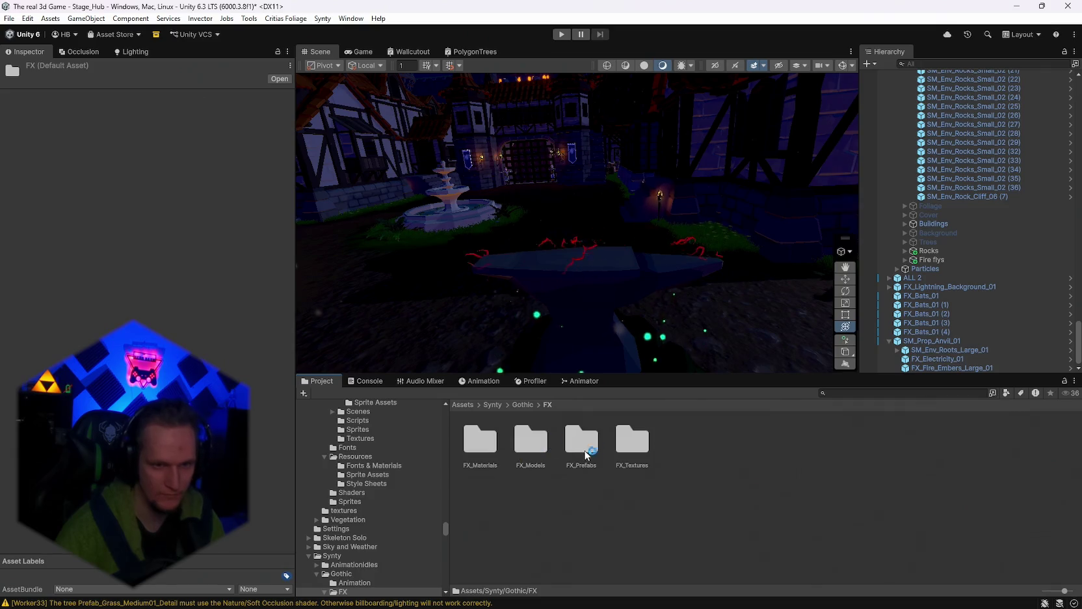
double_click(582, 443)
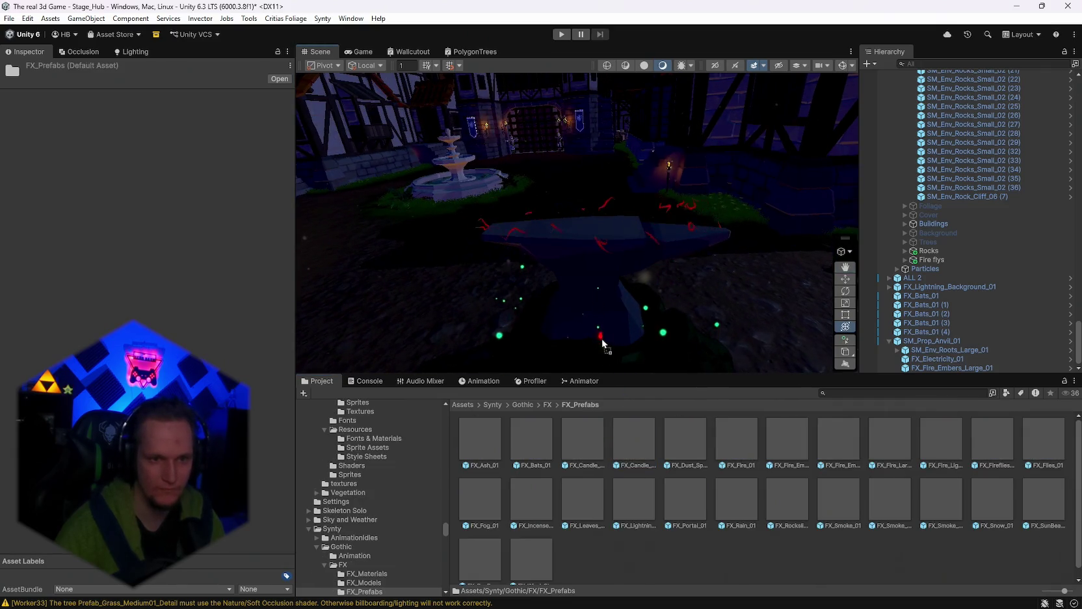
Step: Try dragging FX prefabs in by the anvil, then pull back over the courtyard
mouse_move(750, 452)
left_mouse_down()
mouse_move(654, 356)
mouse_move(584, 357)
mouse_move(805, 429)
left_mouse_up()
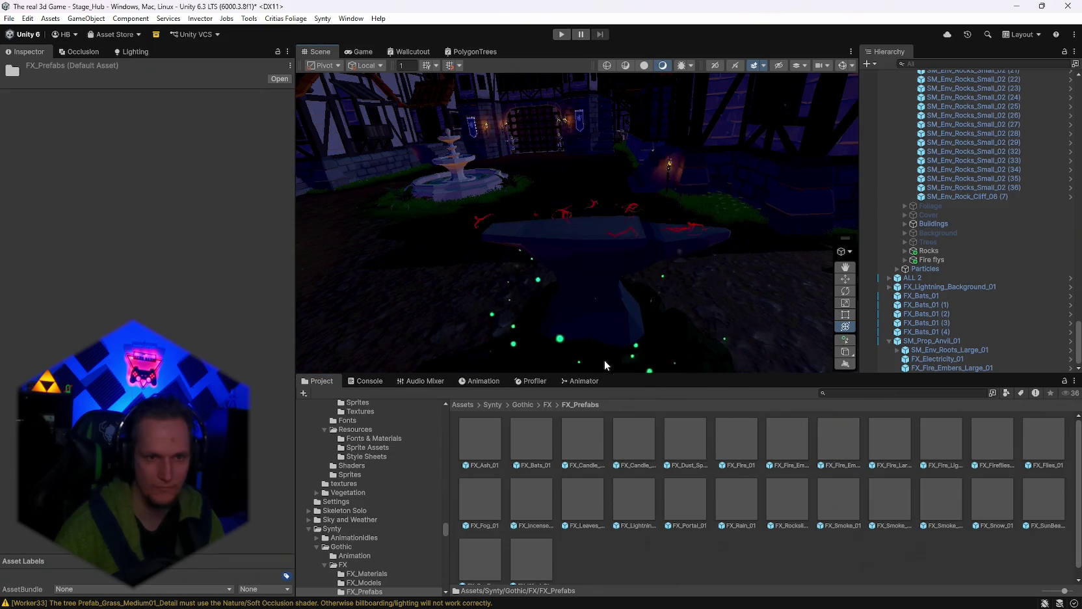
mouse_move(879, 446)
left_mouse_down()
mouse_move(580, 343)
mouse_move(955, 446)
mouse_move(582, 342)
mouse_move(1009, 446)
mouse_move(577, 343)
mouse_move(721, 334)
mouse_move(1043, 449)
mouse_move(579, 314)
mouse_move(969, 449)
left_mouse_up()
mouse_move(581, 294)
left_mouse_down()
mouse_move(496, 469)
mouse_move(583, 315)
mouse_move(617, 437)
mouse_move(599, 315)
mouse_move(626, 492)
mouse_move(594, 311)
left_mouse_up()
mouse_move(658, 278)
left_mouse_down()
mouse_move(714, 286)
mouse_move(615, 263)
mouse_move(394, 381)
mouse_move(558, 385)
mouse_move(534, 393)
mouse_move(334, 358)
left_mouse_up()
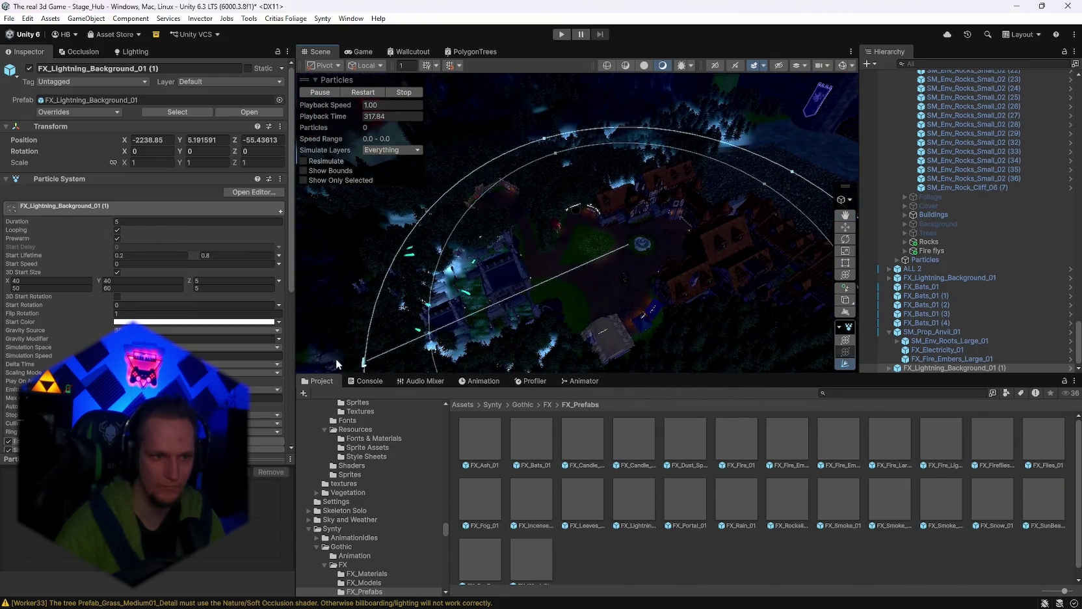
left_click_drag(714, 255, 494, 224)
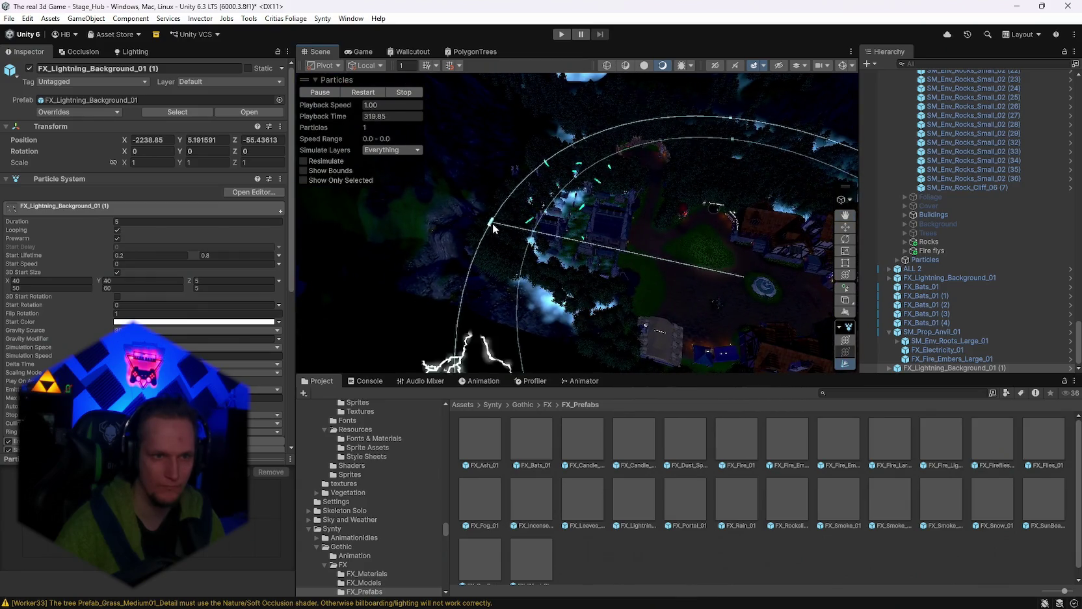
Step: Lower the lightning effect toward the ground to about Y -15.95
mouse_move(637, 259)
left_mouse_down()
mouse_move(628, 133)
mouse_move(597, 129)
mouse_move(657, 221)
mouse_move(684, 239)
mouse_move(779, 235)
mouse_move(726, 18)
left_mouse_up()
scroll(725, 234, "up", 3)
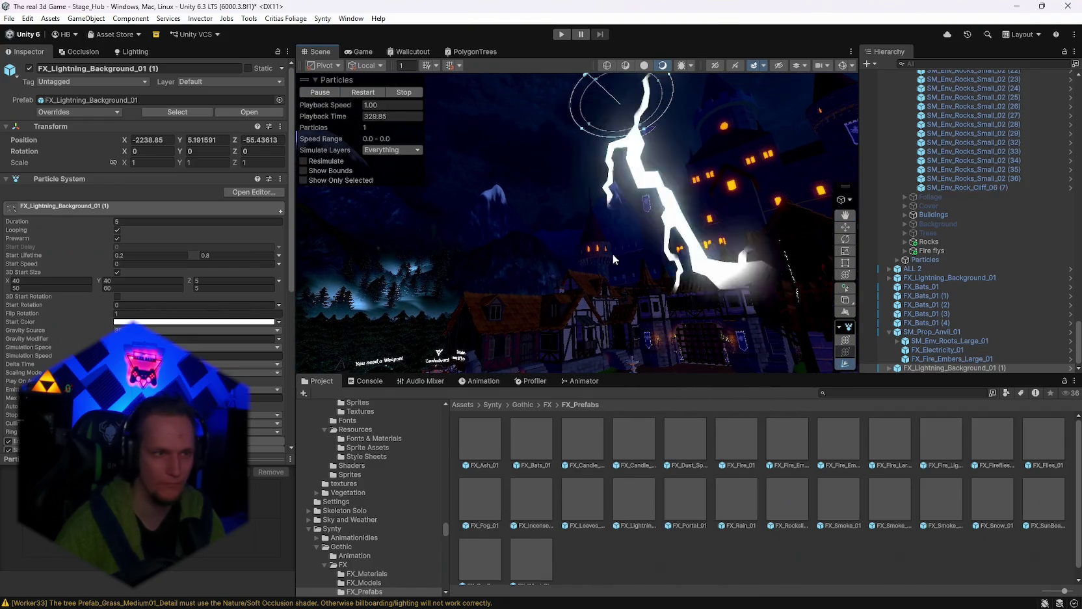
left_click_drag(181, 143, 166, 143)
left_click_drag(780, 235, 809, 219)
scroll(176, 345, "down", 5)
scroll(177, 344, "down", 3)
mouse_move(559, 247)
left_mouse_down()
mouse_move(539, 268)
mouse_move(549, 285)
mouse_move(544, 273)
left_mouse_up()
scroll(58, 236, "up", 6)
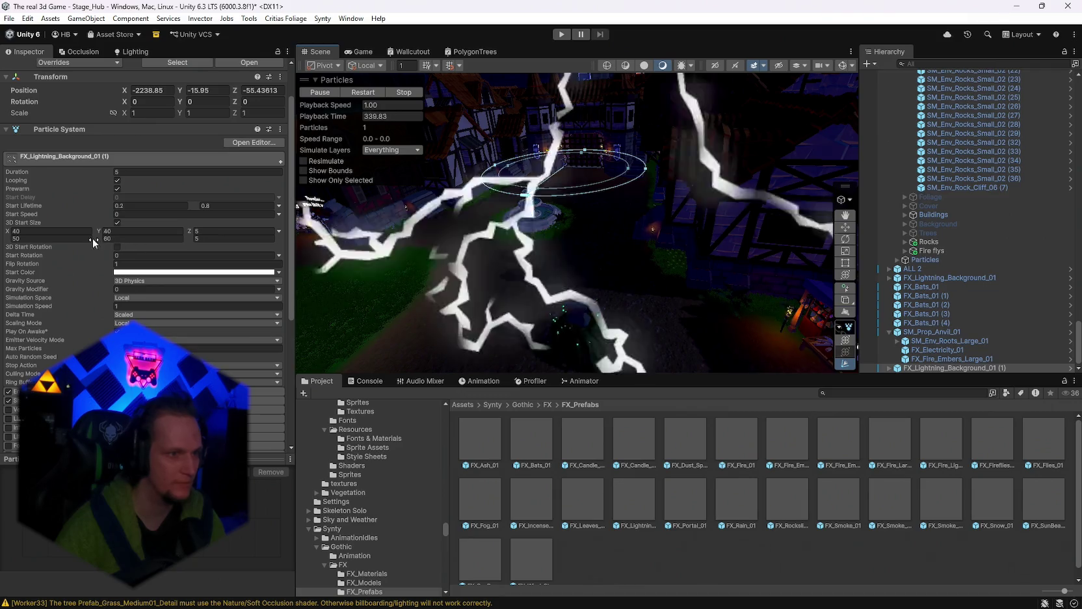
Step: Set the lightning's 3D Start Size to X 20–25, Y 20–30, Z 2
type("20")
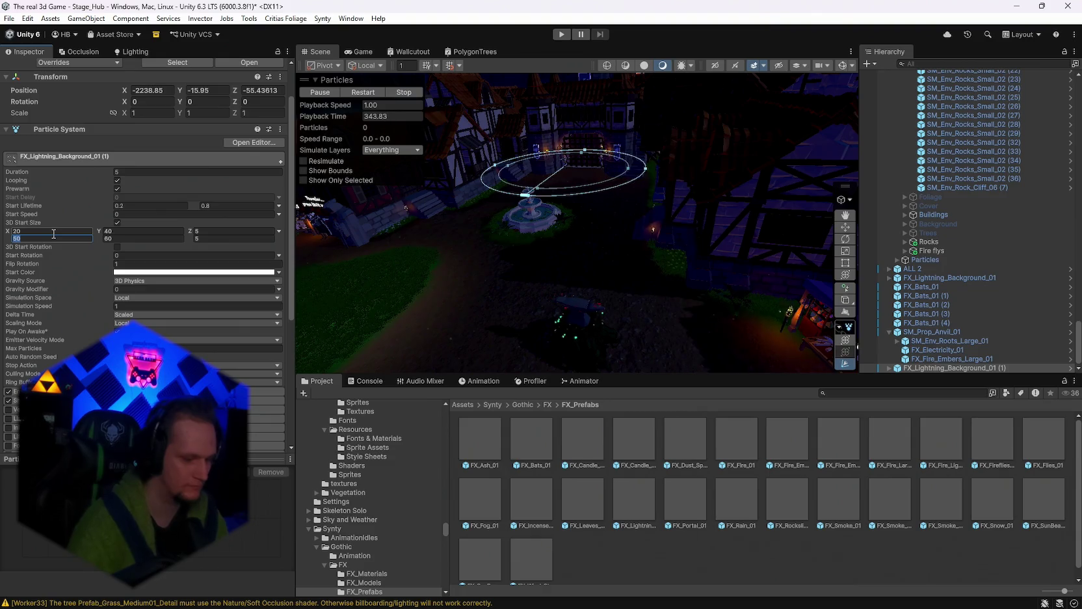
key("Tab")
type("20")
key("Tab")
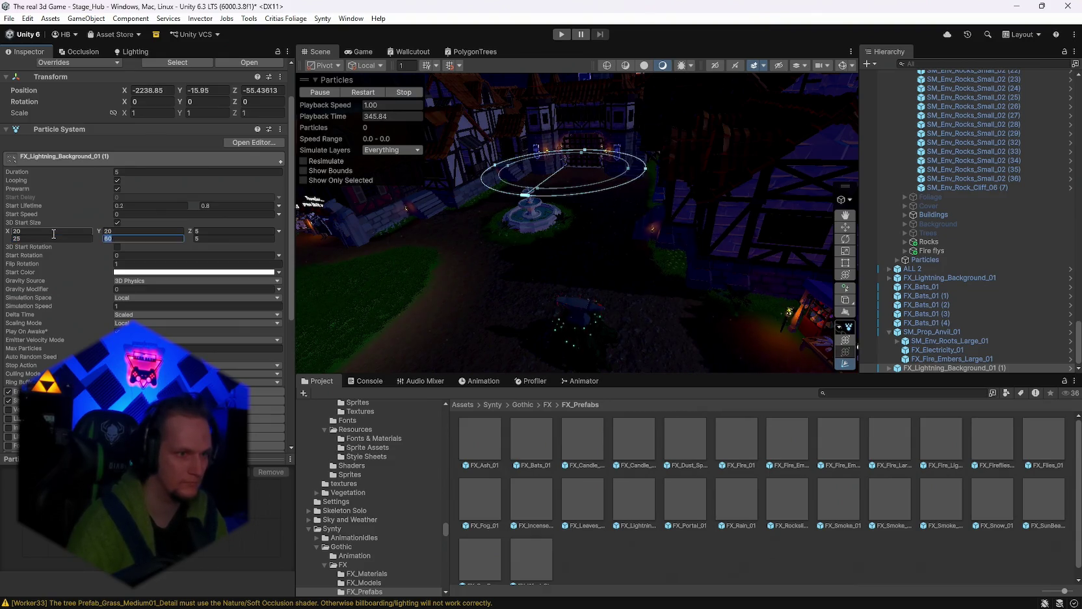
key("Tab")
type("2")
key("Tab")
type("2")
Step: Check the smaller lightning and settle its Position Y at -17.6
mouse_move(585, 227)
left_mouse_down()
mouse_move(760, 193)
mouse_move(627, 215)
left_mouse_up()
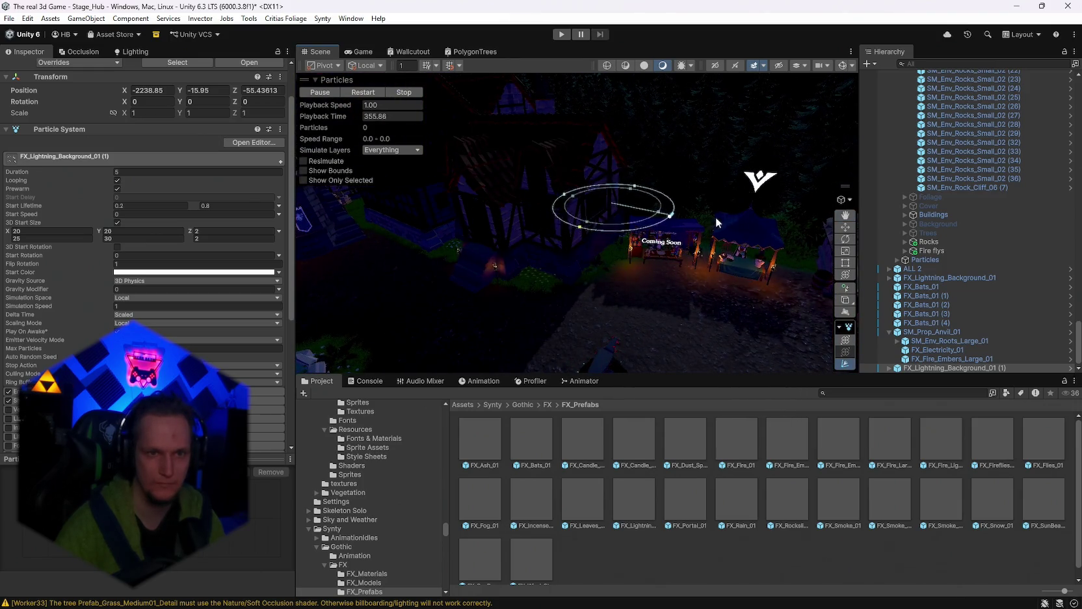
left_click_drag(719, 225, 497, 197)
left_click_drag(188, 91, 126, 103)
mouse_move(573, 260)
left_mouse_down()
mouse_move(510, 283)
mouse_move(504, 232)
left_mouse_up()
left_click_drag(180, 88, 199, 90)
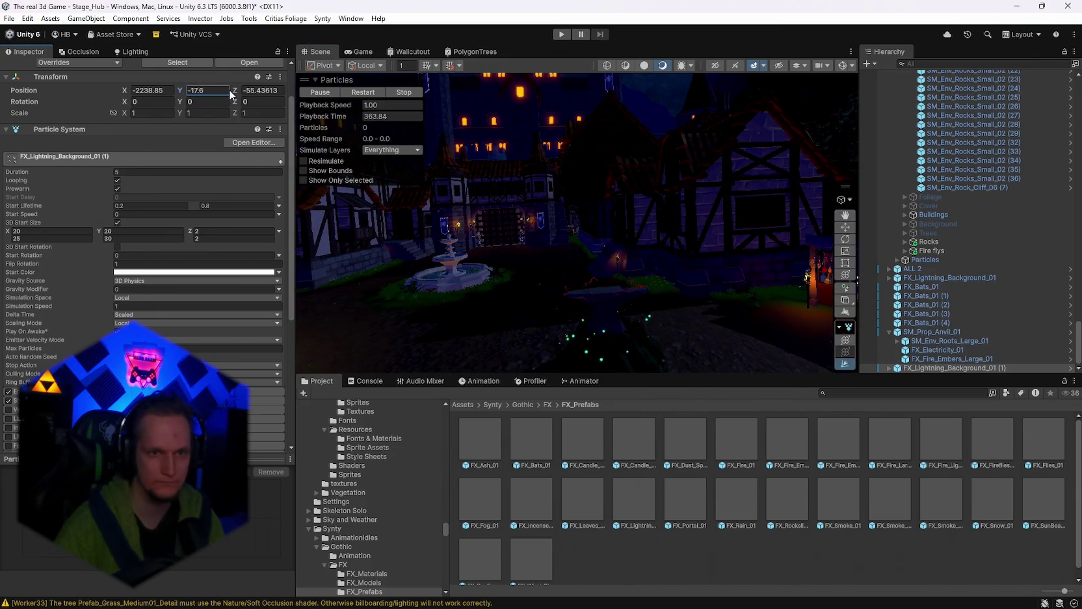
Step: Set the lightning's 3D Start Size to X 10–17, Y 10–15, Z 1
left_click(36, 231)
type("10")
key("Tab")
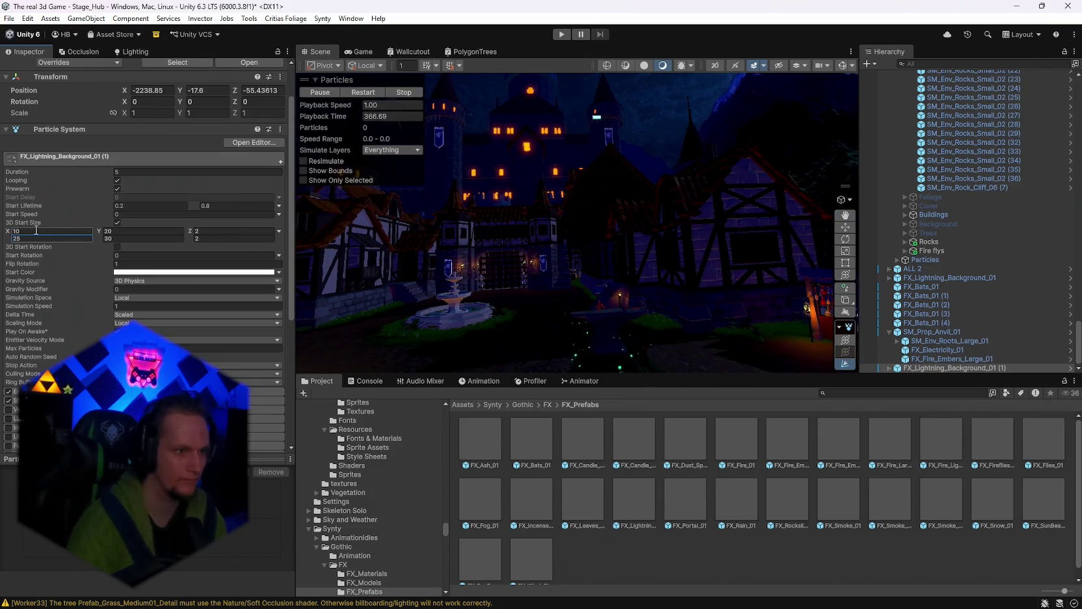
type("1")
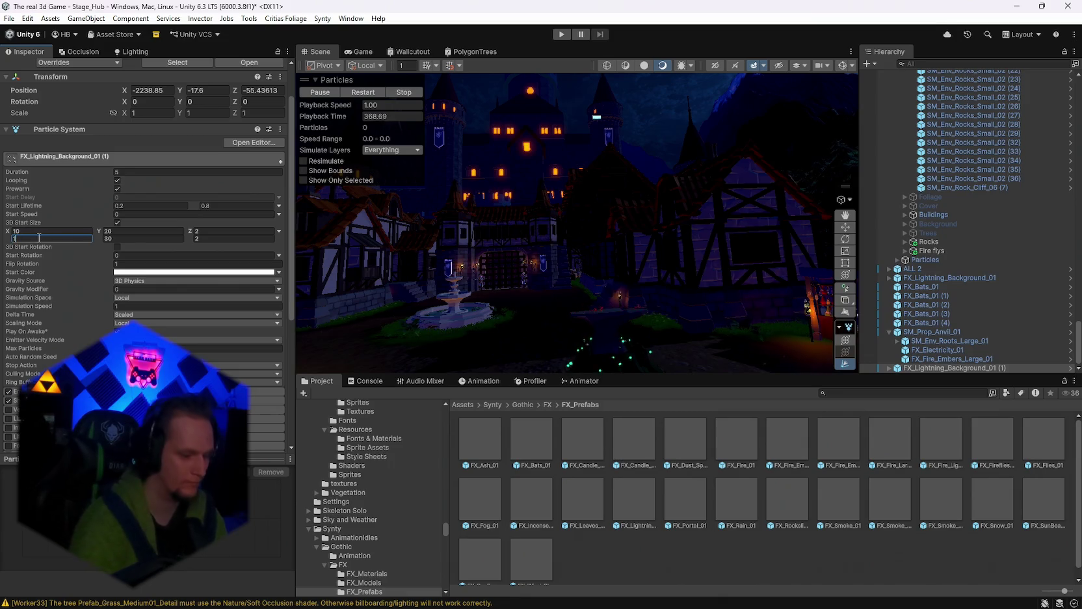
type("7")
key("Tab")
type("10")
key("Tab")
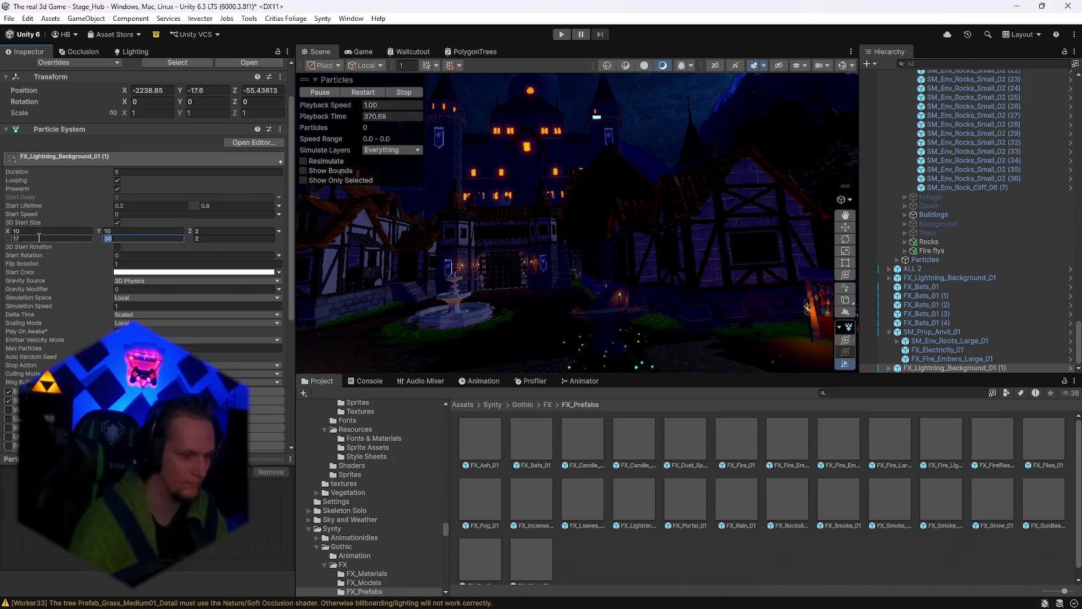
type("15")
key("Tab")
type("1")
key("Tab")
type("1")
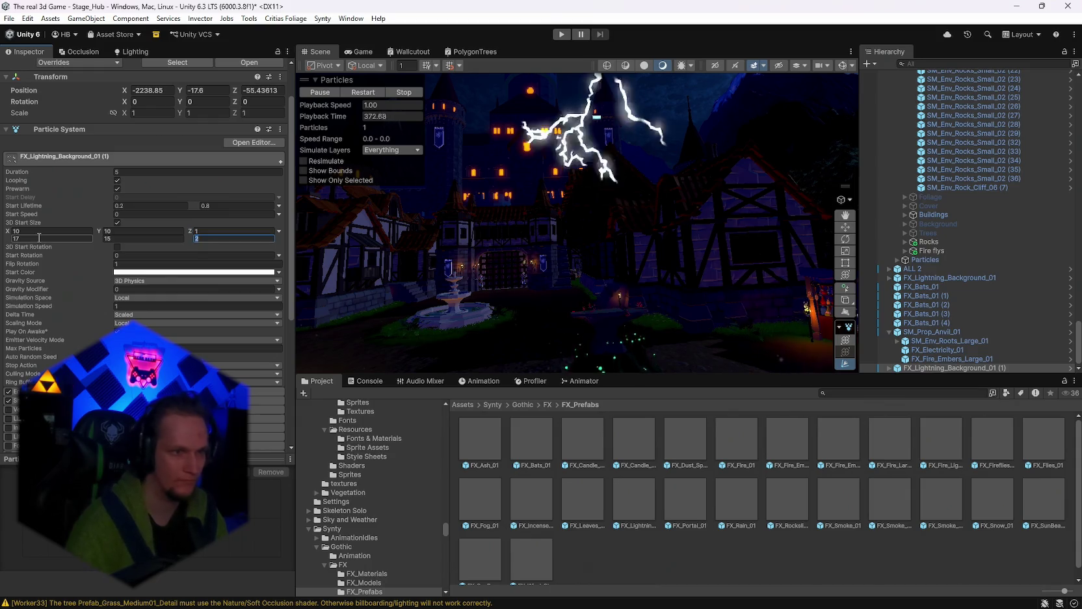
type("1")
Step: Sink the lightning effect to Position Y -26.2
mouse_move(572, 263)
left_mouse_down()
mouse_move(640, 265)
mouse_move(592, 256)
mouse_move(594, 266)
mouse_move(569, 216)
left_mouse_up()
left_click_drag(180, 91, 161, 108)
mouse_move(651, 253)
left_mouse_down()
mouse_move(672, 251)
mouse_move(618, 240)
mouse_move(527, 245)
left_mouse_up()
left_click(156, 272)
Step: Make the lightning's Start Color red and set the first Color over Lifetime key red
left_click_drag(220, 350, 229, 314)
left_click(160, 325)
scroll(130, 328, "down", 4)
left_click(221, 343)
left_click(655, 428)
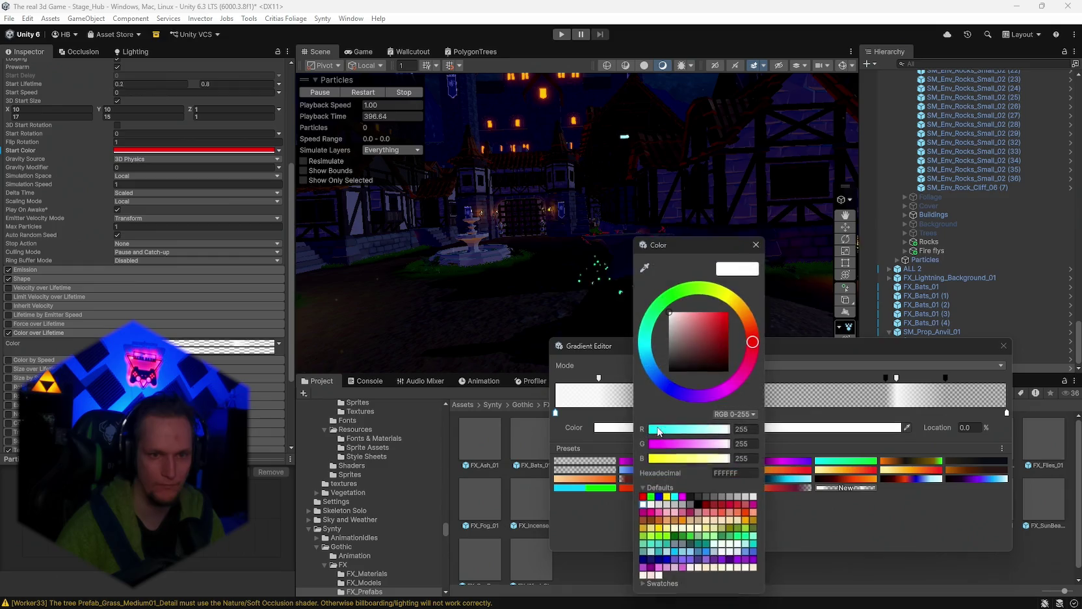
left_click_drag(708, 336, 729, 313)
left_click(888, 408)
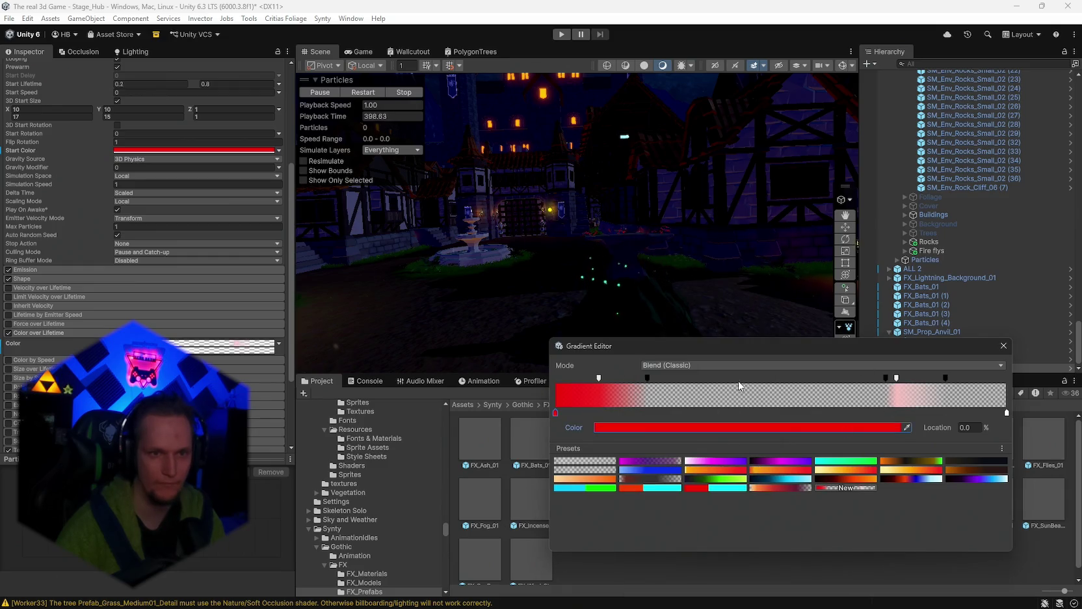
left_click(1011, 349)
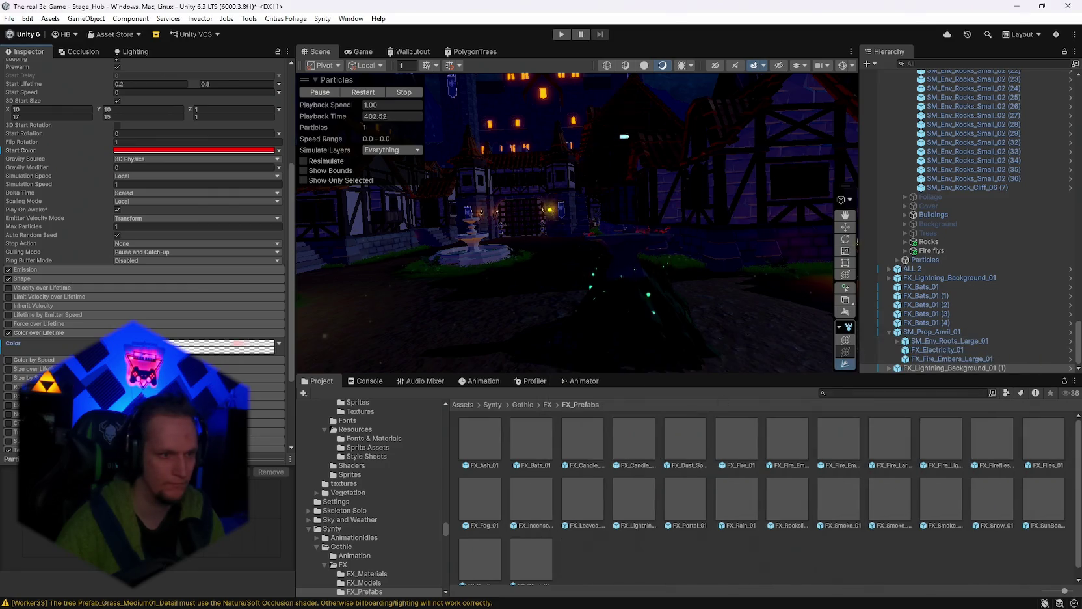
Step: Add a fade point at 38.1% and set both gradient colour keys to red
left_click(221, 344)
left_click(728, 378)
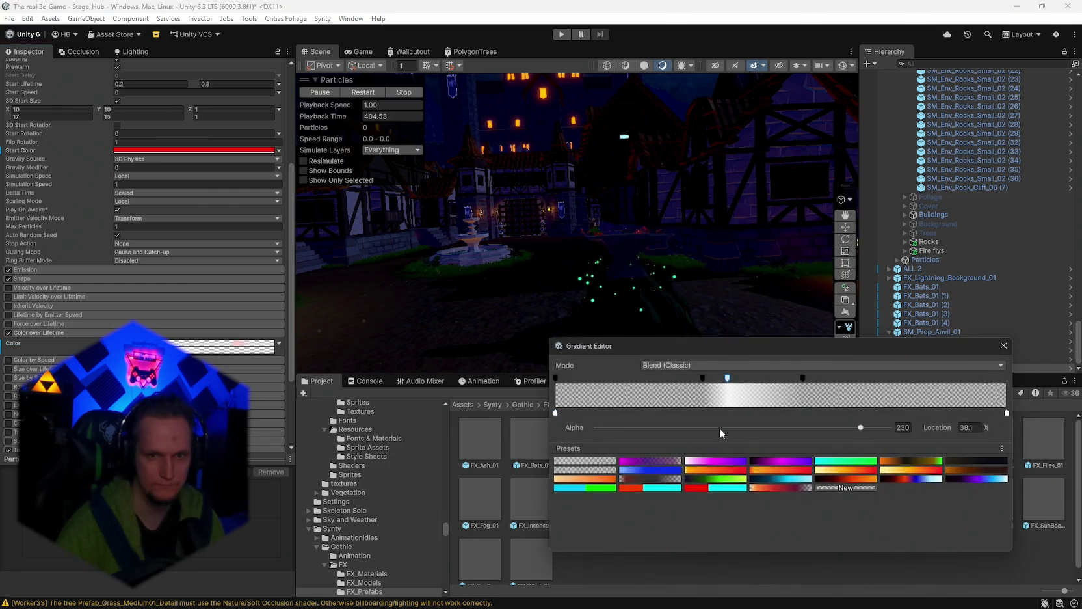
left_click(555, 412)
left_click(723, 427)
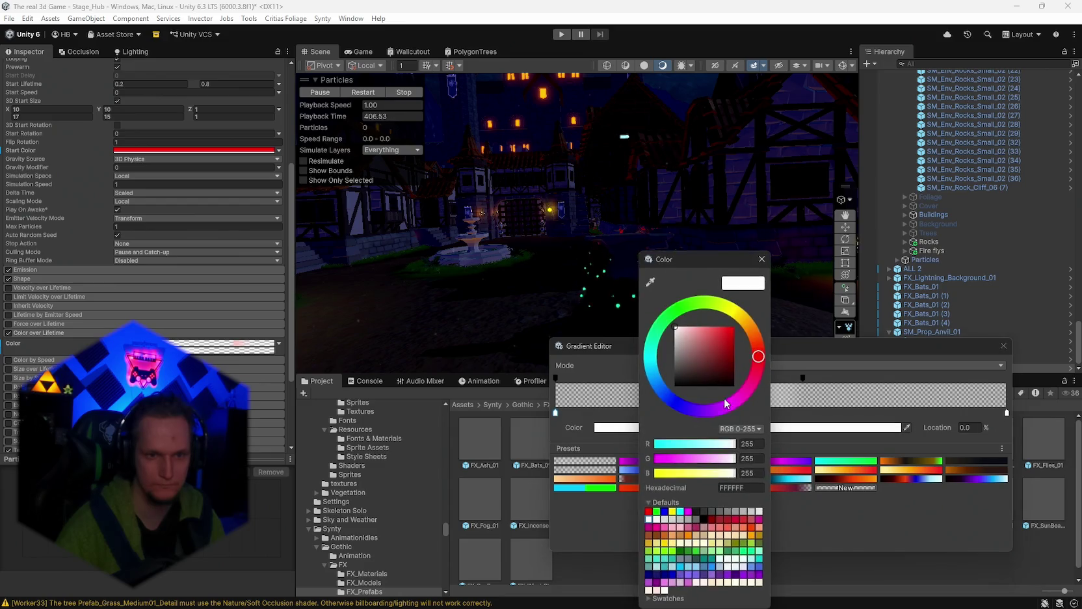
left_click(648, 517)
left_click(862, 294)
left_click(1007, 412)
left_click(748, 427)
left_click(823, 494)
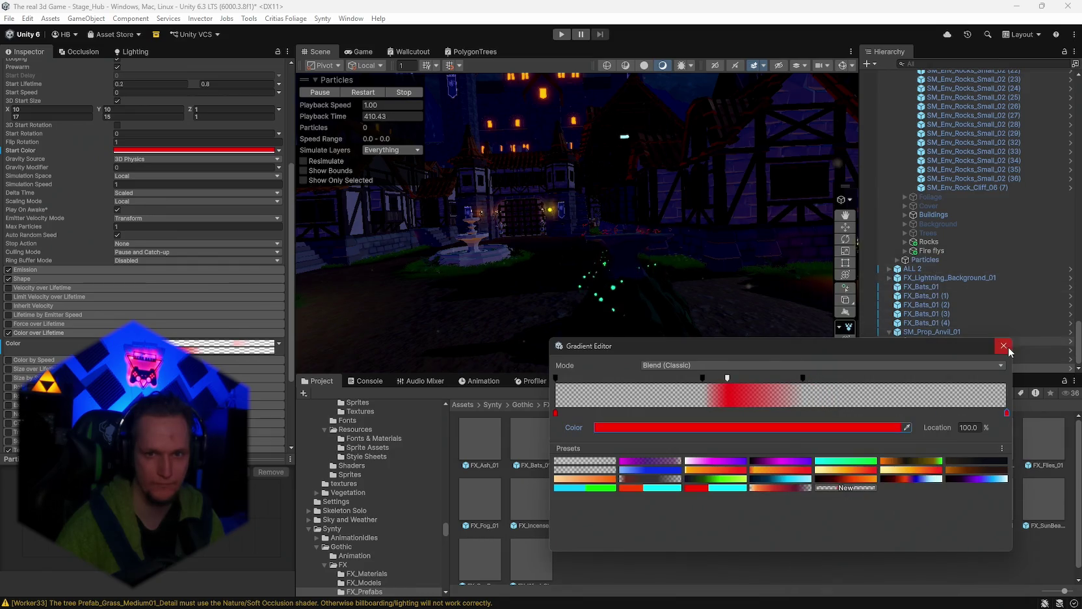
left_click(1003, 346)
Step: Re-set the gradient's end key to red, then reveal the effect's Lightning_Light
left_click(202, 347)
scroll(202, 347, "down", 2)
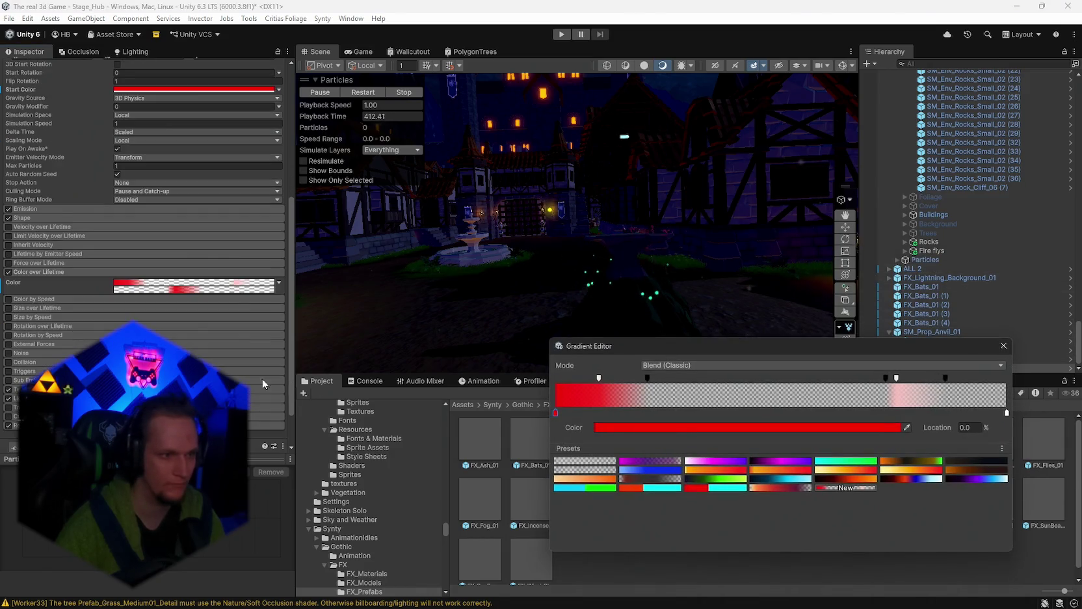
left_click(897, 378)
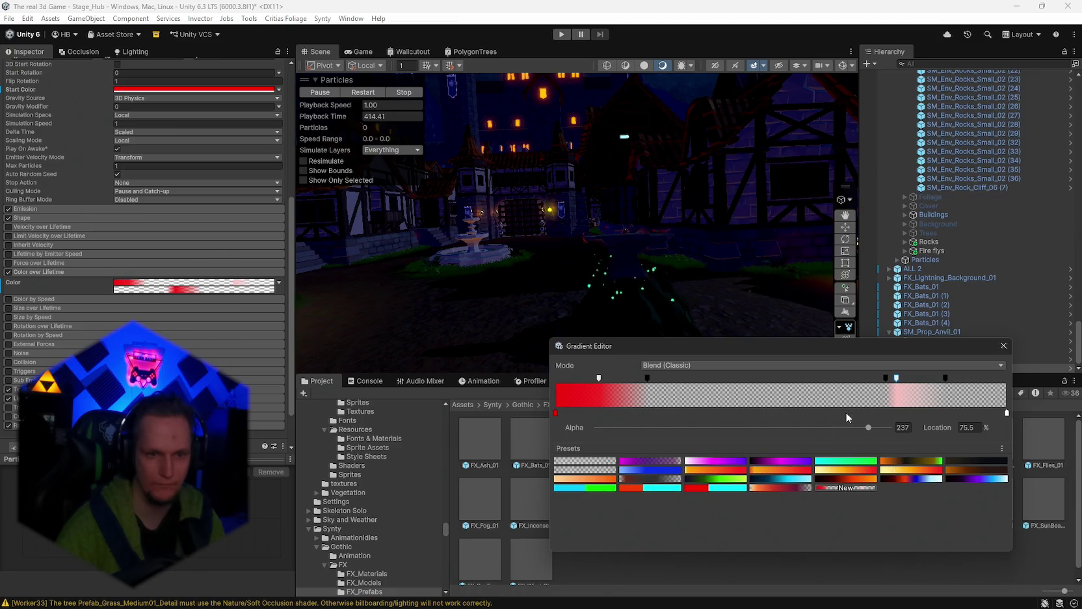
left_click(1007, 413)
left_click(815, 429)
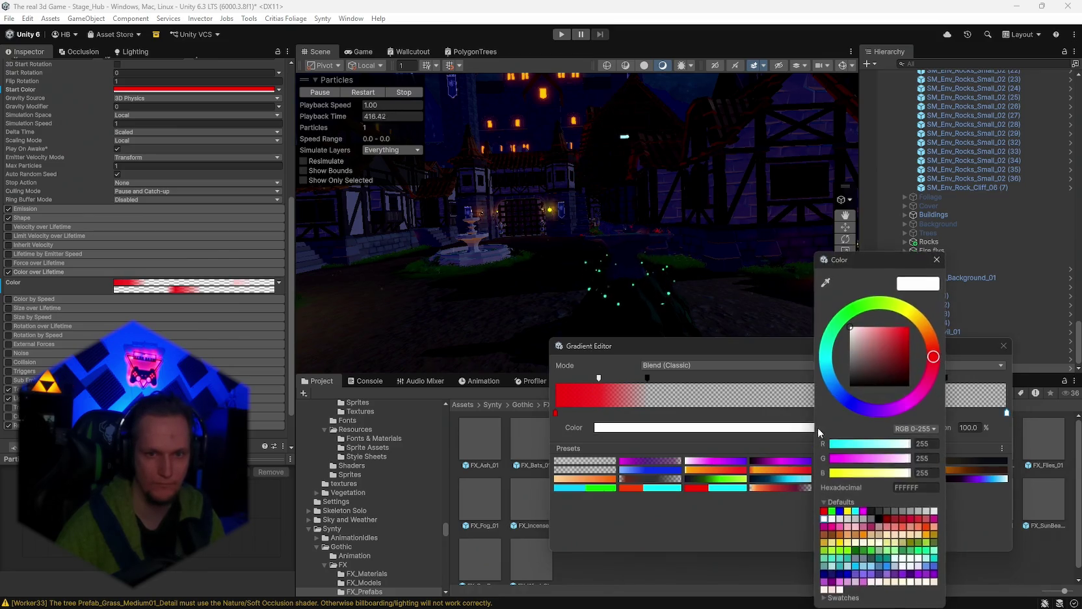
left_click(824, 512)
left_click(938, 259)
left_click(1003, 346)
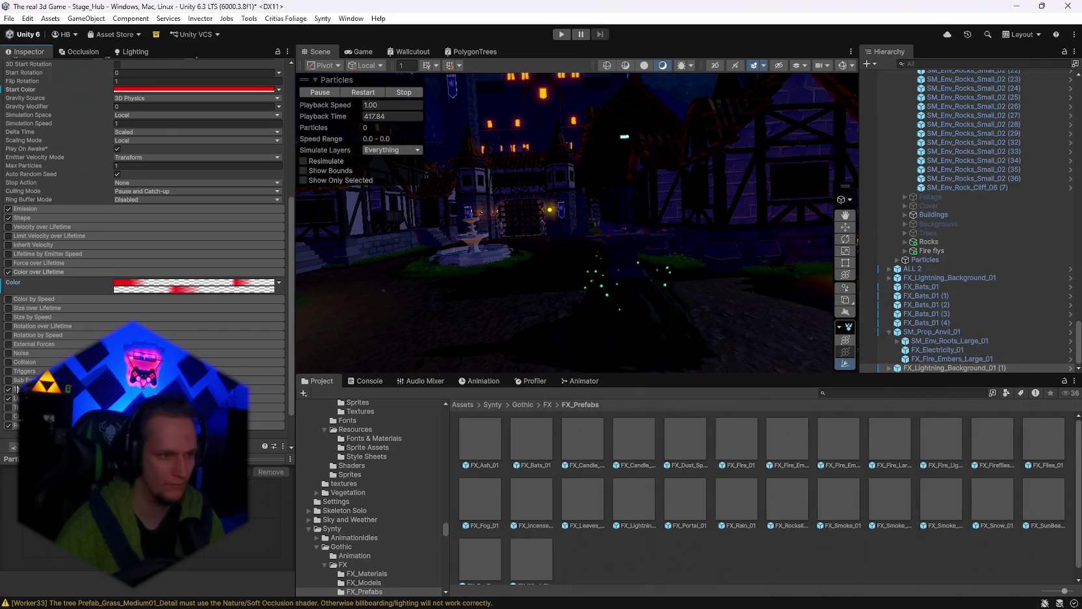
left_click(16, 398)
left_click(263, 408)
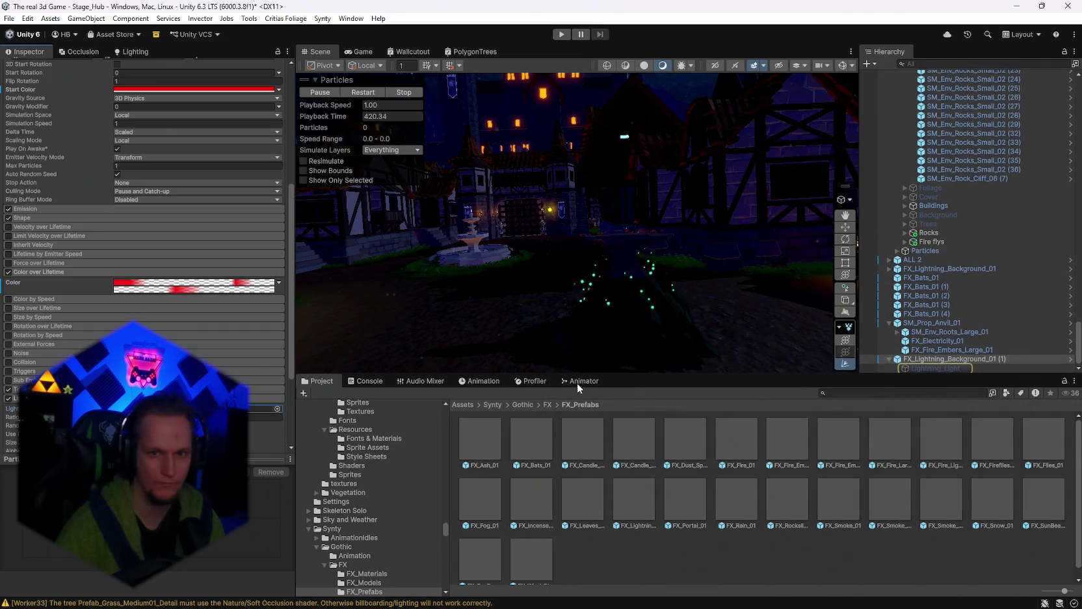
Step: Set the Lightning_Light's colour to red
left_click(932, 366)
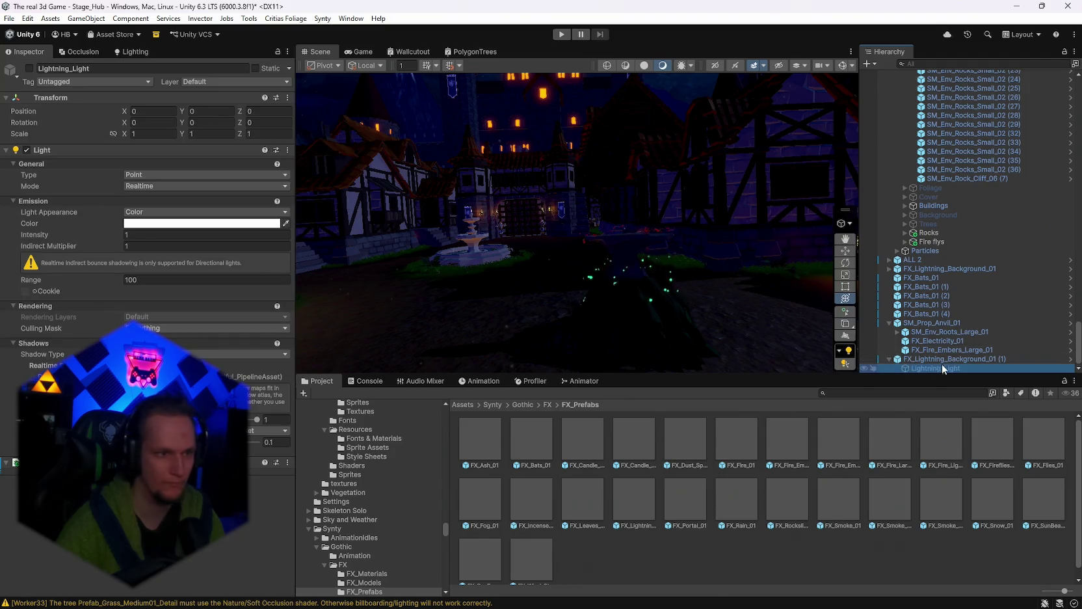
left_click(152, 227)
left_click(227, 283)
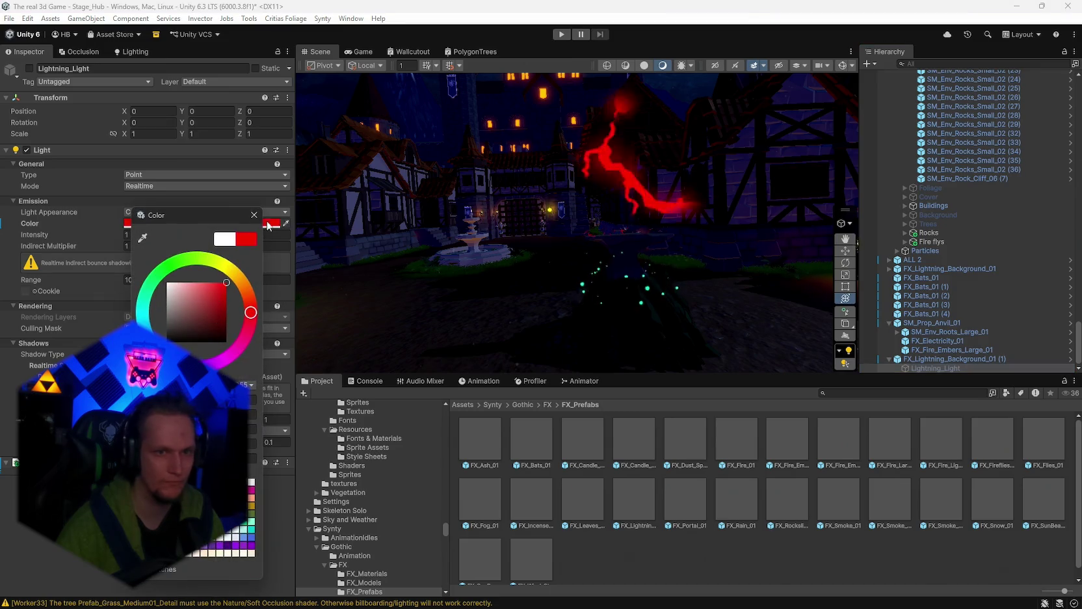
left_click(253, 219)
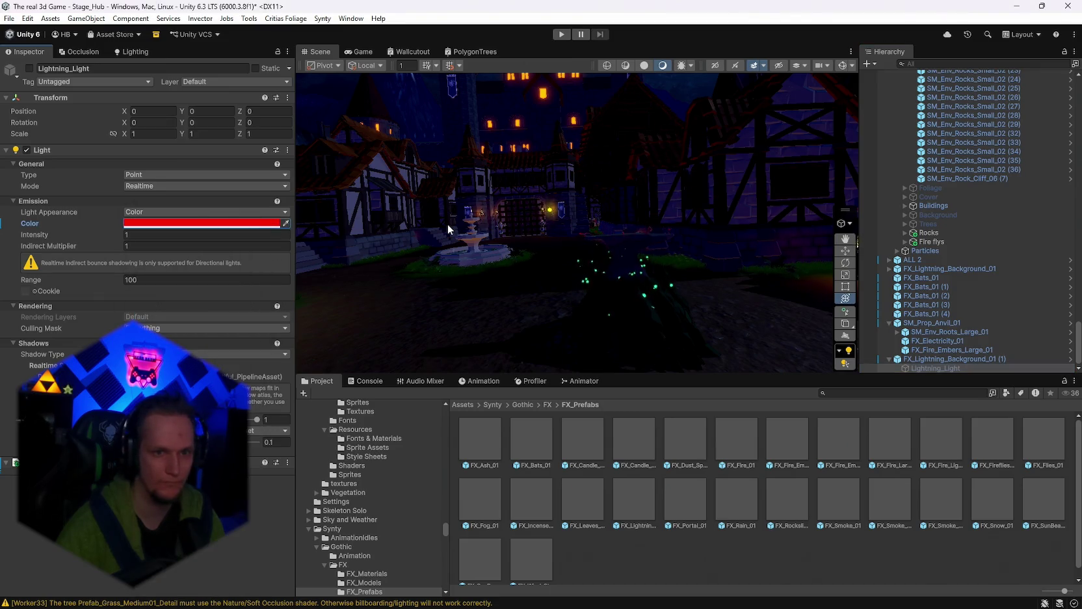
Step: Switch Lightning_Light on to preview it, then delete it and go to Discord
left_click(930, 359)
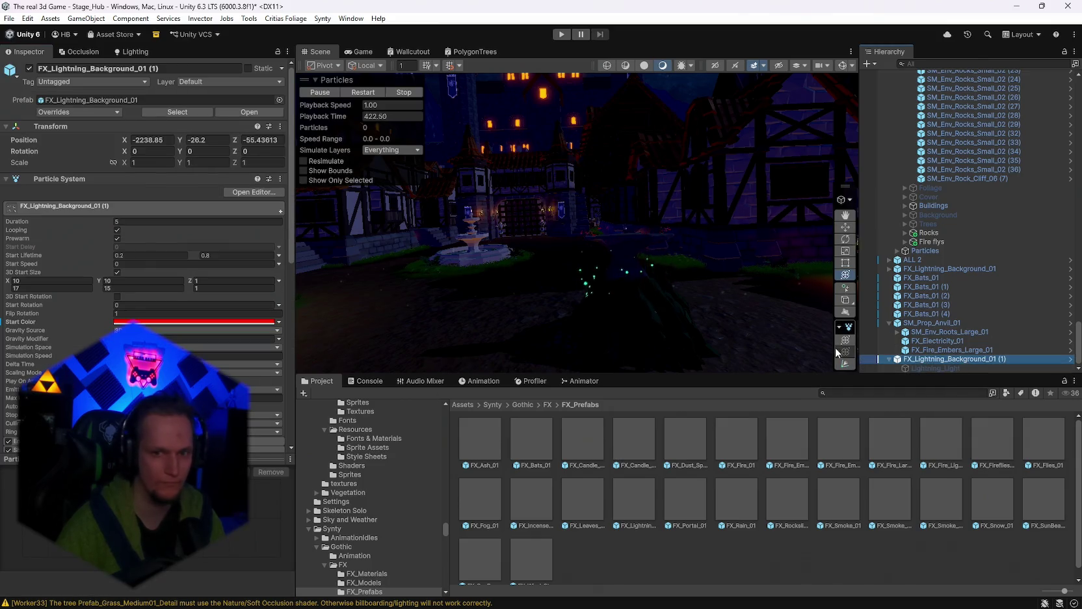
left_click(937, 368)
left_click(29, 68)
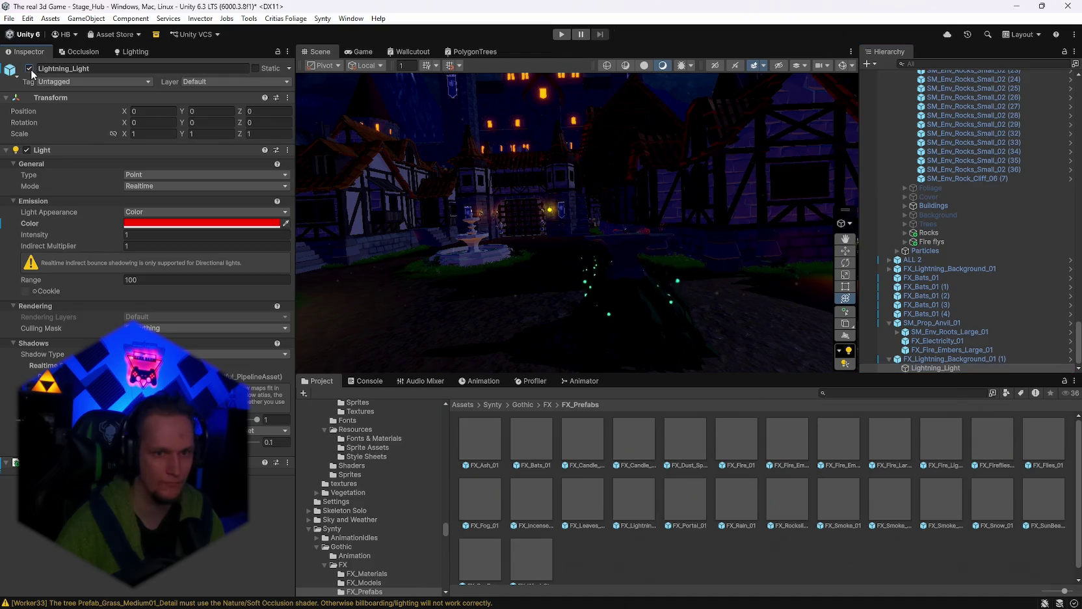
left_click_drag(501, 238, 512, 266)
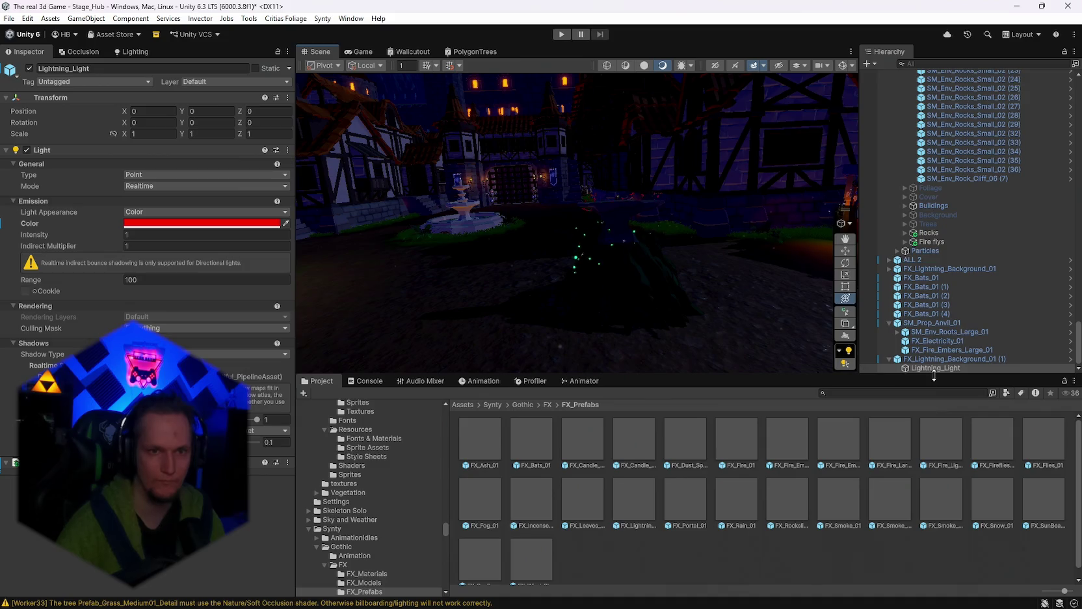
key("Delete")
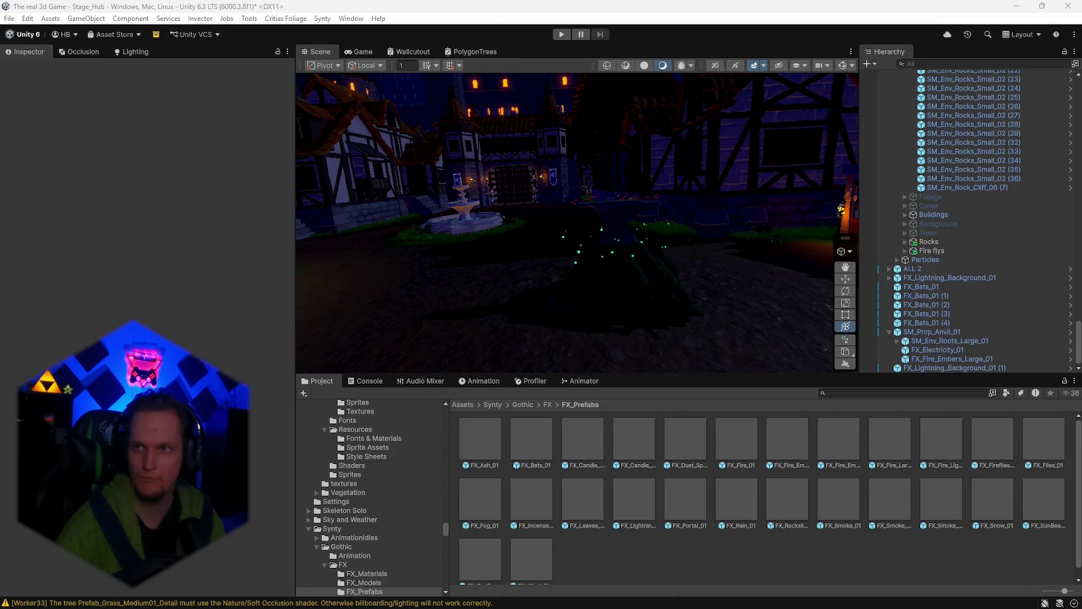
key("alt+Tab")
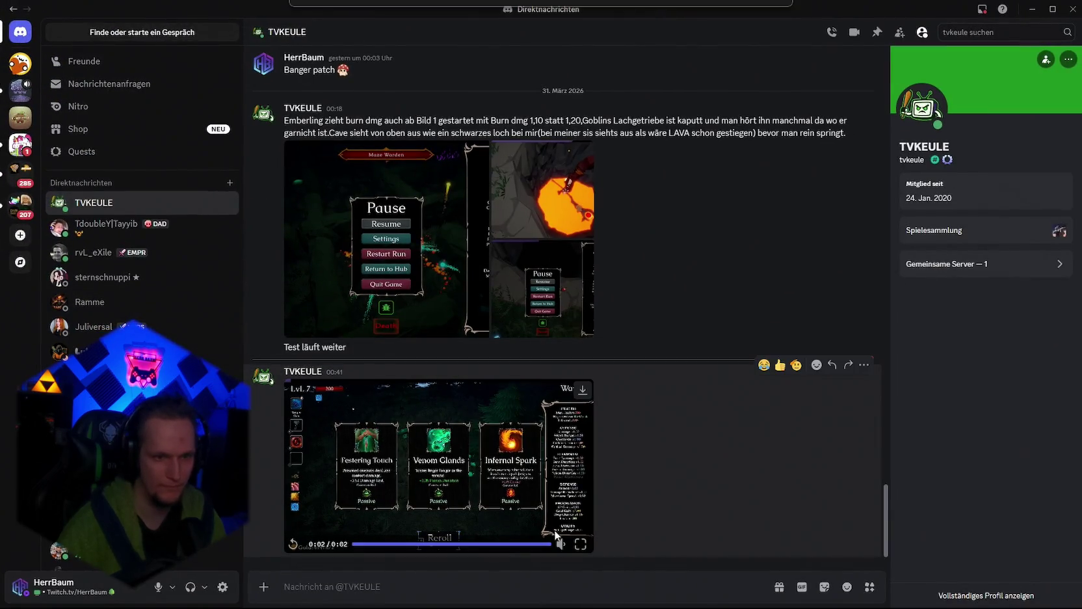
left_click(581, 544)
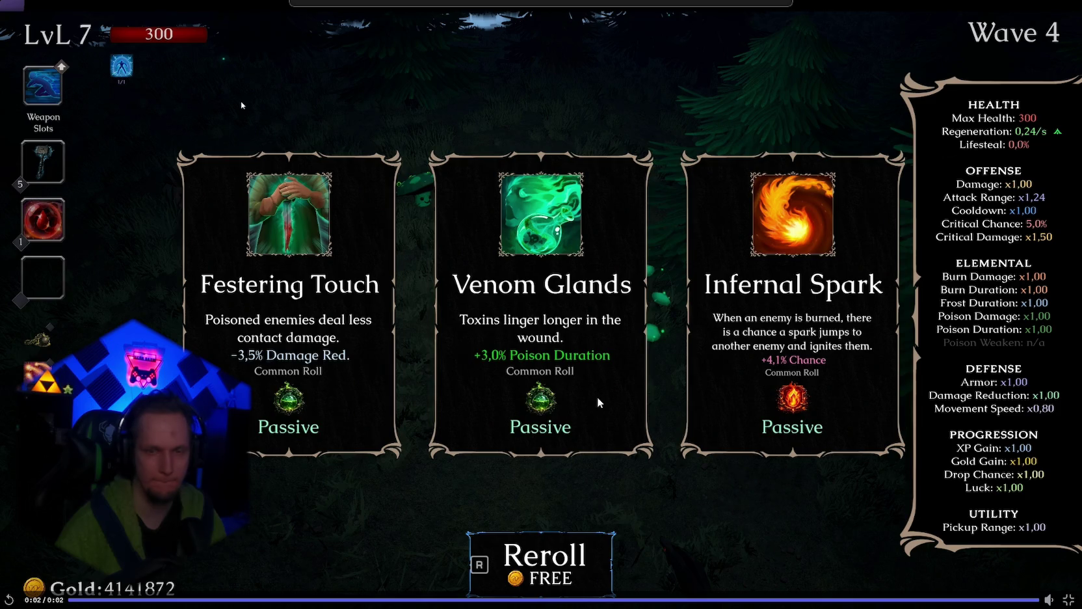
left_click(78, 599)
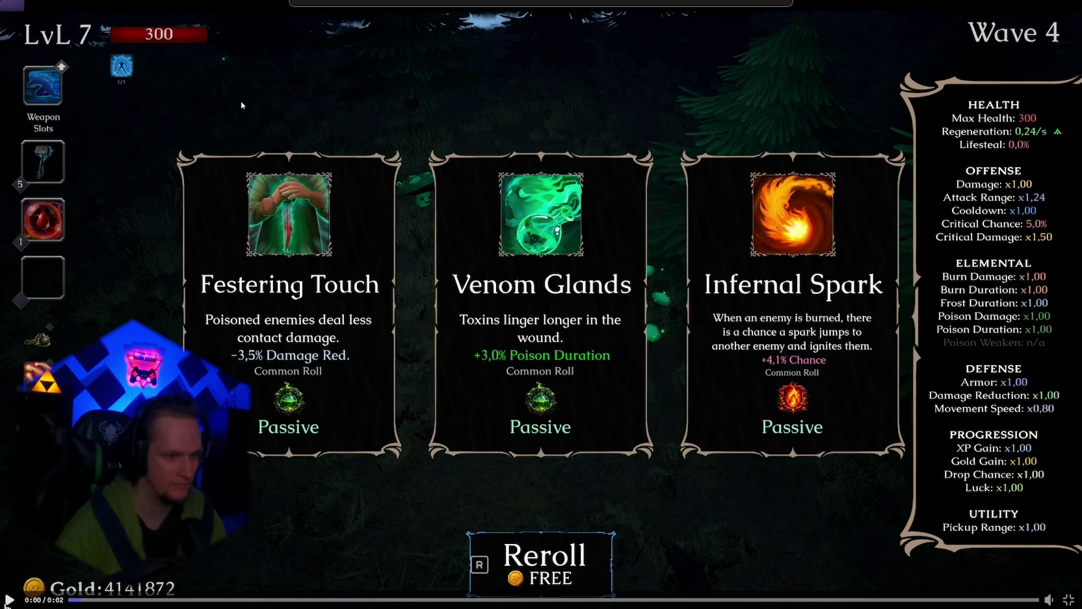
key("space")
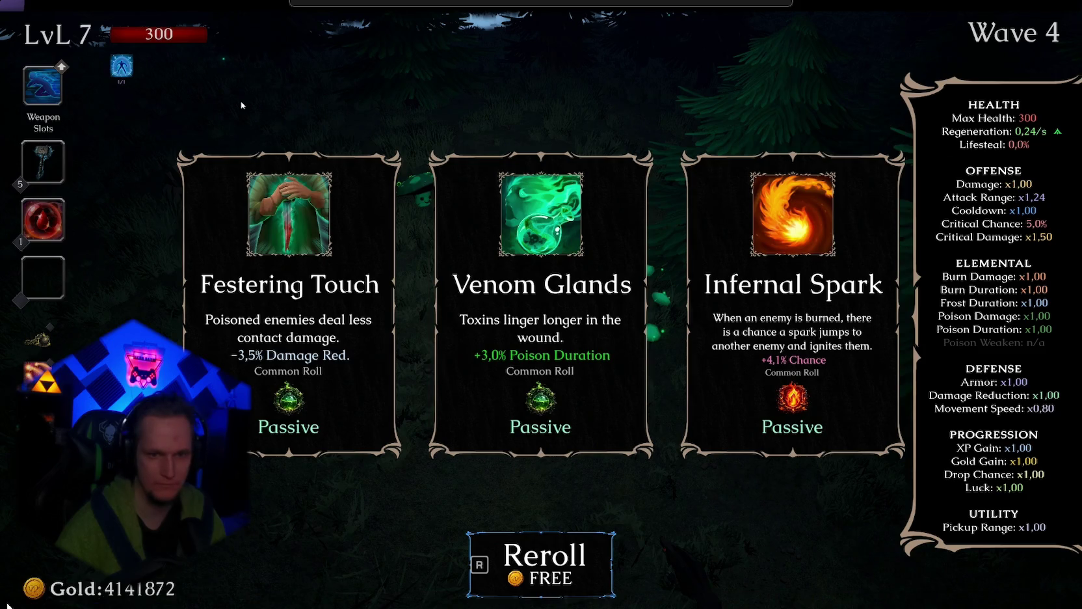
key("space")
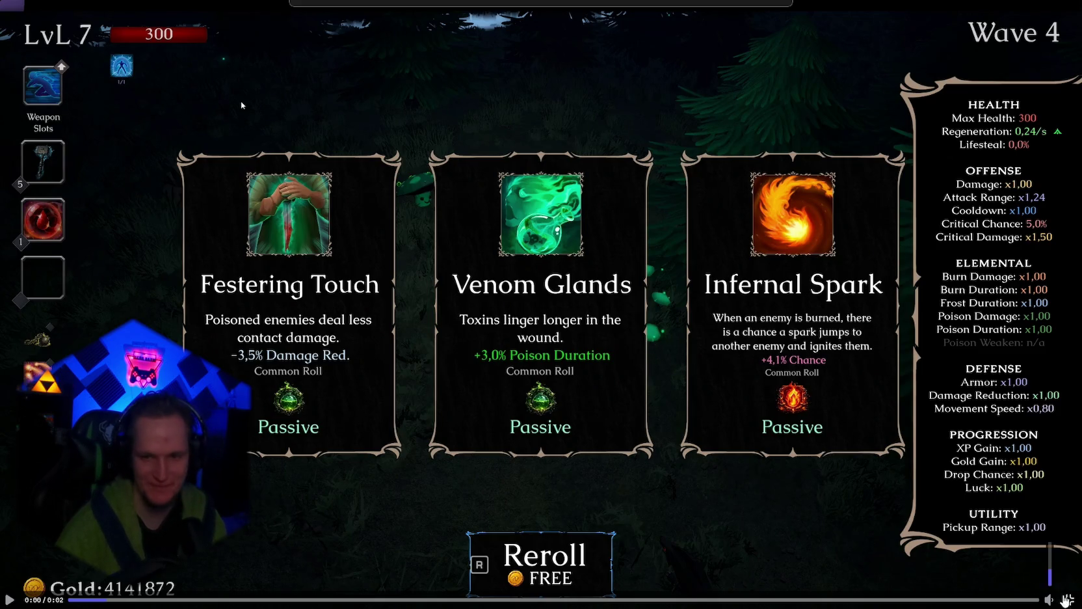
key("Escape")
key("alt+Tab")
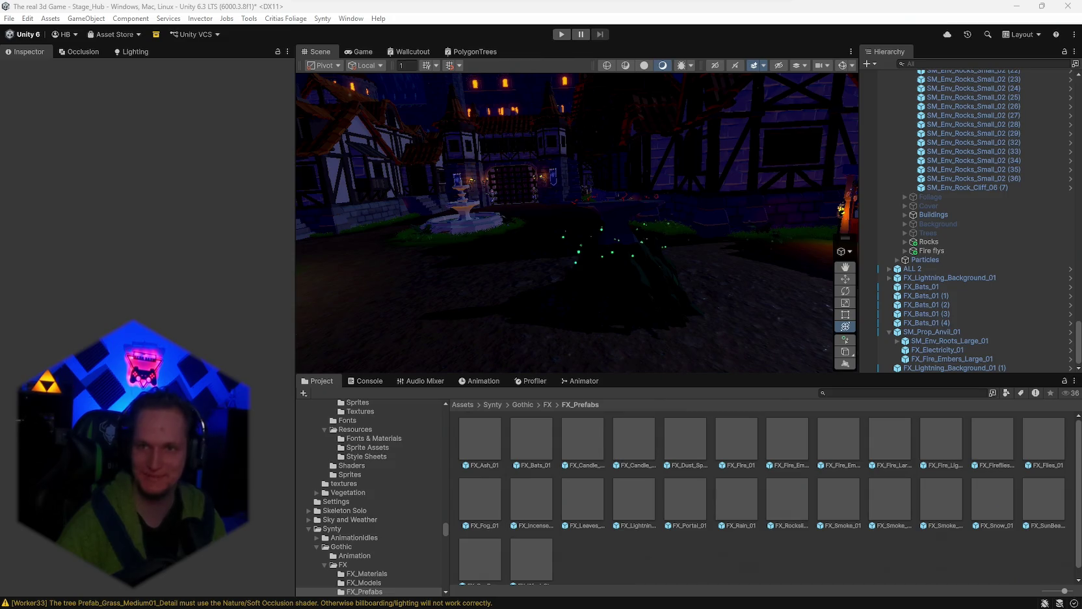
Step: Orbit the scene camera over the castle and fly slightly forward
mouse_move(592, 253)
left_mouse_down()
mouse_move(611, 251)
mouse_move(641, 210)
mouse_move(630, 229)
left_mouse_up()
key("w")
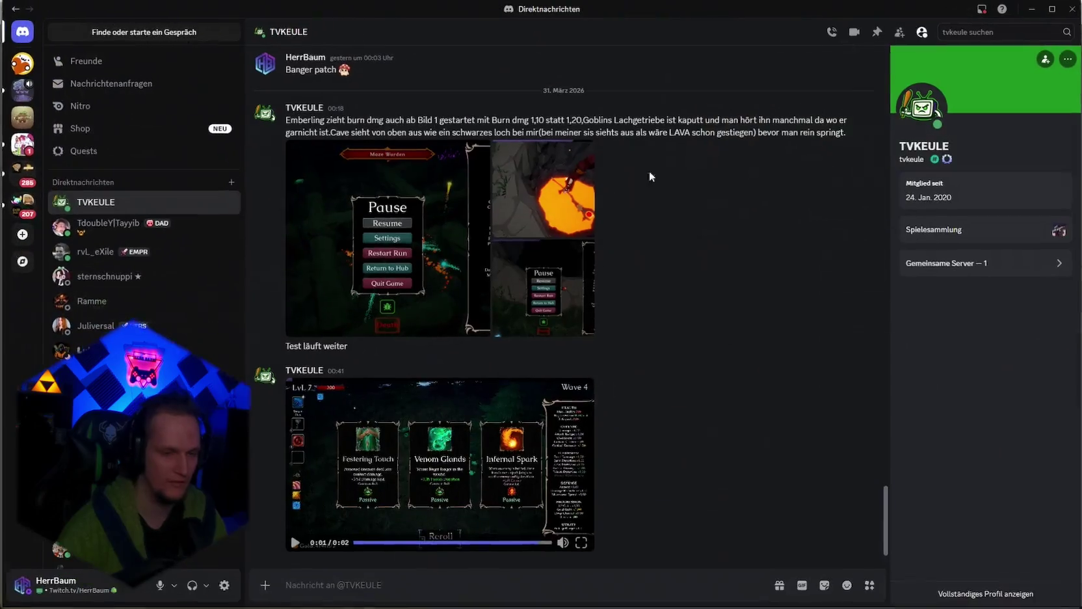
Step: Replay the tester's two-second clip of the Festering Touch, Venom Glands and Infernal Spark cards
left_click(294, 544)
left_click(295, 543)
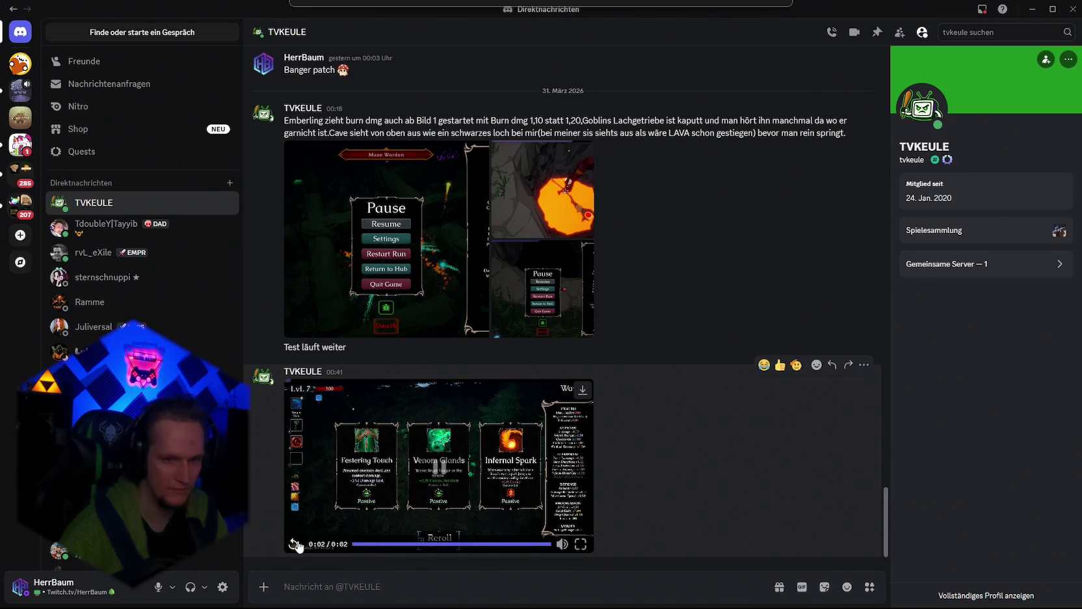
mouse_move(537, 605)
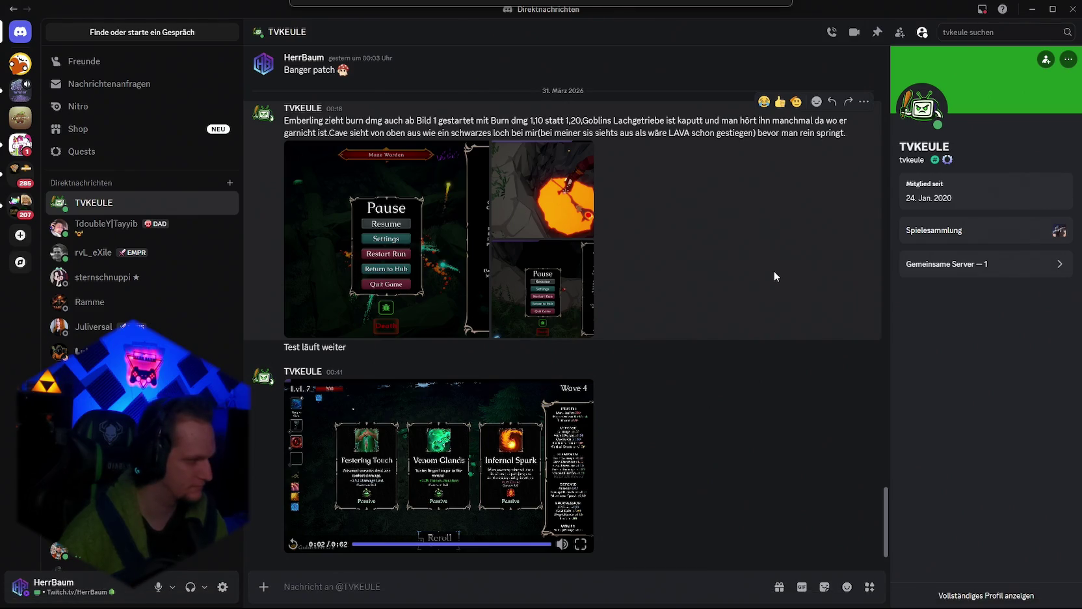
scroll(460, 389, "up", 2)
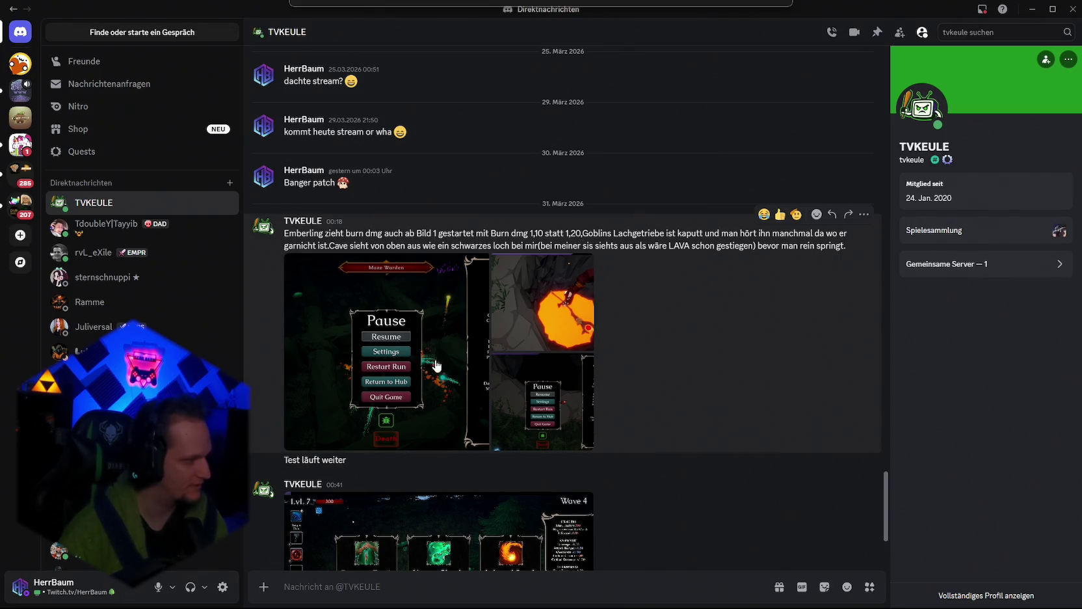
scroll(591, 408, "down", 3)
left_click(294, 544)
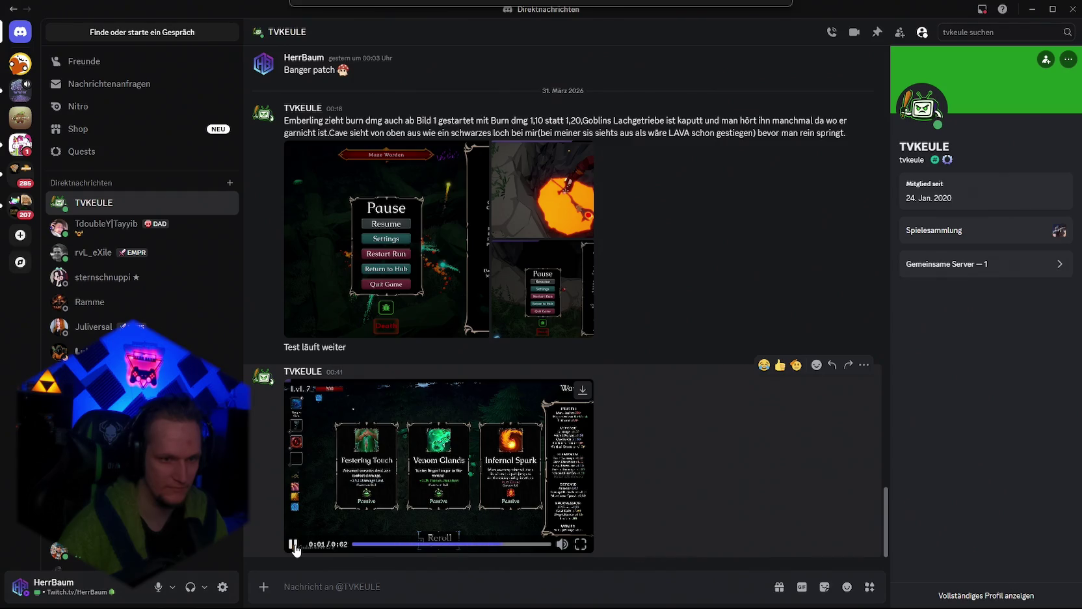
left_click(293, 545)
left_click(296, 546)
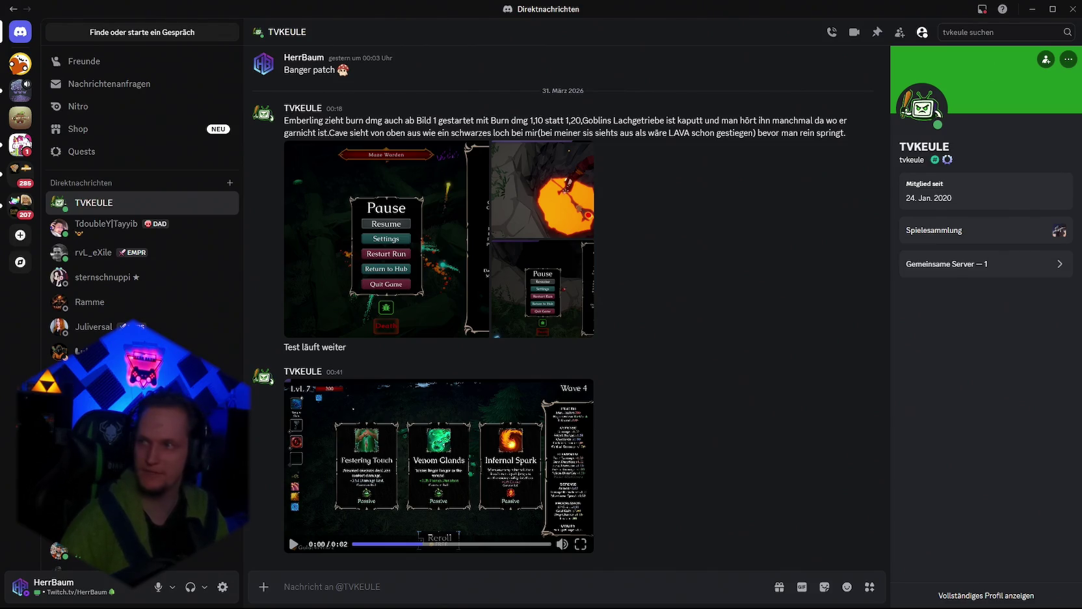
left_click(294, 544)
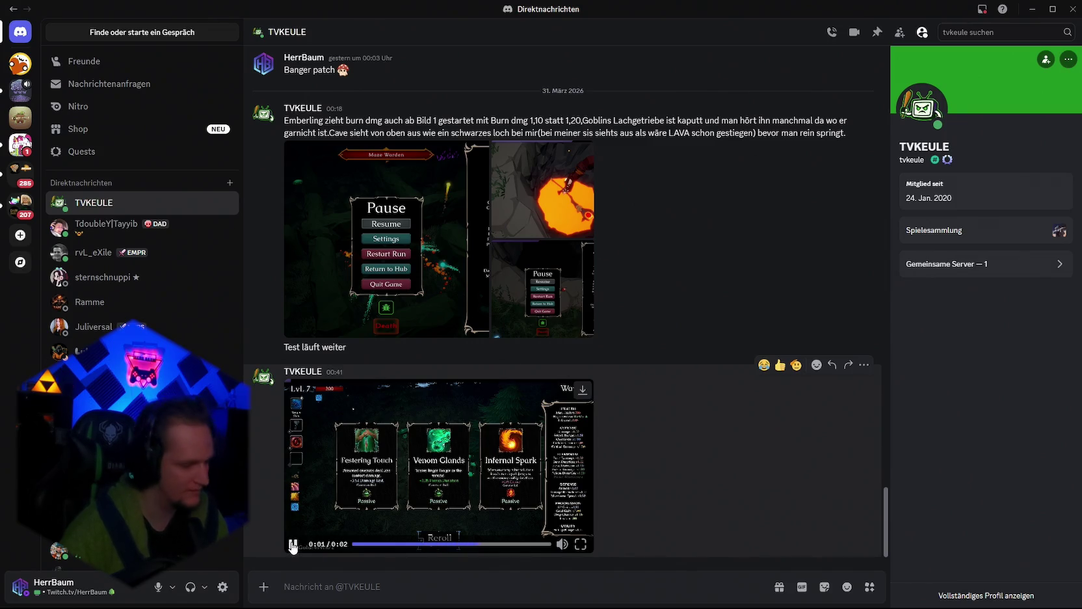
scroll(459, 514, "up", 2)
scroll(458, 514, "up", 3)
scroll(461, 474, "down", 4)
scroll(387, 376, "up", 4)
scroll(387, 376, "down", 5)
scroll(337, 260, "up", 2)
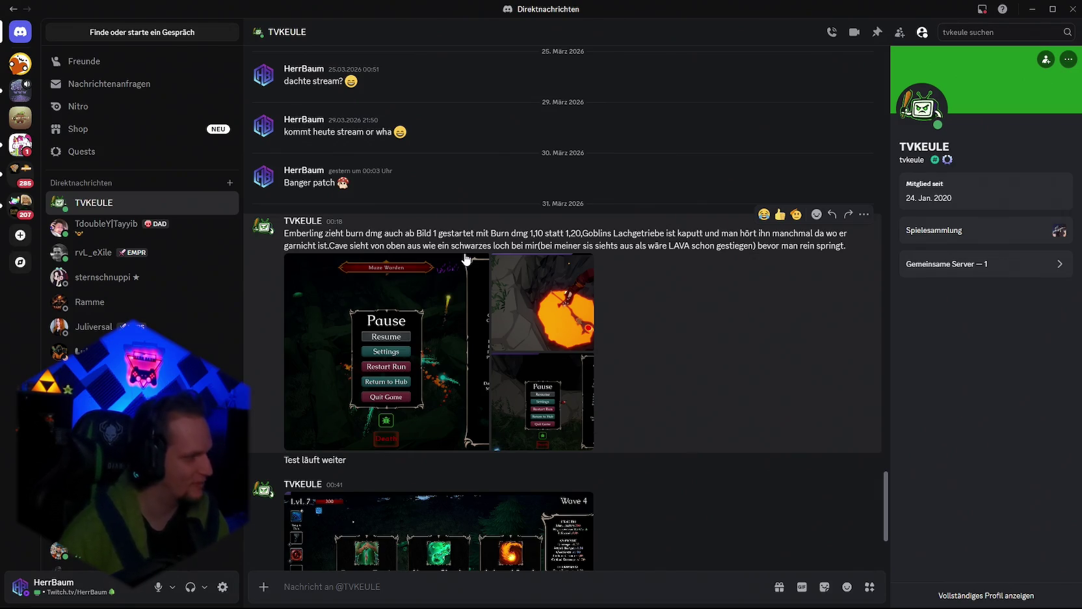
scroll(410, 409, "down", 3)
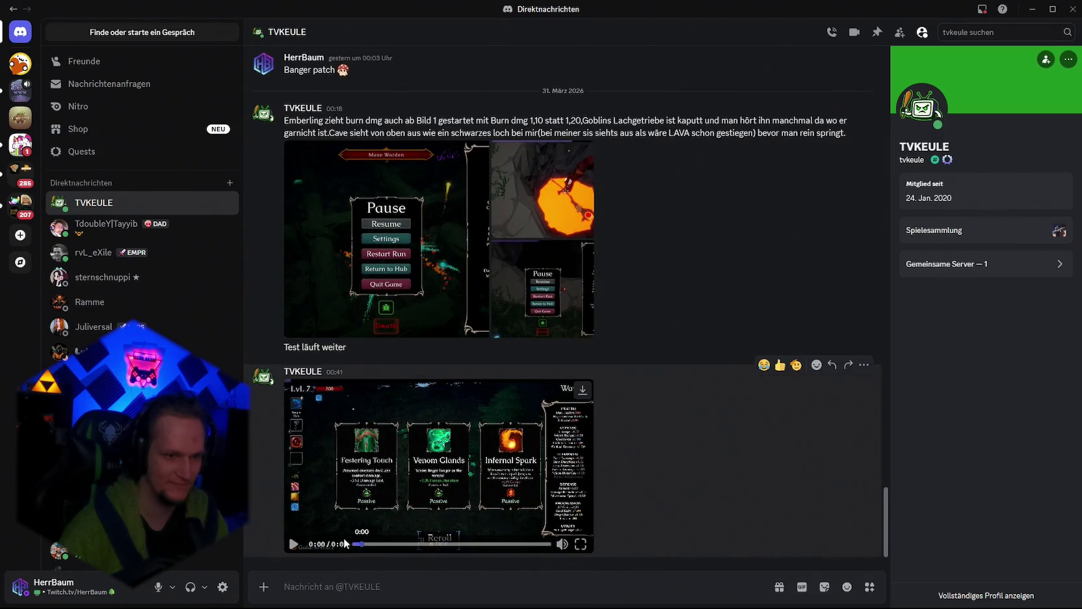
left_click(294, 545)
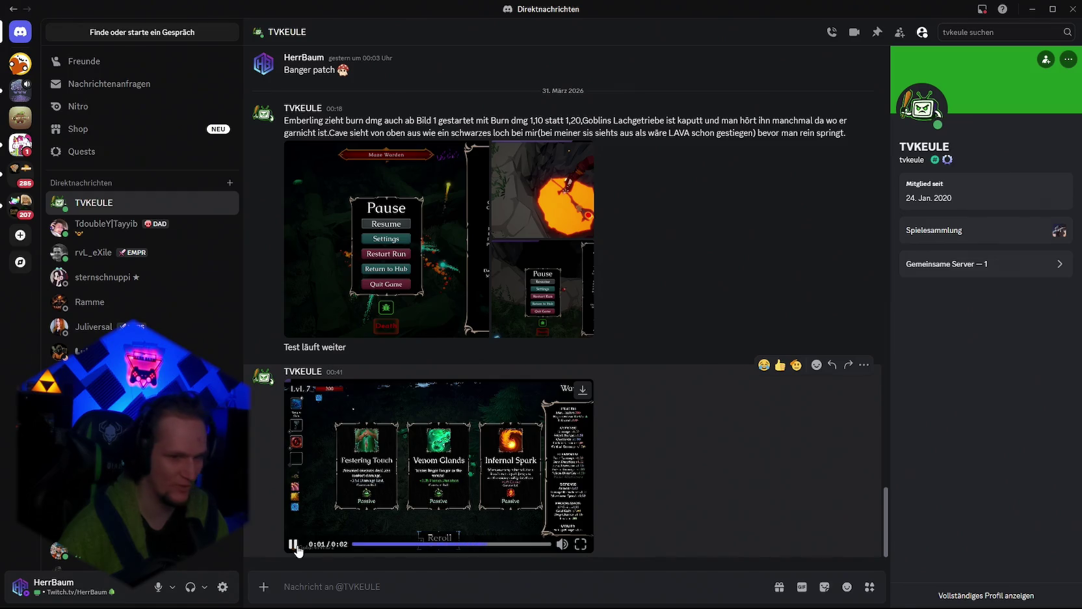
mouse_move(563, 545)
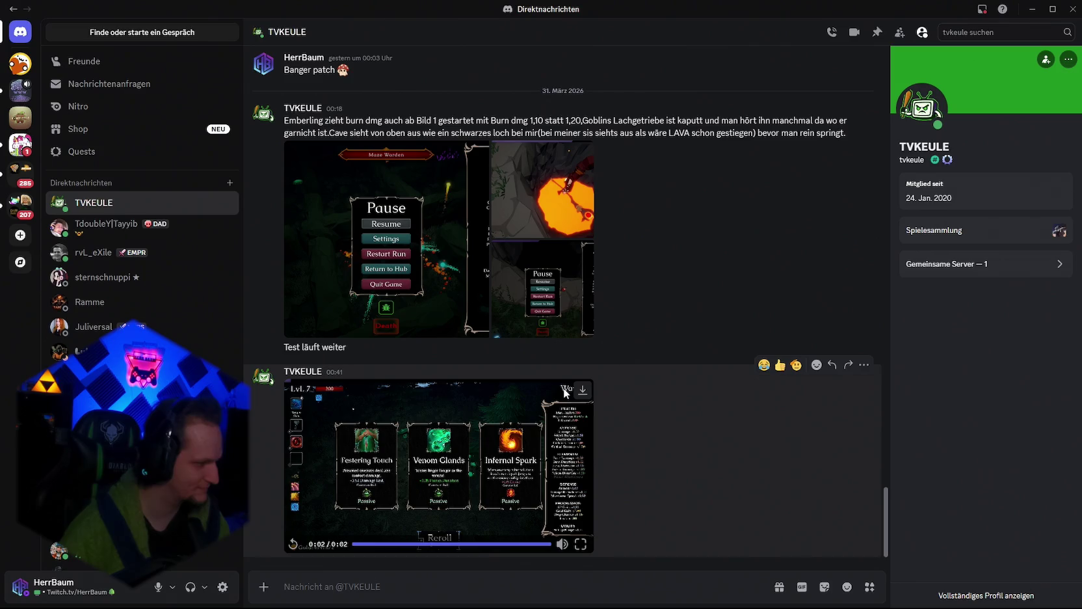
left_click(294, 544)
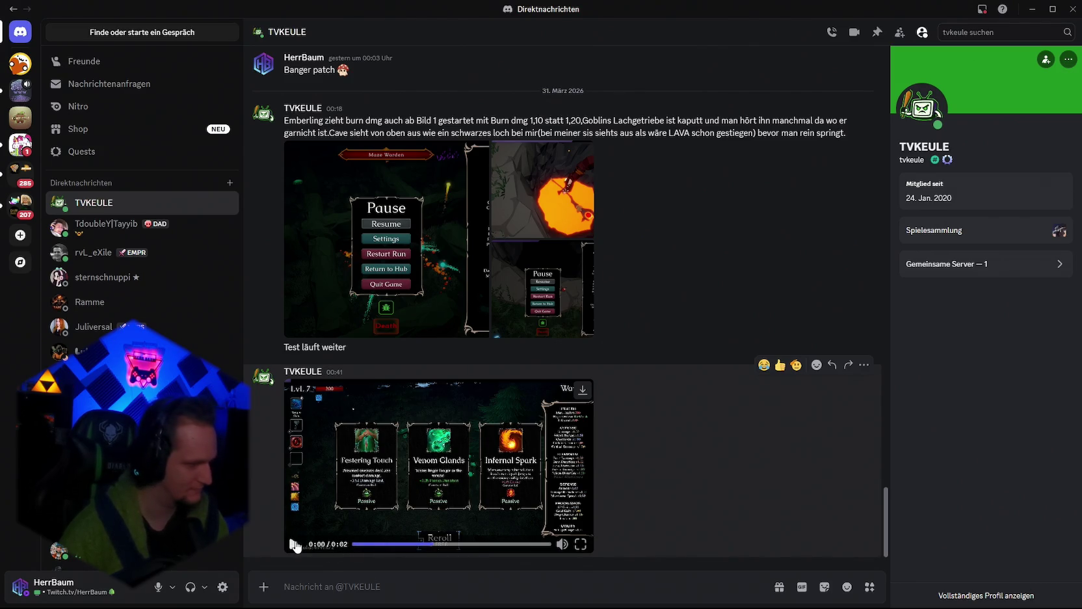
left_click(293, 545)
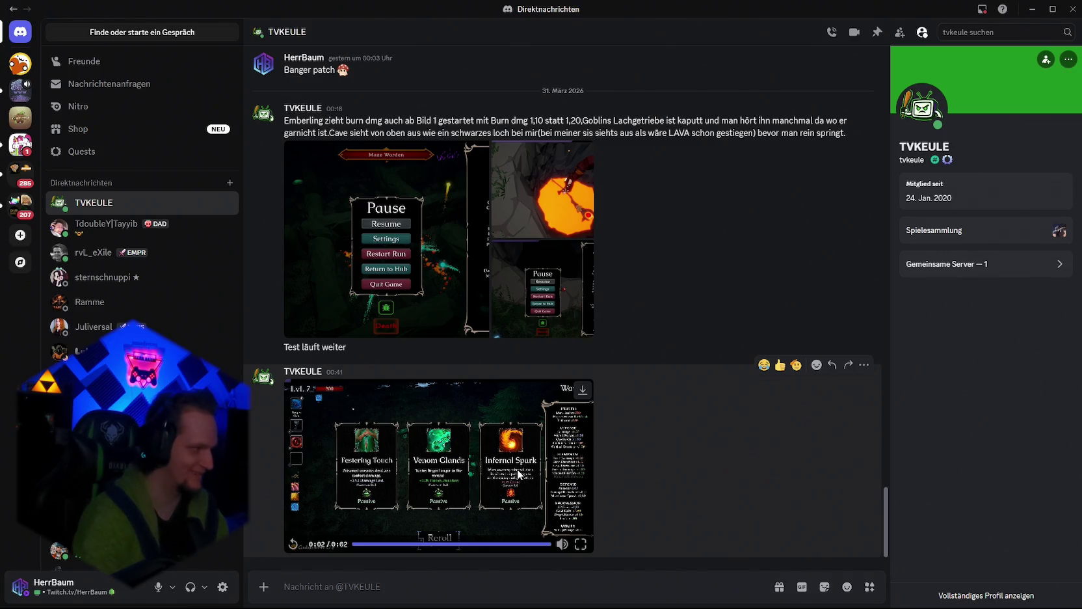
left_click(293, 547)
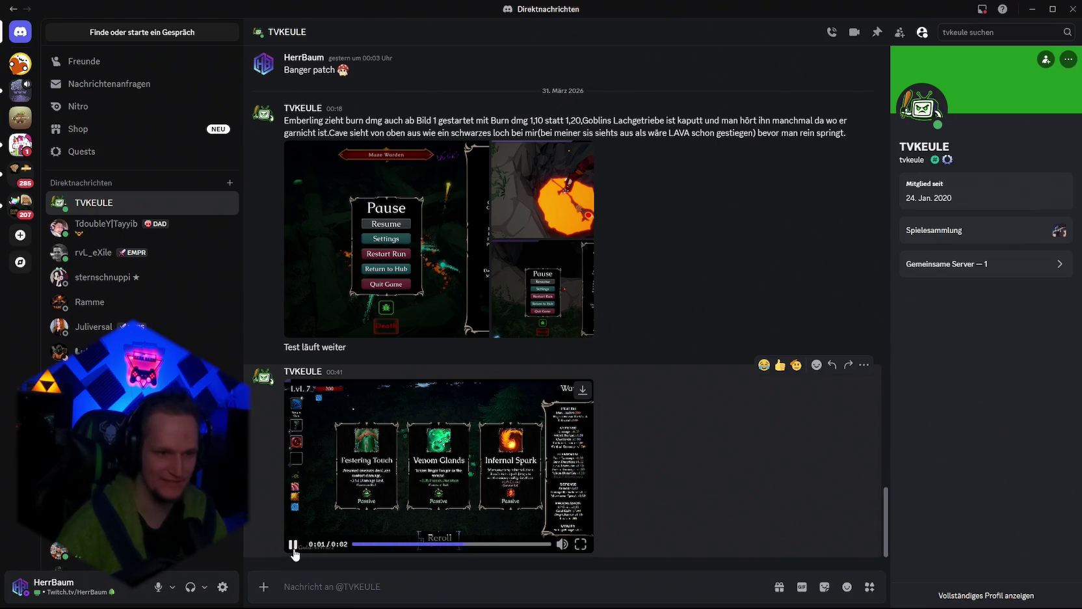
left_click(357, 548)
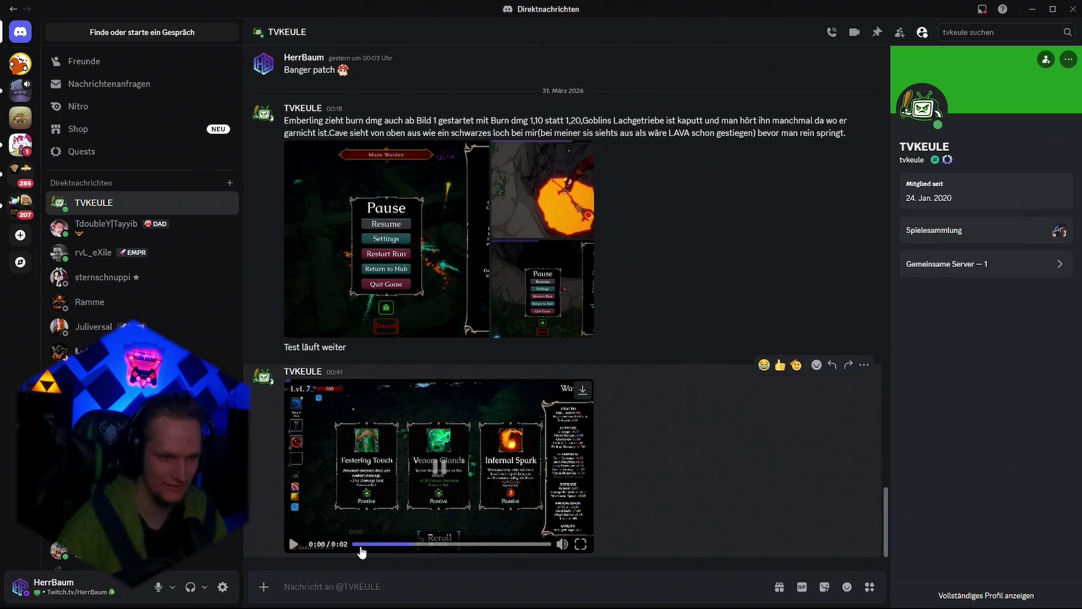
left_click(290, 546)
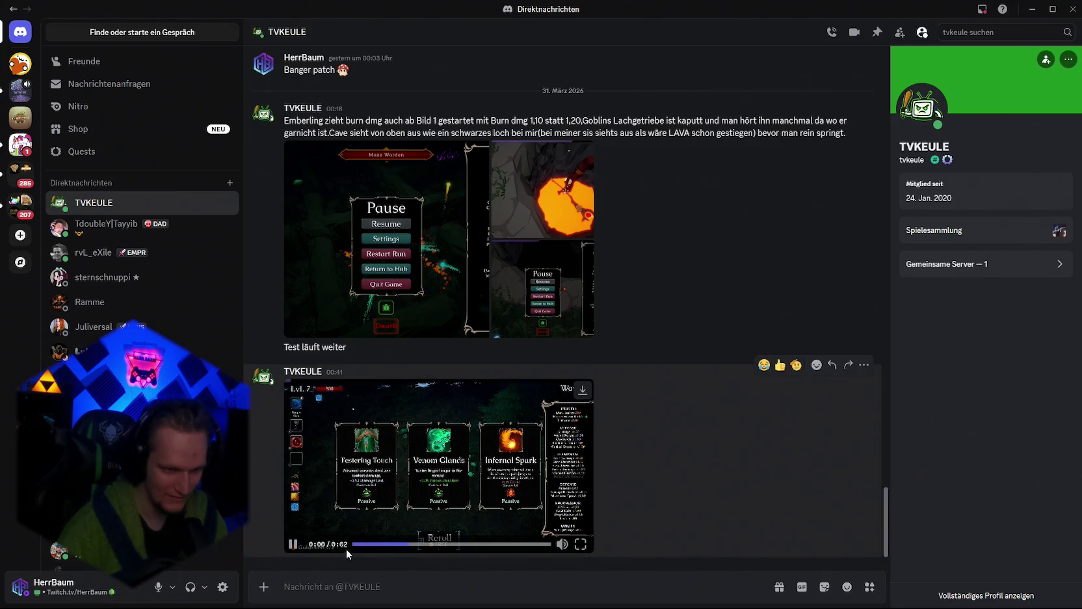
left_click(294, 545)
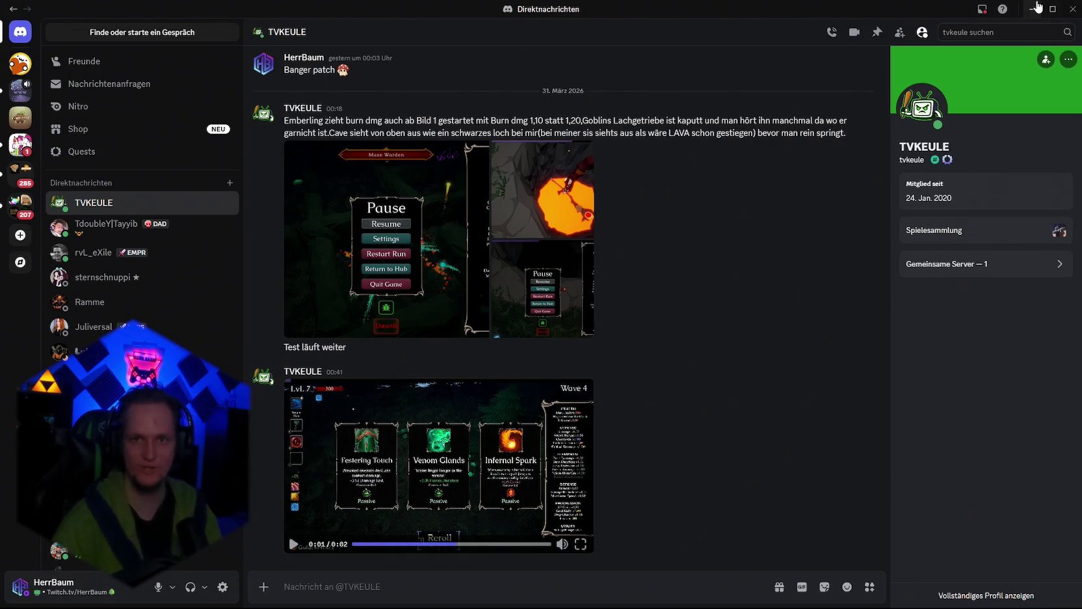
Step: Back in Unity, orbit the Stage_Hub view past the Coming Soon sign, fountain and houses
key("alt+Tab")
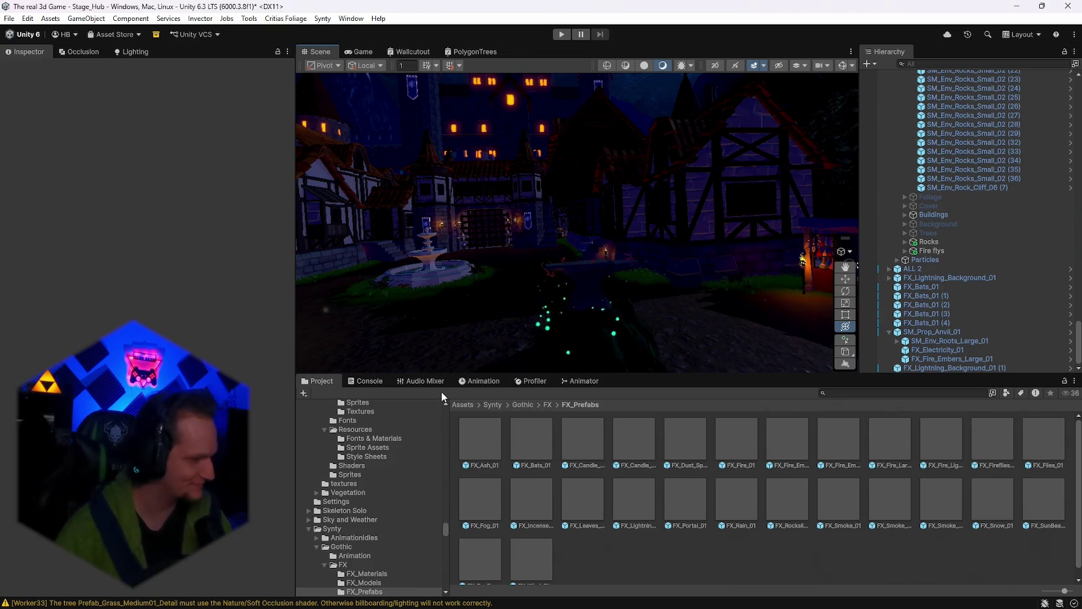
left_click_drag(588, 230, 601, 284)
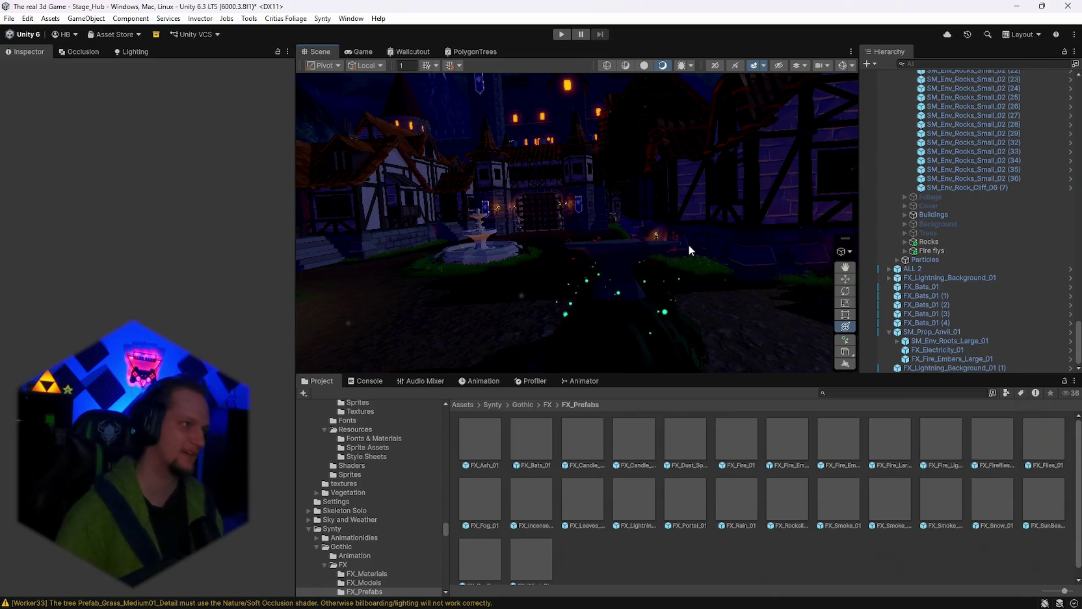
left_click_drag(690, 245, 631, 223)
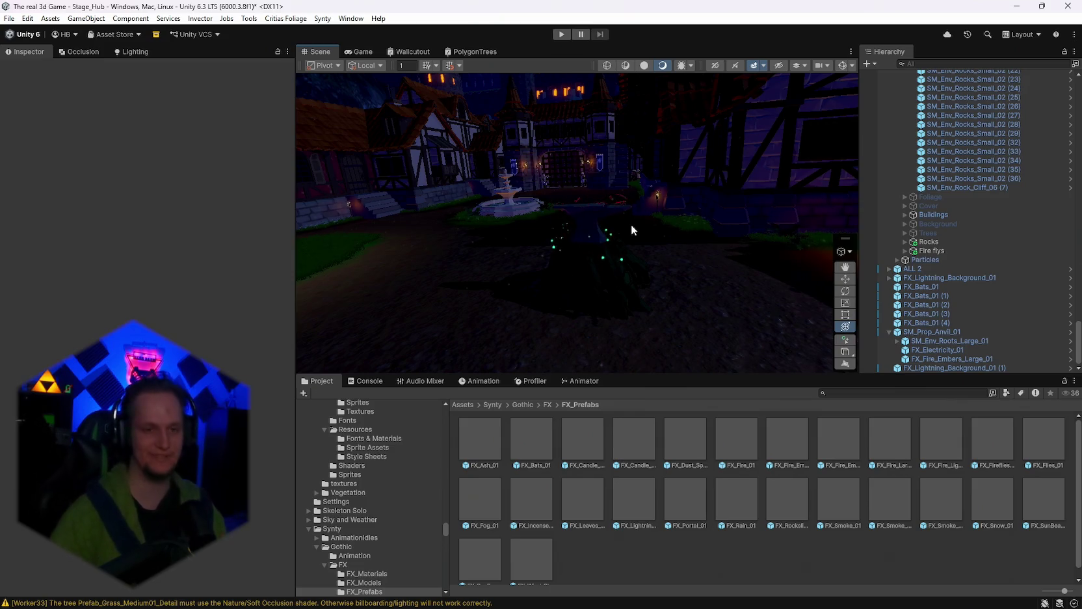
mouse_move(642, 223)
left_mouse_down()
mouse_move(426, 207)
mouse_move(655, 207)
left_mouse_up()
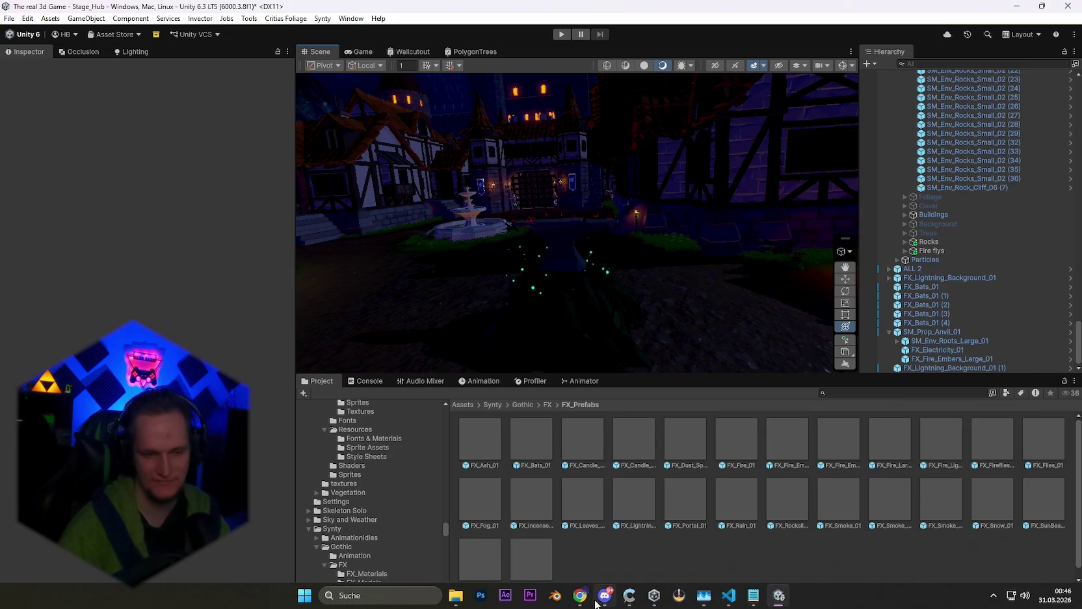
Step: Launch Steam from the recently used apps in Windows search
mouse_move(605, 595)
left_click(380, 595)
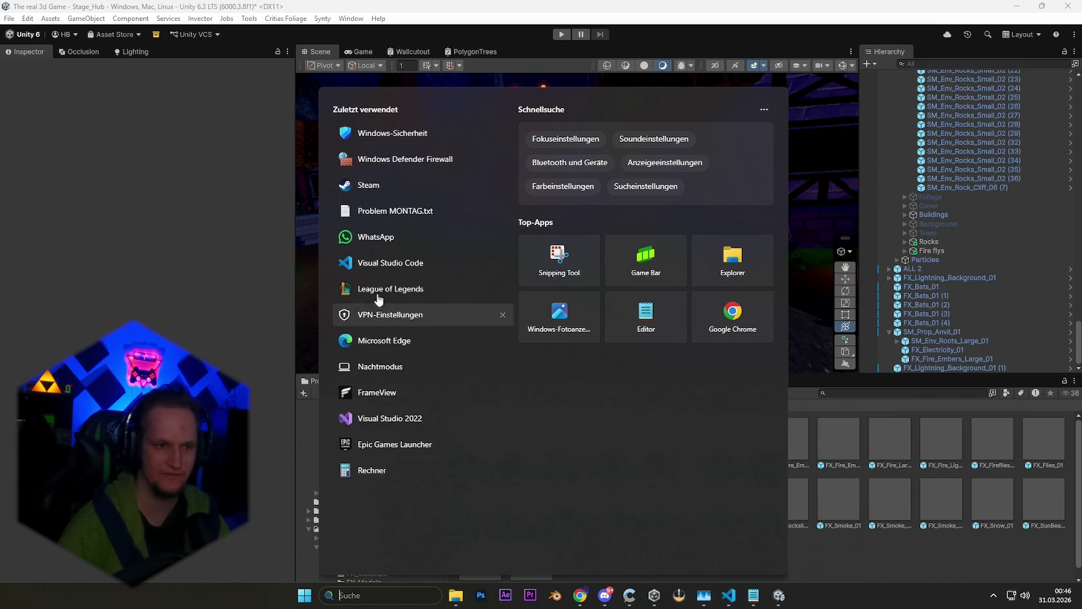
left_click(373, 190)
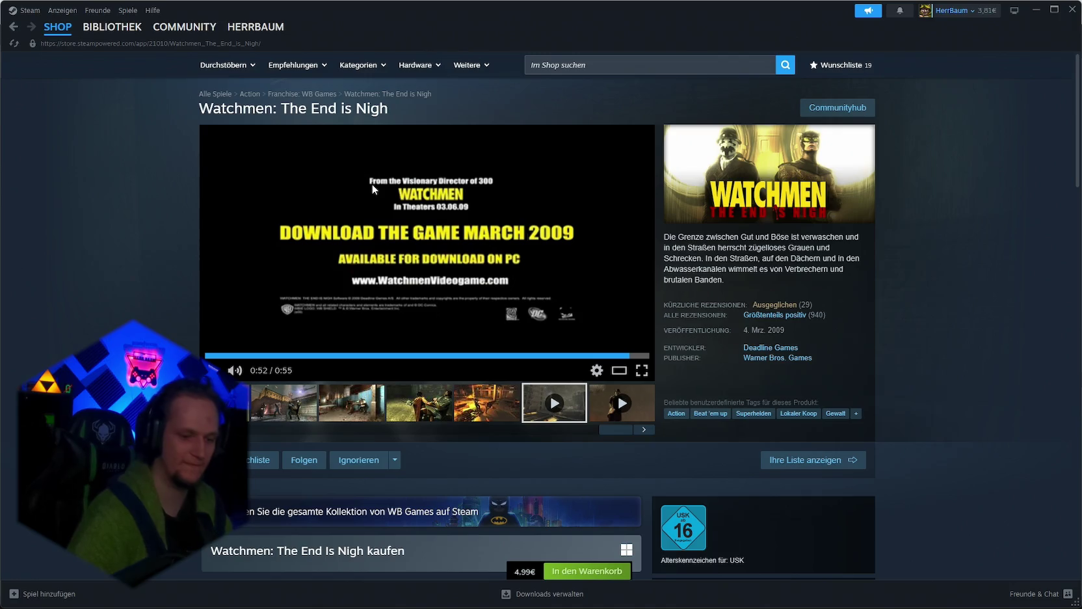
Step: Search the Steam store for 'umbra s' and open the Umbra Survivors page
left_click(570, 69)
type("ste")
key("BackSpace")
key("BackSpace")
key("BackSpace")
type("umbra s")
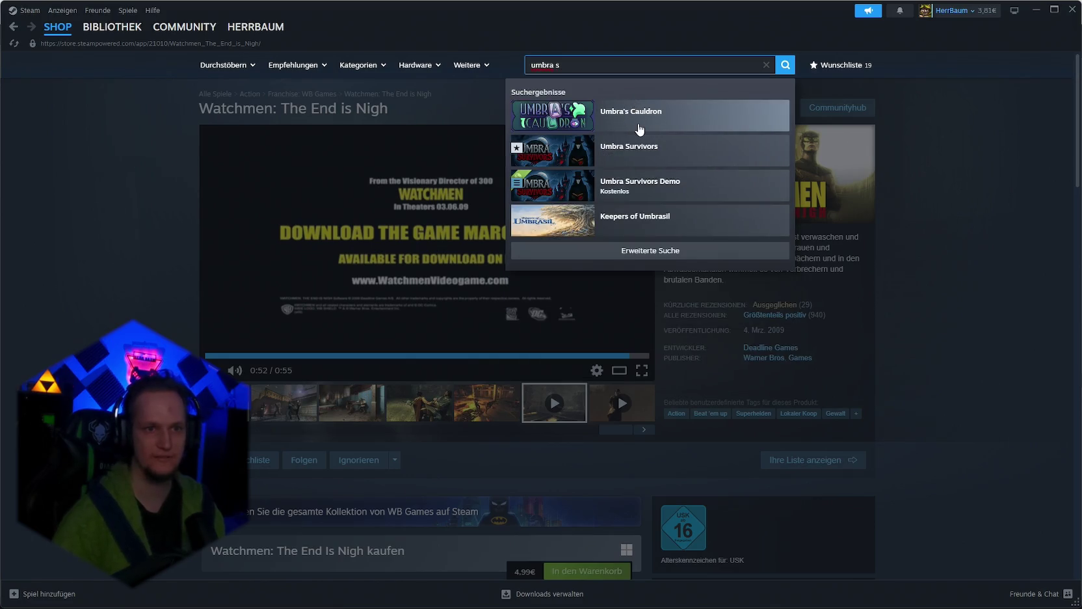
left_click(624, 154)
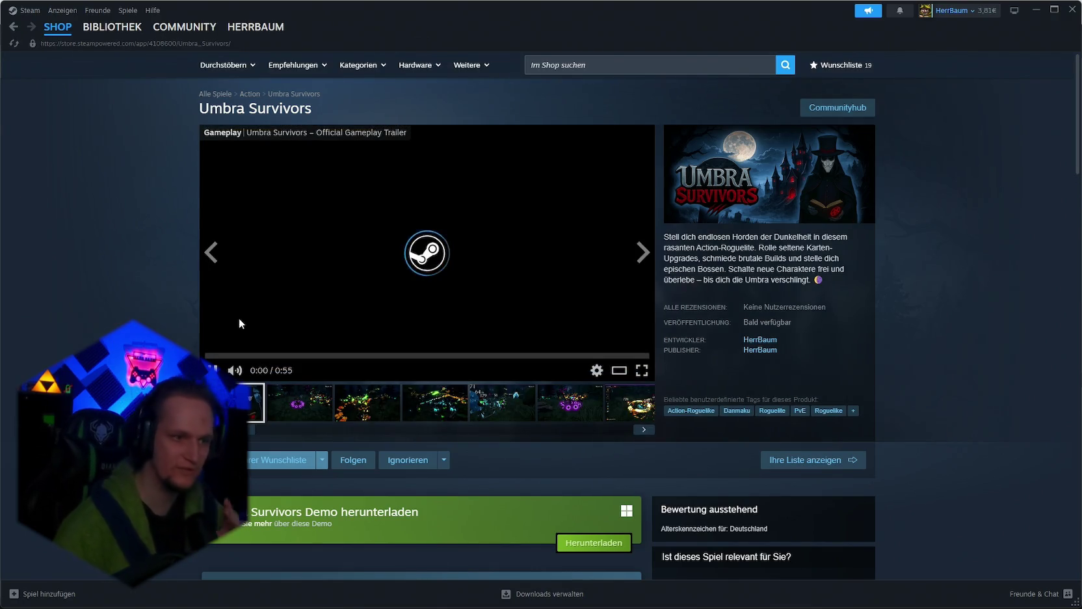
Step: Skip through the trailer and view the Wave 38, third, fourth and Wave 9 screenshots
left_click(285, 409)
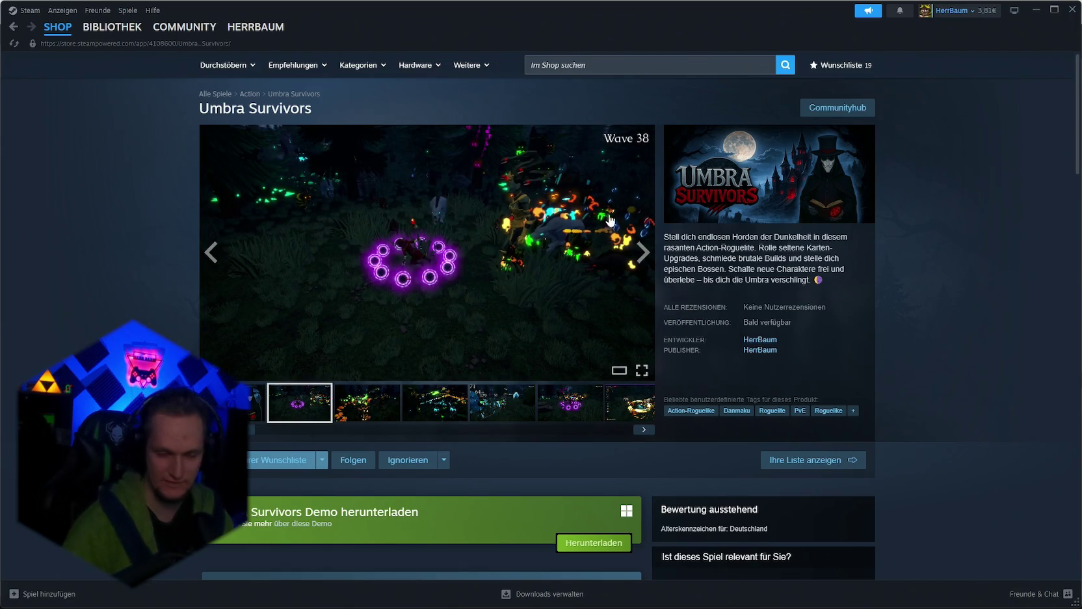
scroll(490, 417, "down", 5)
scroll(493, 412, "up", 5)
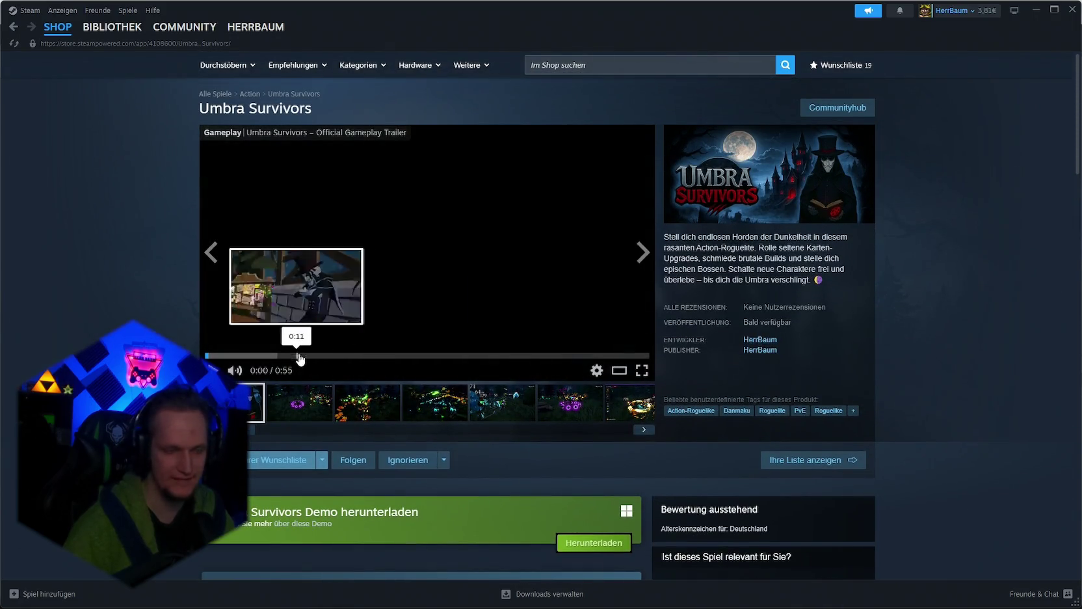
left_click(229, 355)
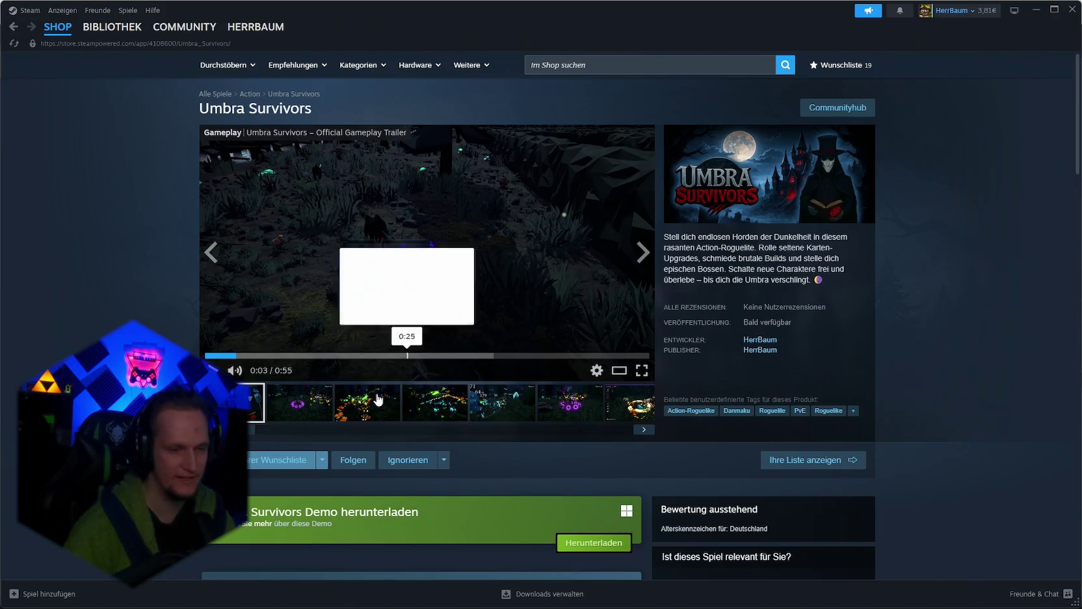
left_click(293, 406)
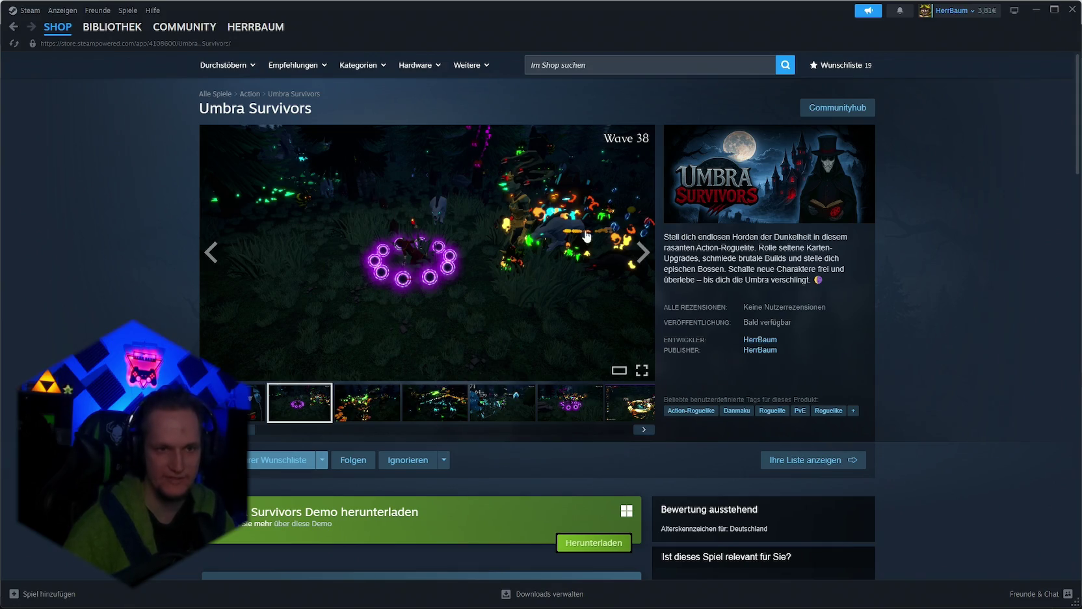
left_click(369, 409)
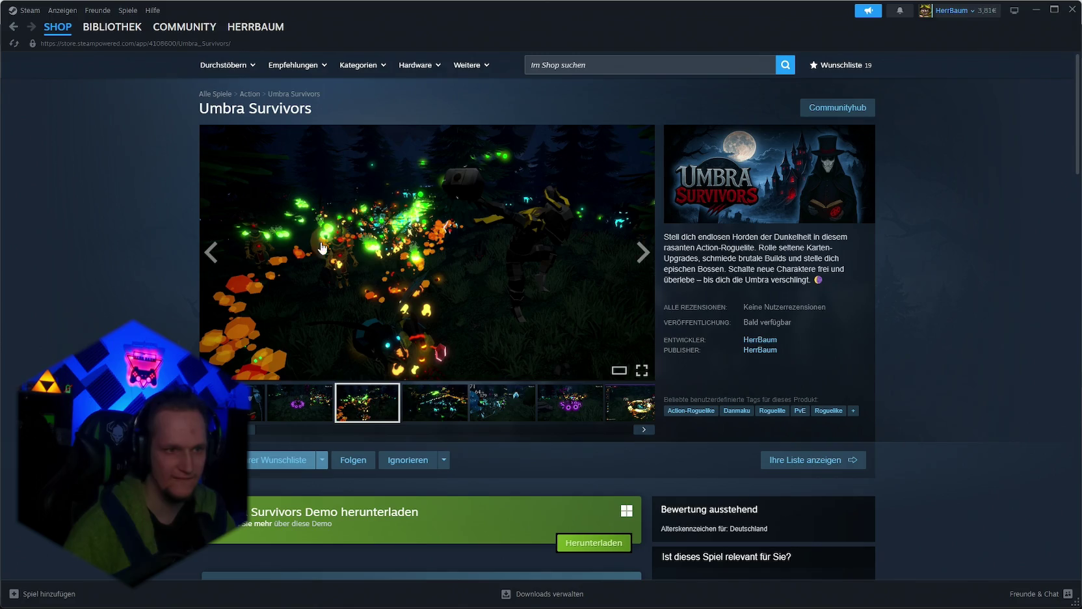
left_click(439, 410)
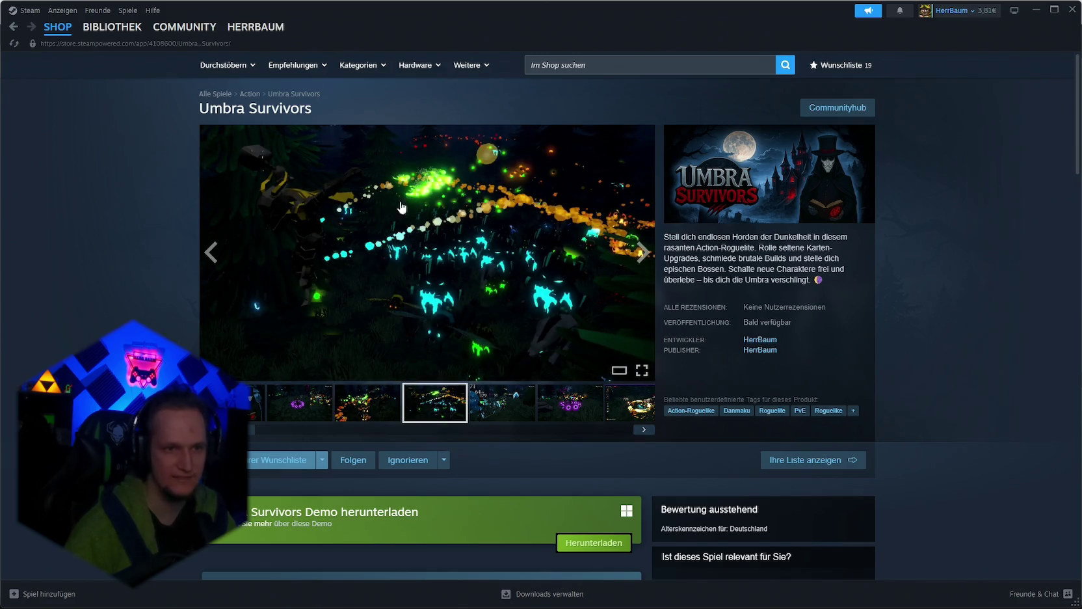
left_click(493, 407)
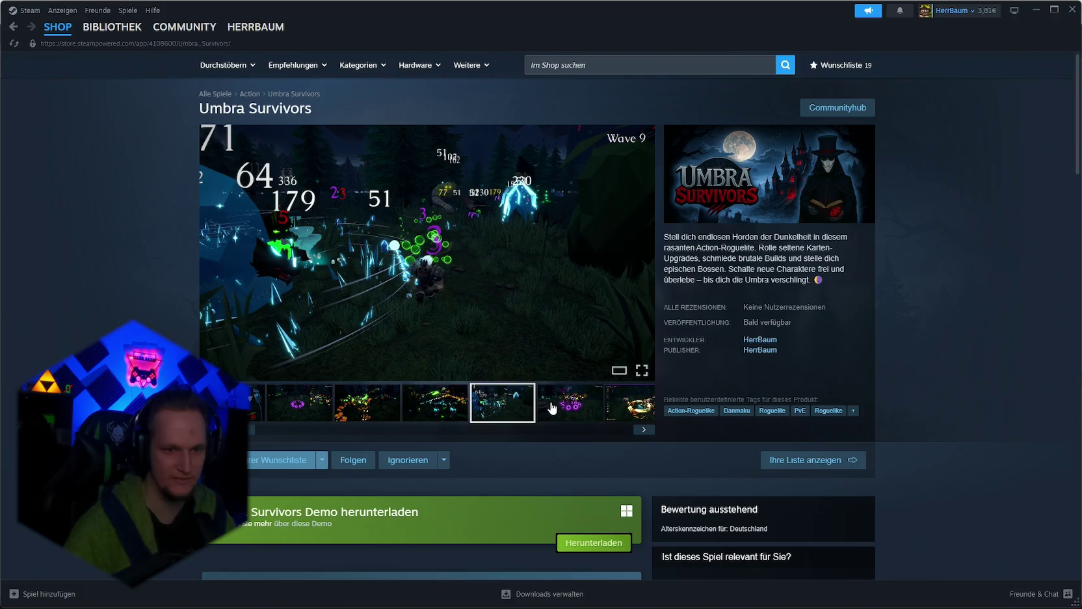
Step: Browse later gallery screenshots: Wave 5, Wave 33, Wave 1, crystal Wave 9 and dark castle
left_click(589, 402)
left_click(627, 402)
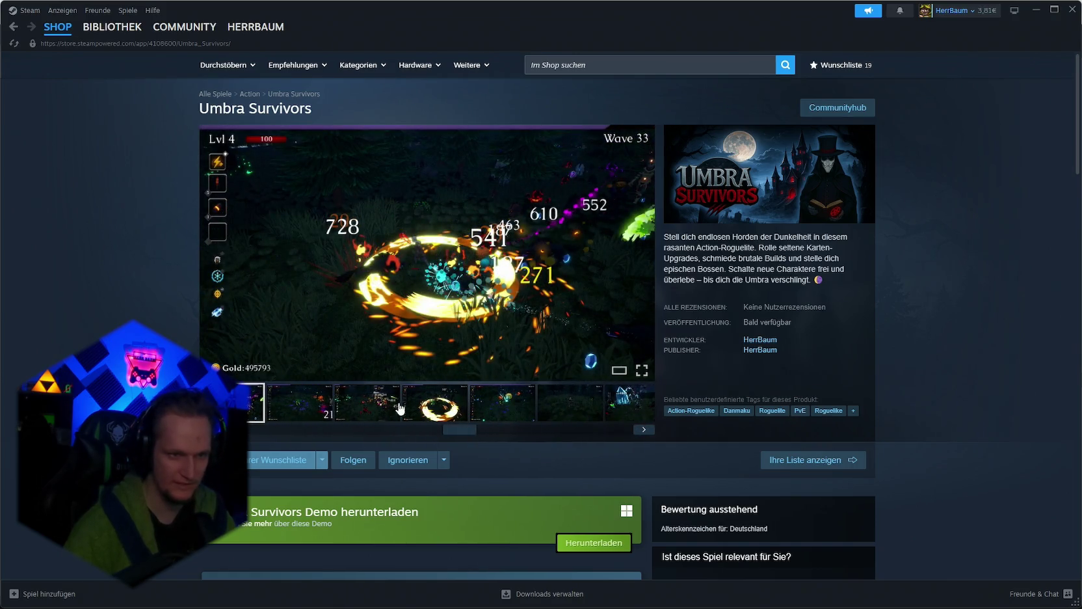
left_click(329, 411)
left_click(389, 414)
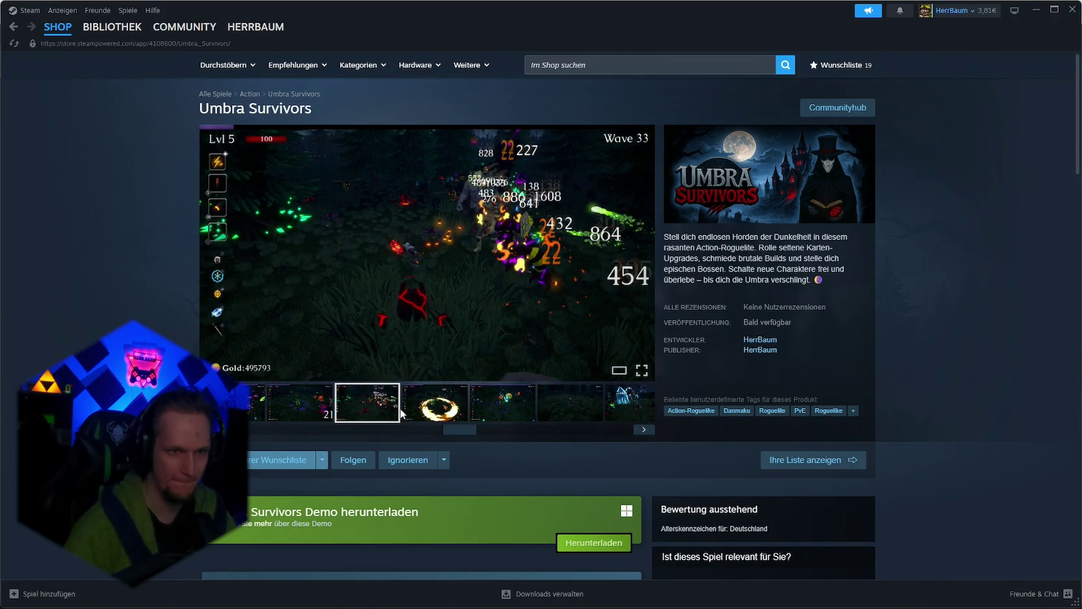
left_click(547, 407)
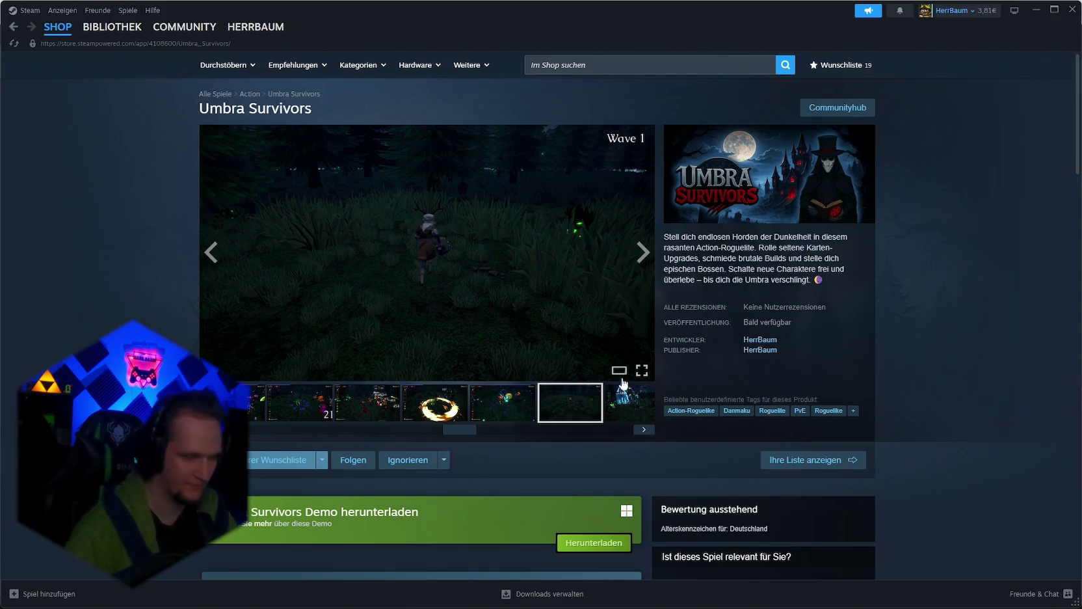
left_click(630, 411)
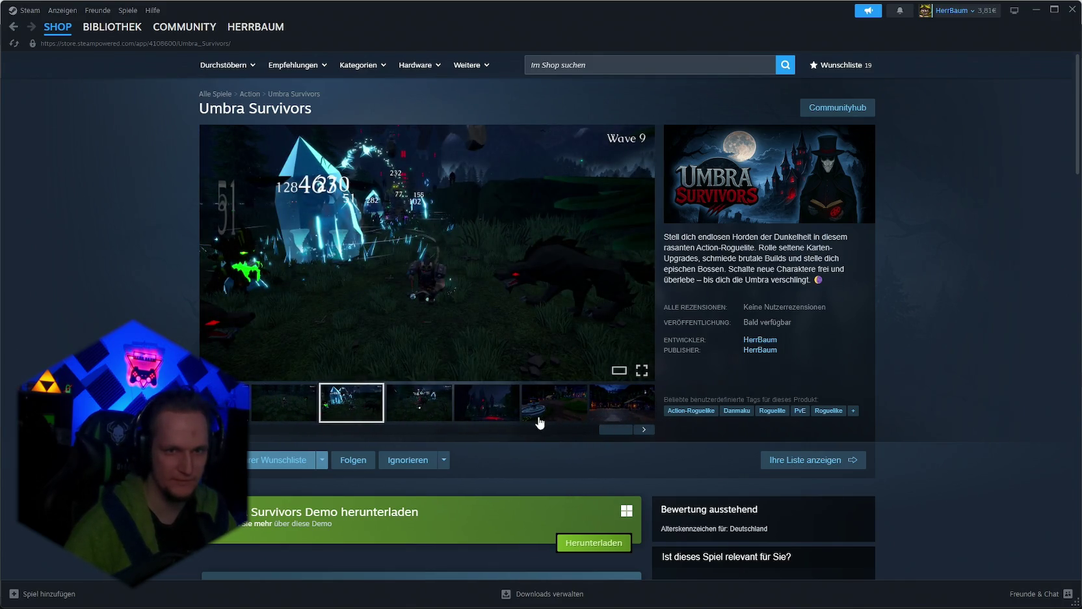
scroll(539, 423, "down", 5)
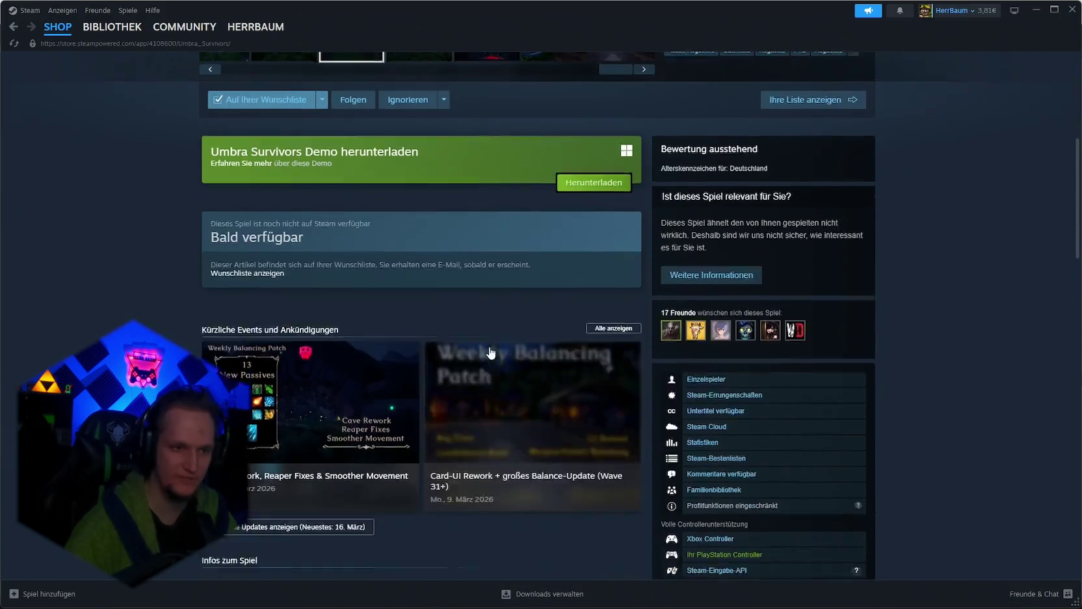
scroll(492, 350, "down", 8)
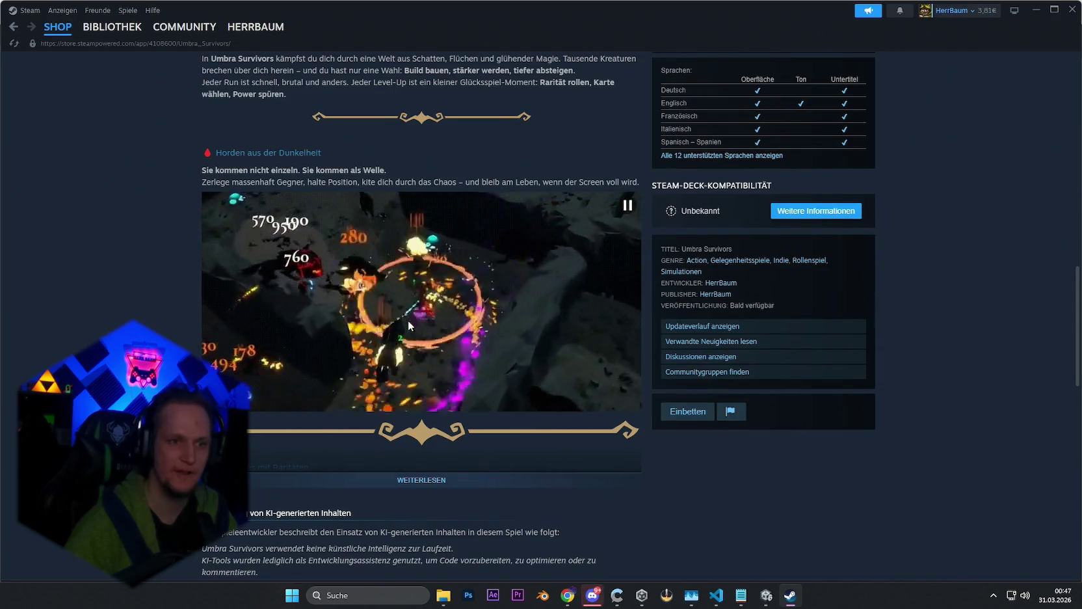
scroll(444, 340, "up", 5)
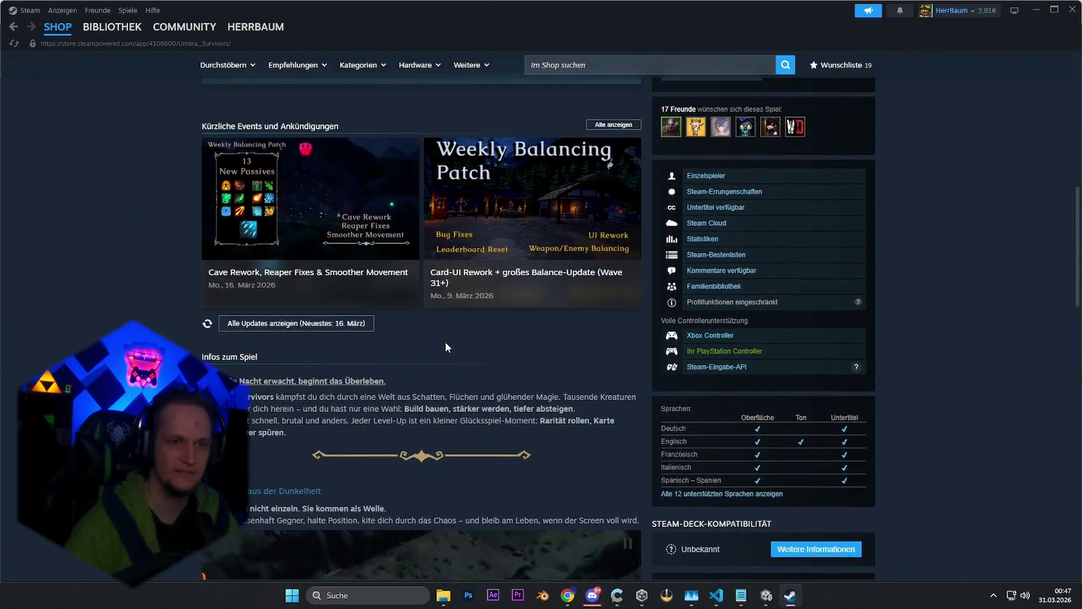
scroll(445, 342, "up", 8)
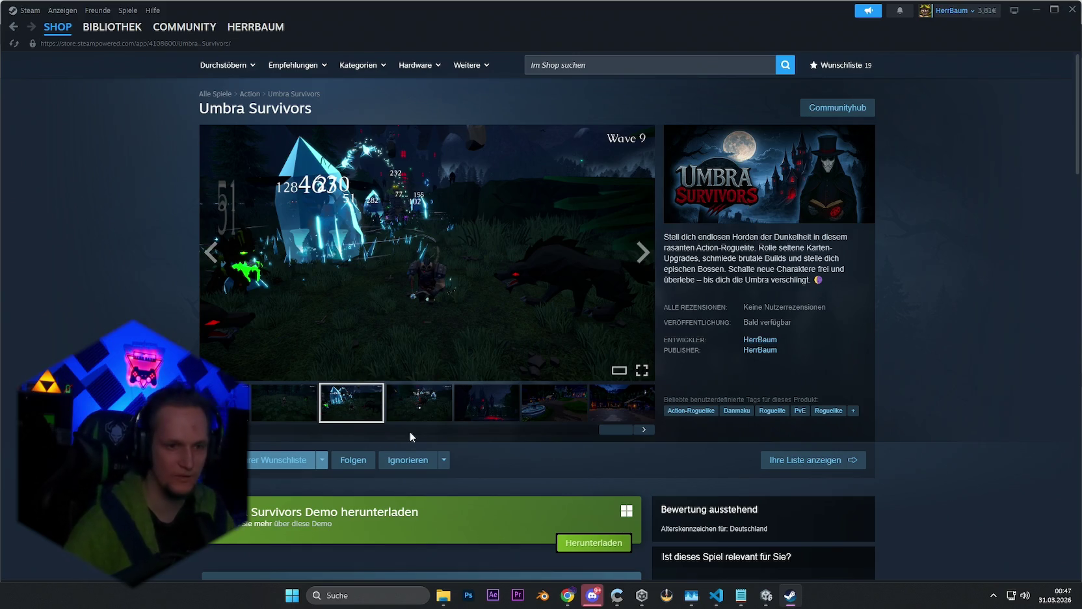
left_click(502, 418)
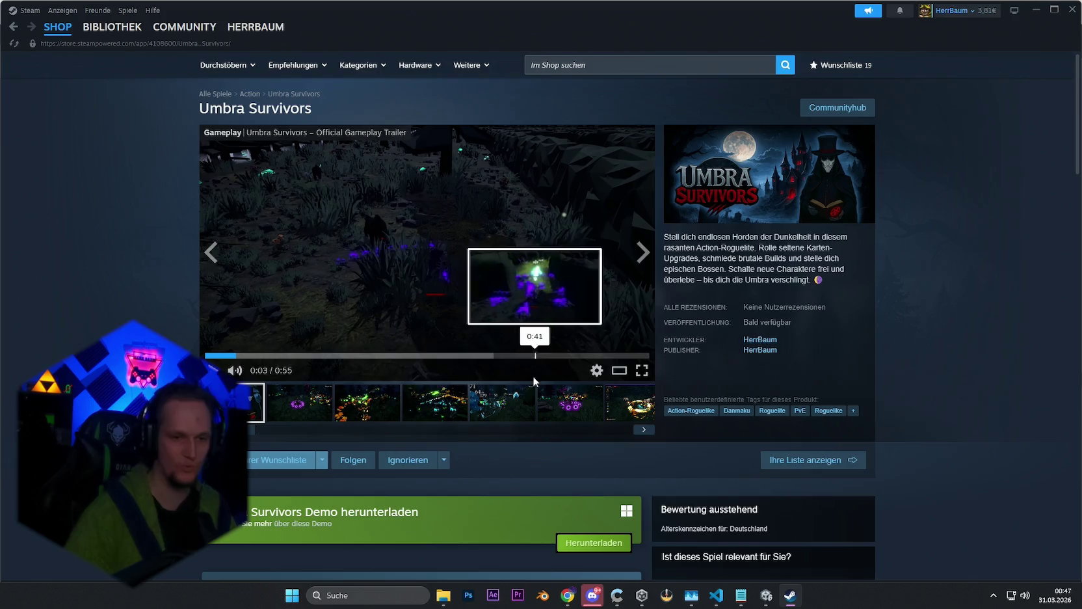
Step: Expand and read the full game description, then minimize Steam
scroll(536, 369, "down", 5)
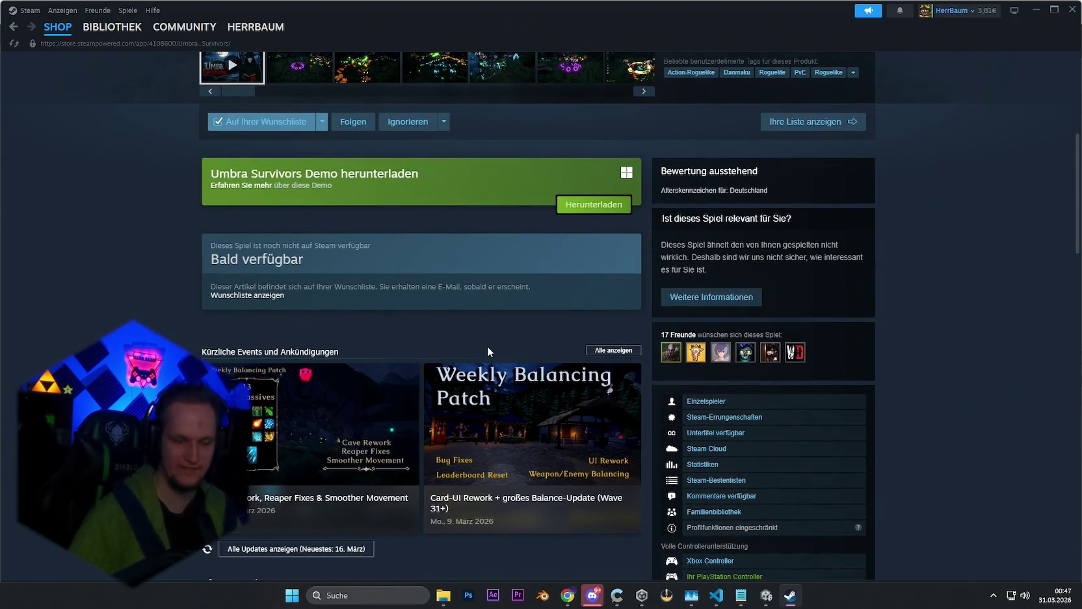
scroll(487, 346, "down", 4)
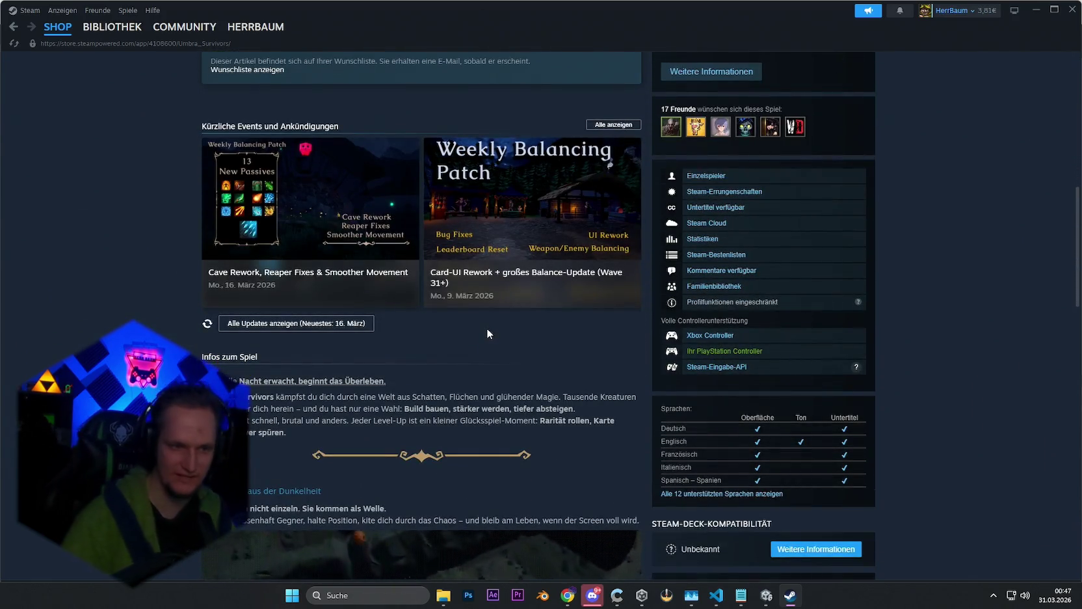
scroll(514, 385, "up", 4)
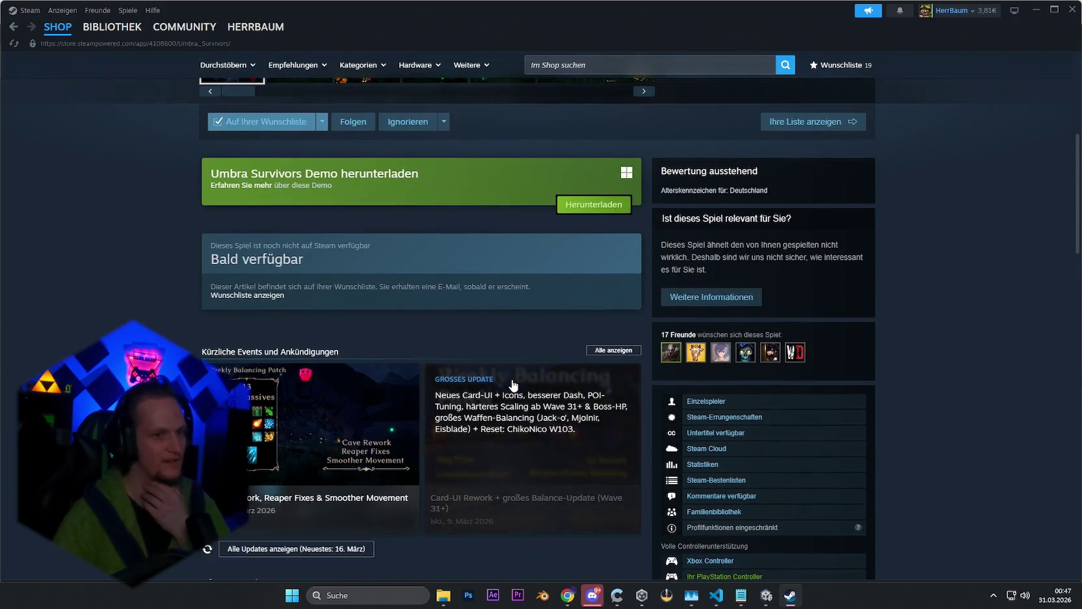
scroll(514, 385, "up", 5)
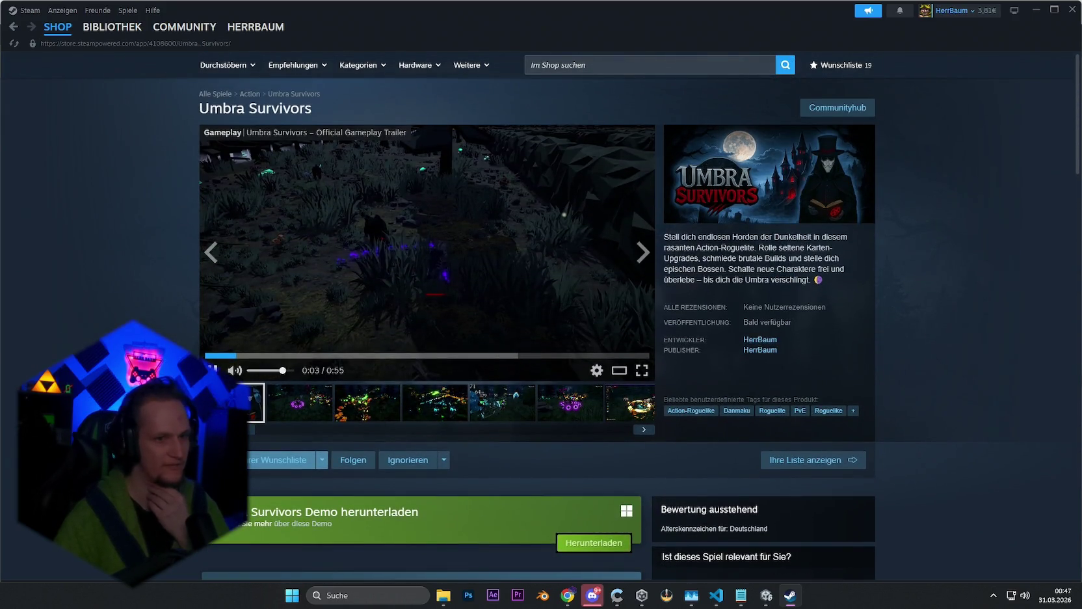
scroll(402, 351, "down", 13)
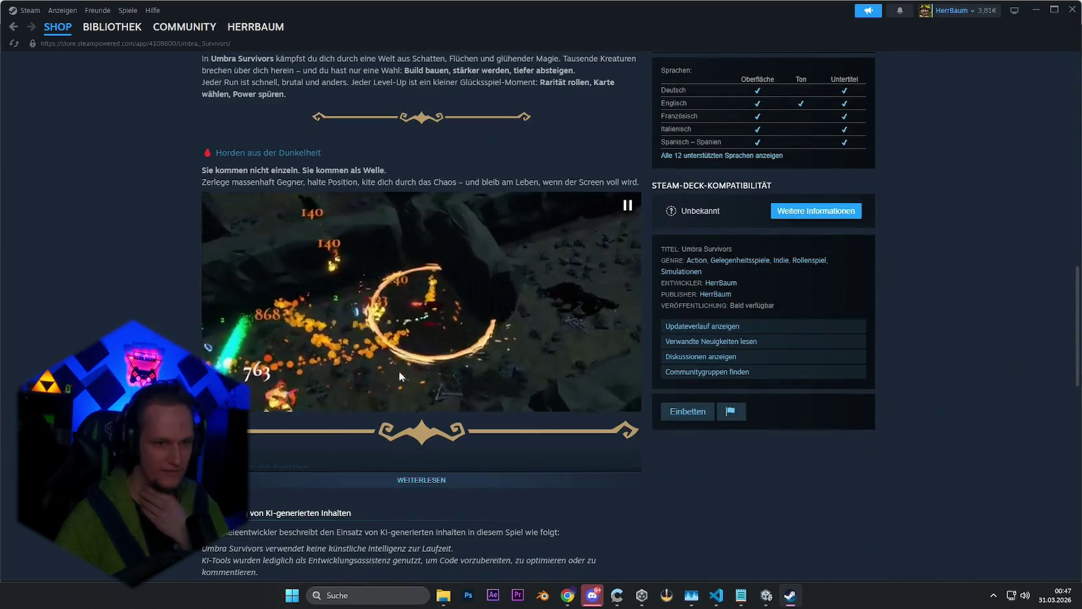
left_click(408, 477)
scroll(425, 369, "down", 5)
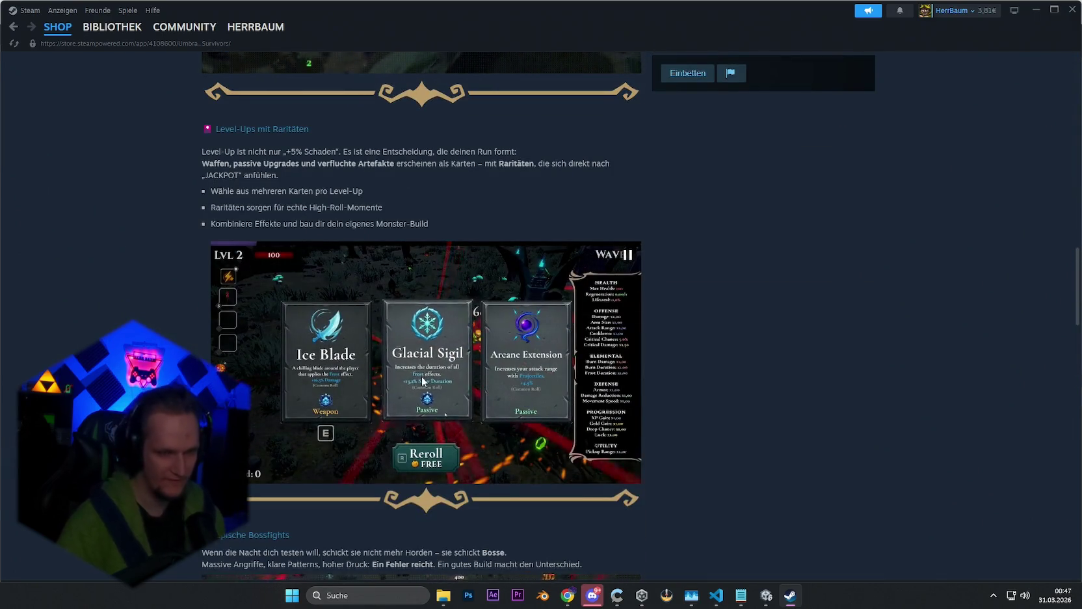
scroll(412, 381, "down", 2)
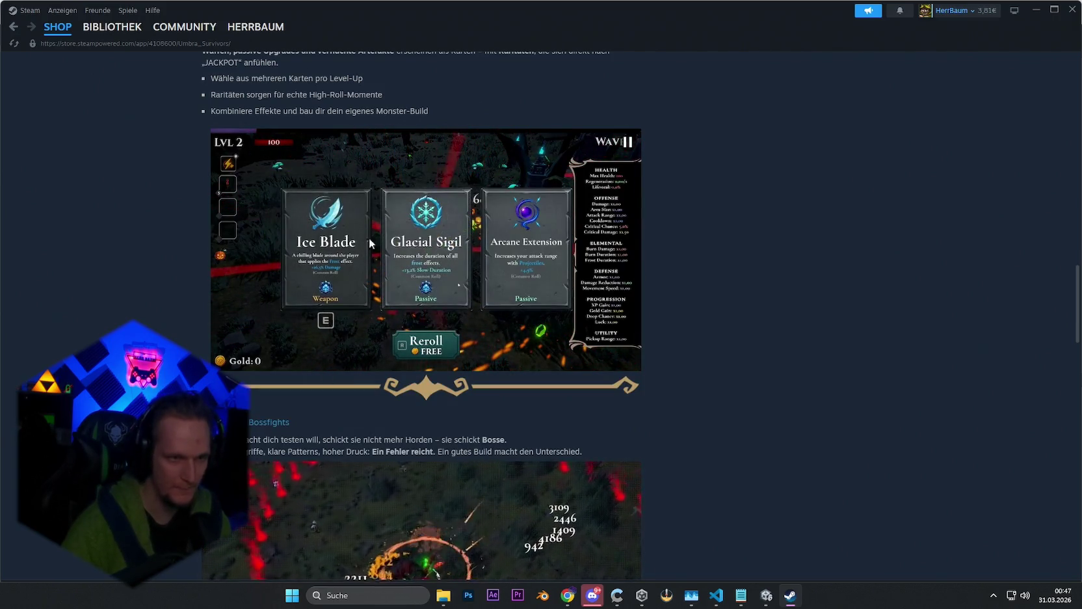
scroll(446, 303, "down", 2)
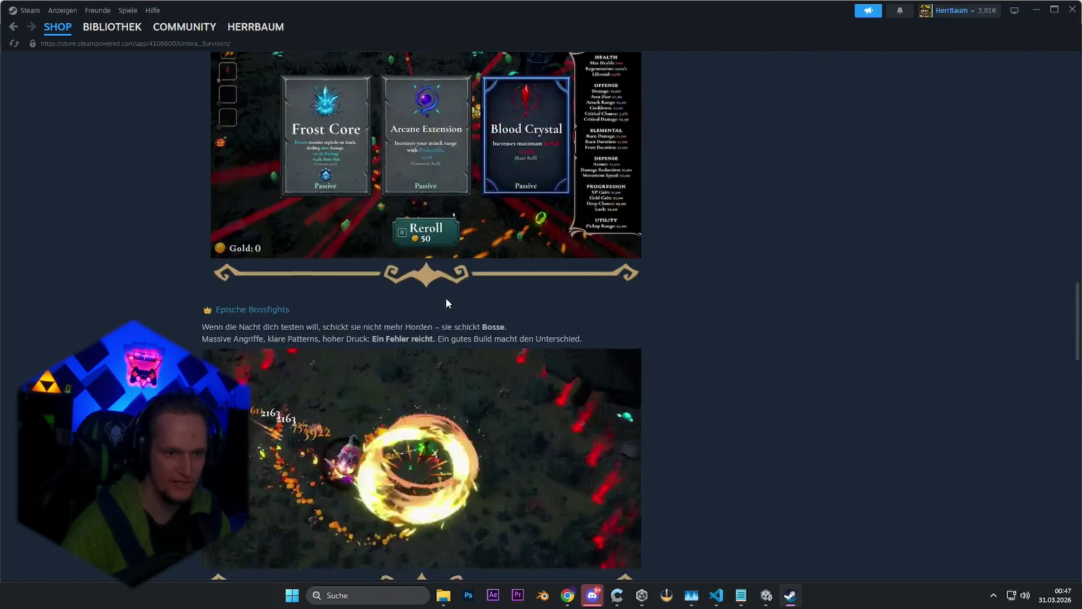
scroll(446, 303, "up", 2)
left_click(1036, 9)
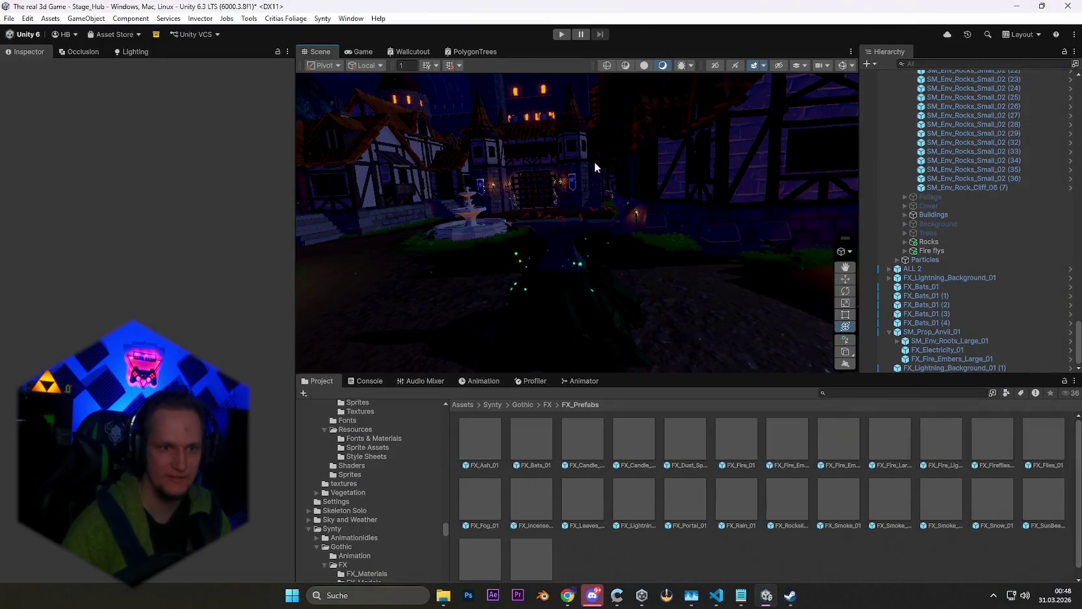
Step: Enter Play mode for Stage_Hub, glance at the Steam page, then minimize Steam again
left_click(560, 36)
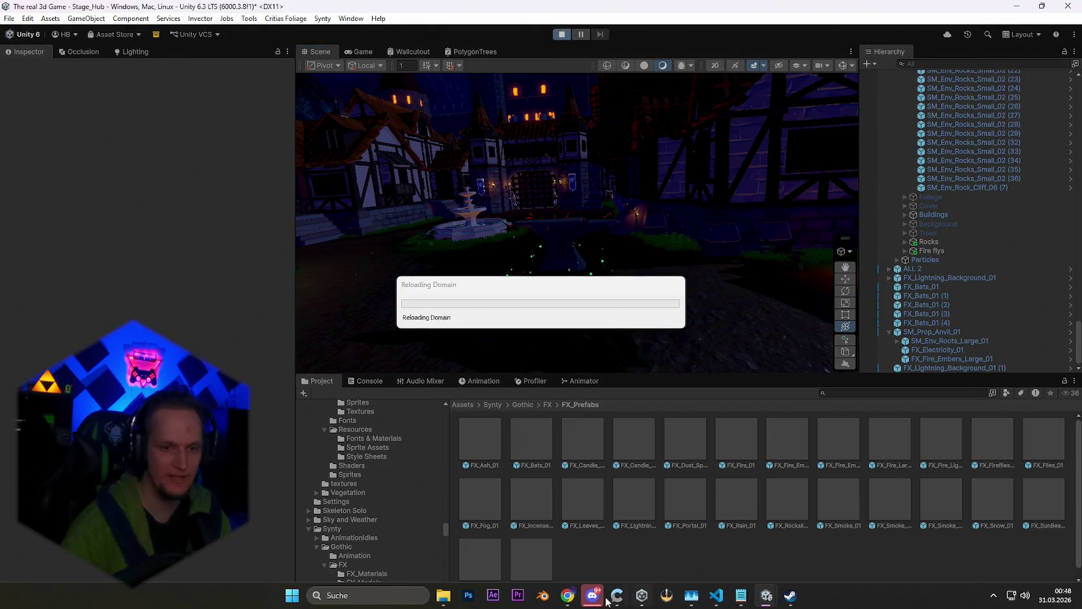
left_click(788, 598)
scroll(527, 351, "up", 4)
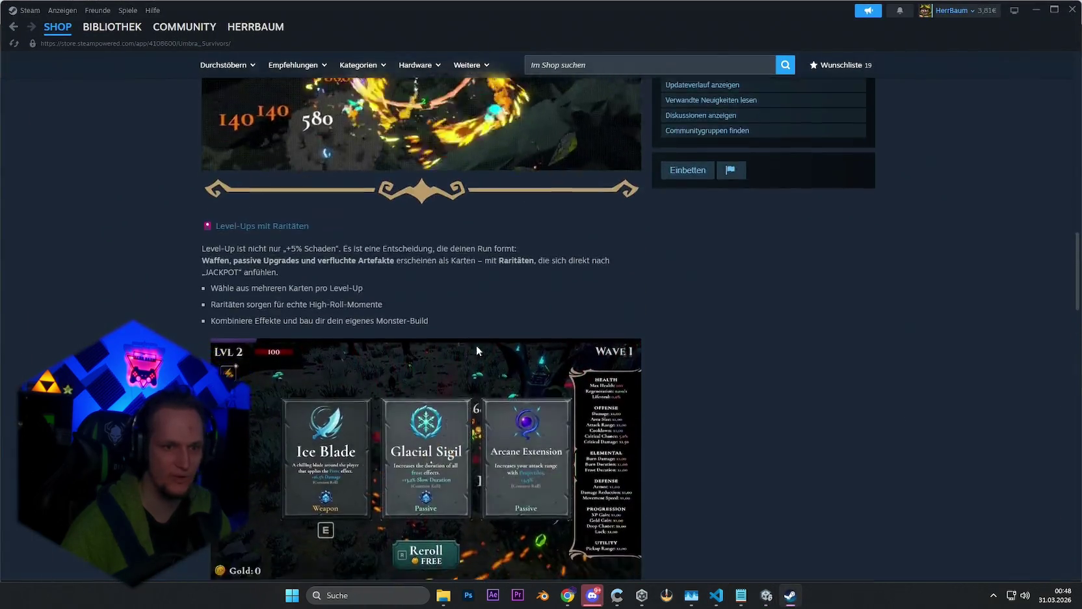
scroll(456, 331, "down", 4)
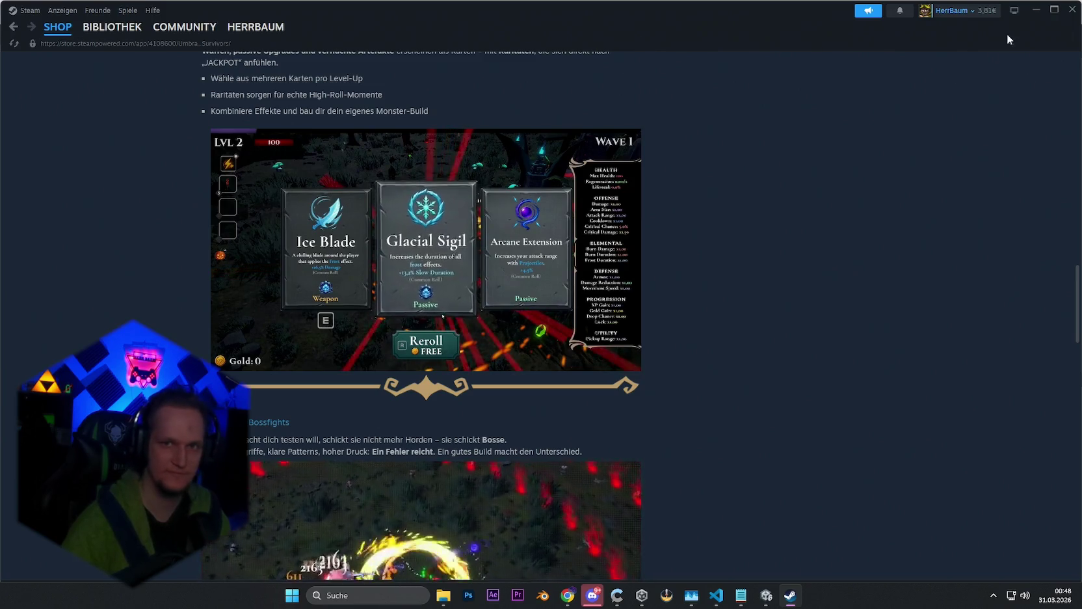
left_click(1036, 11)
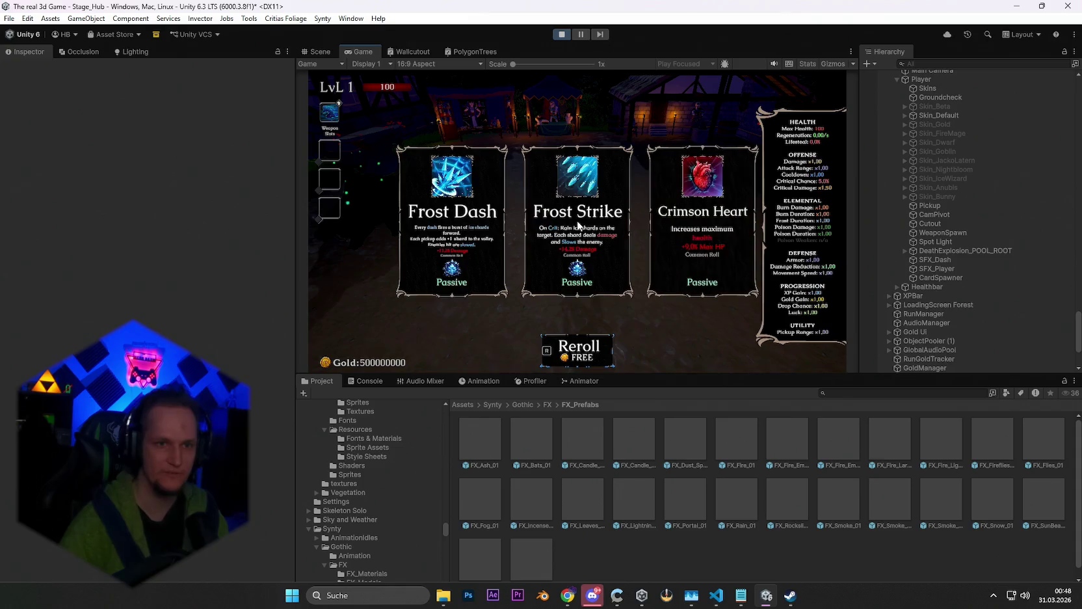
Step: Reroll the level-up cards, enlarge the Game view, and compare Spectral Ice and Composter
key("r")
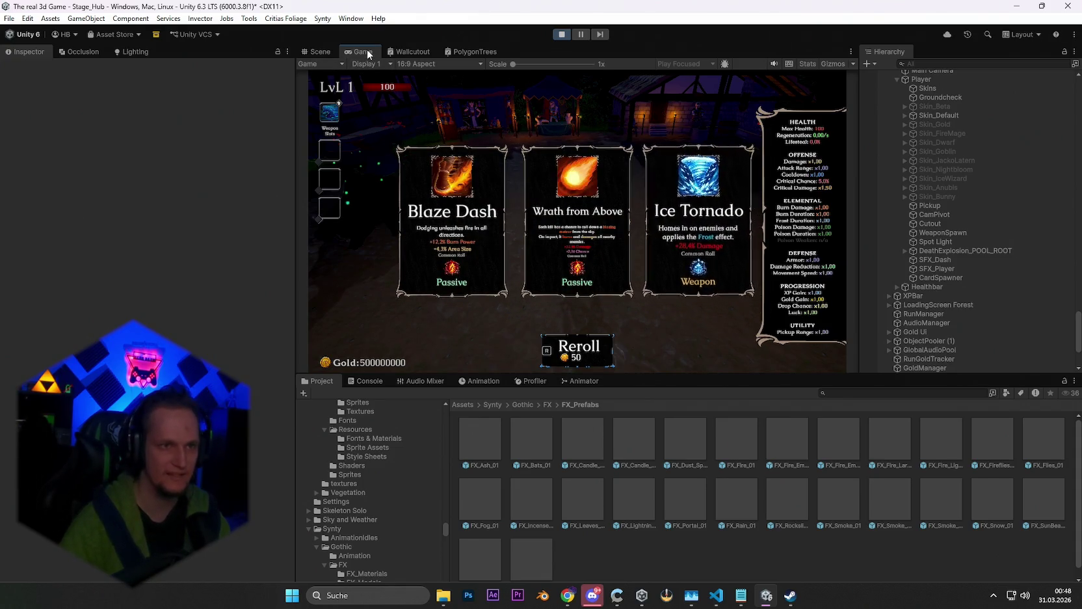
double_click(363, 51)
key("r")
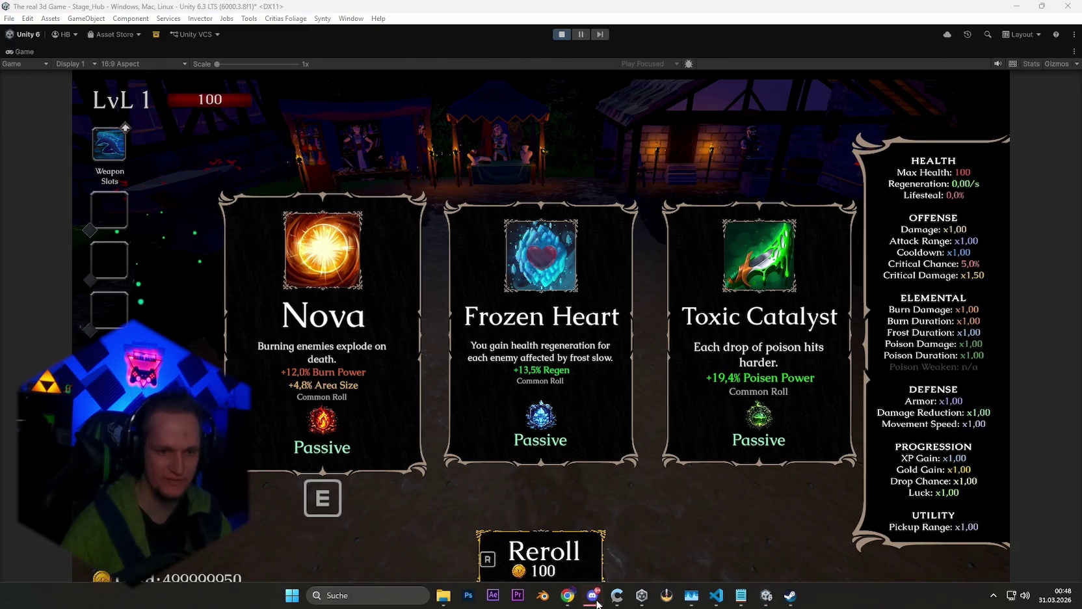
key("r")
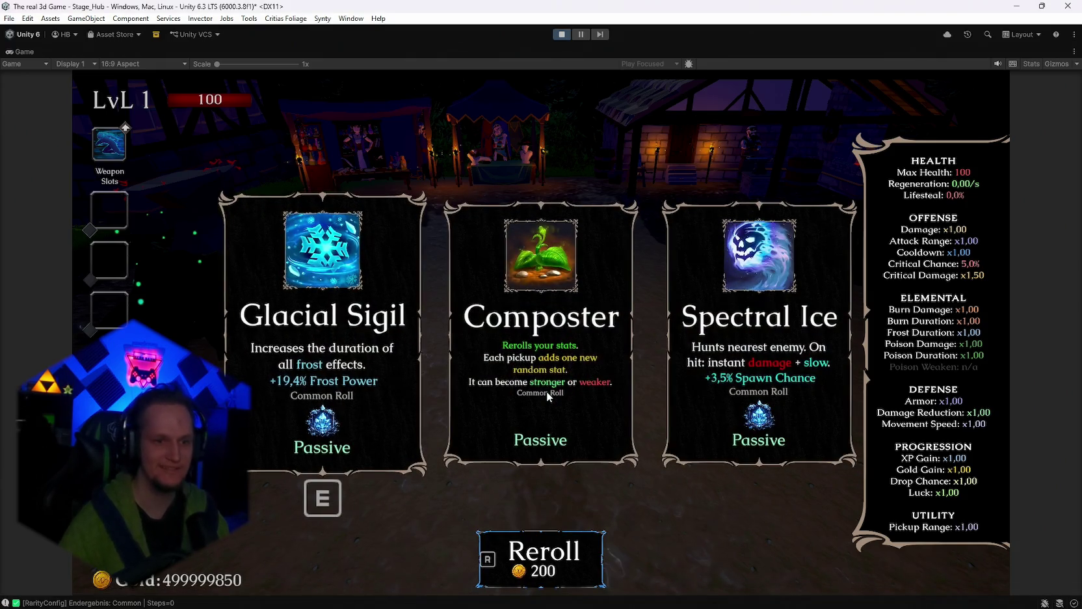
key("d")
key("a")
key("a")
key("d")
key("d")
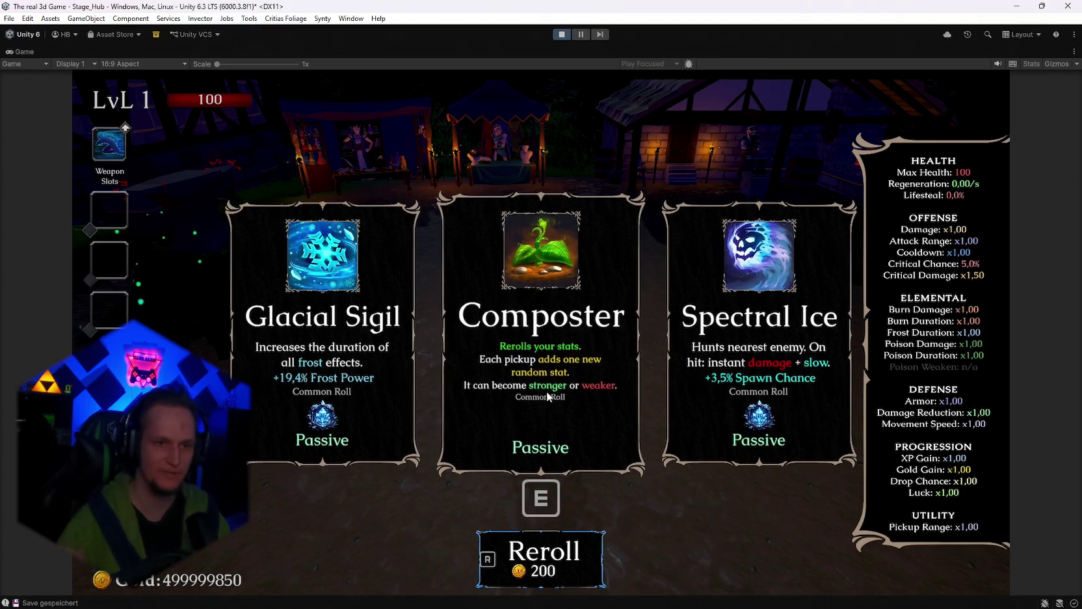
Step: Keep rerolling to test the doubling reroll cost, reaching 204800 gold
key("r")
key("r")
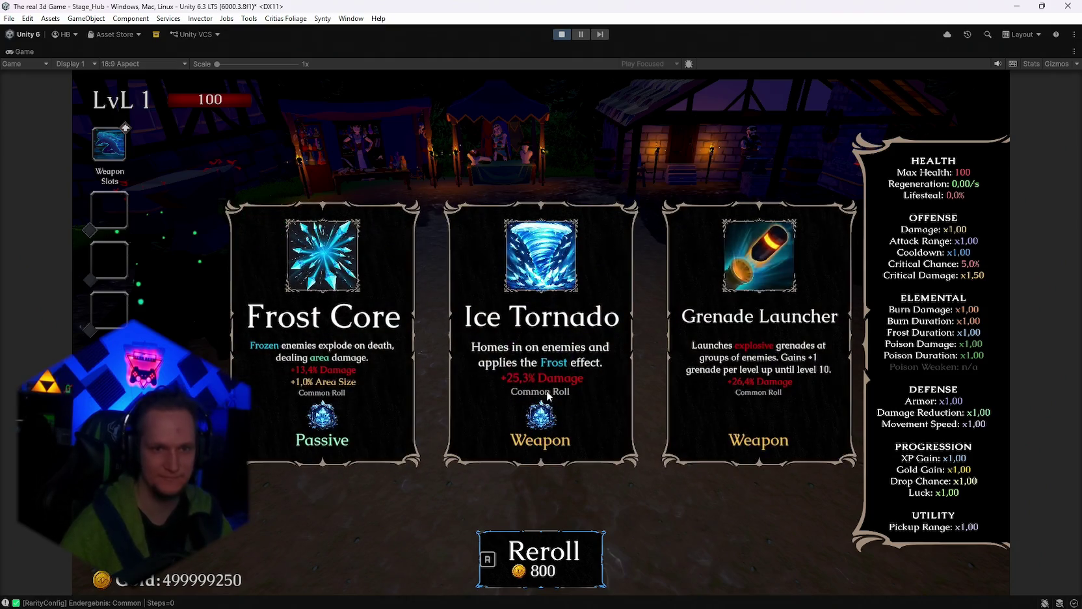
key("r")
key("r")
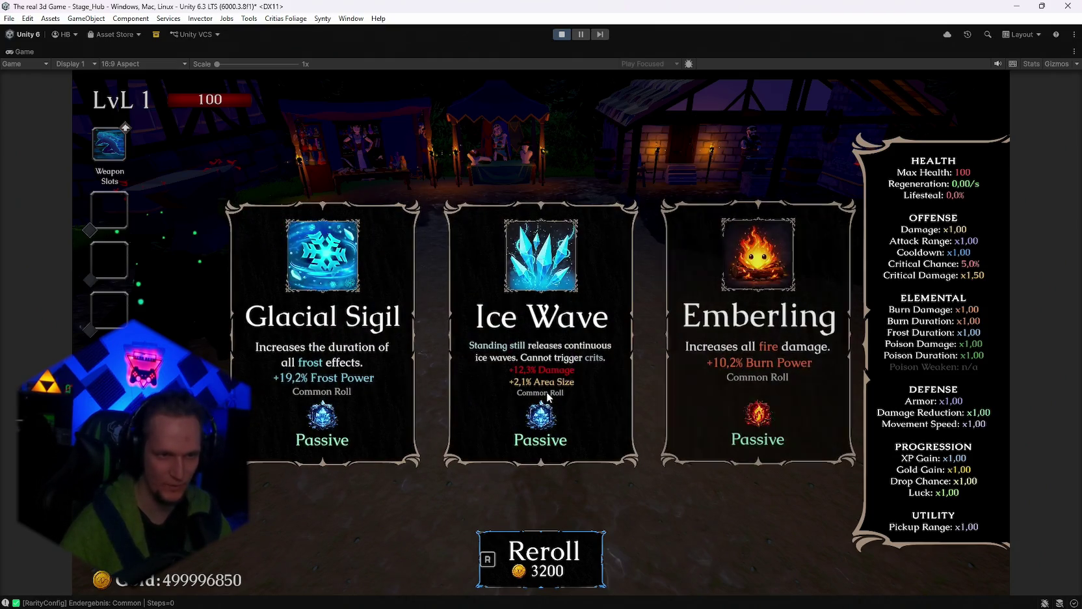
key("r")
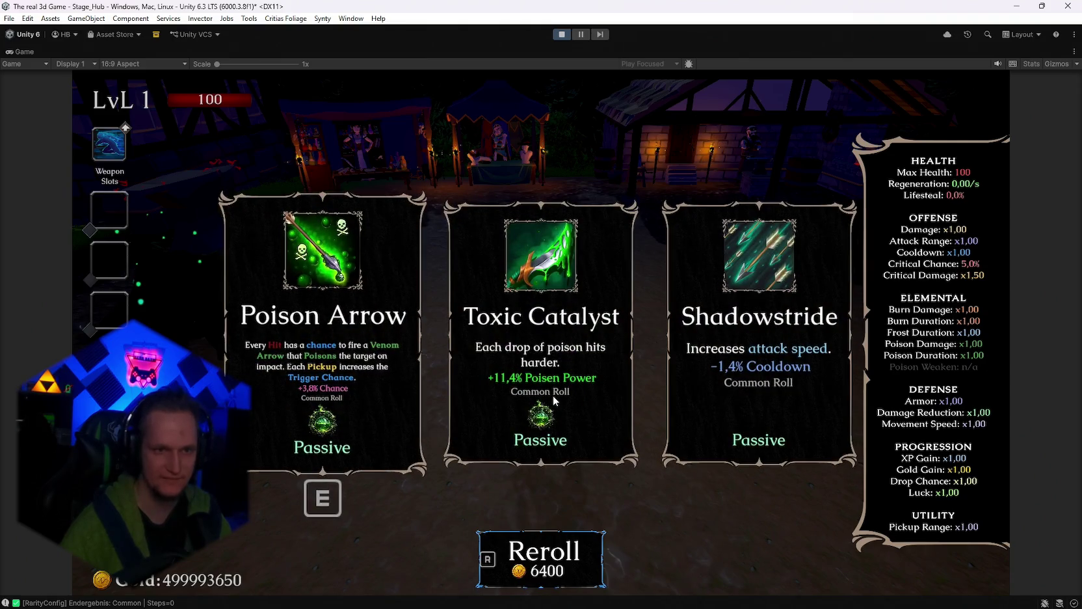
key("r")
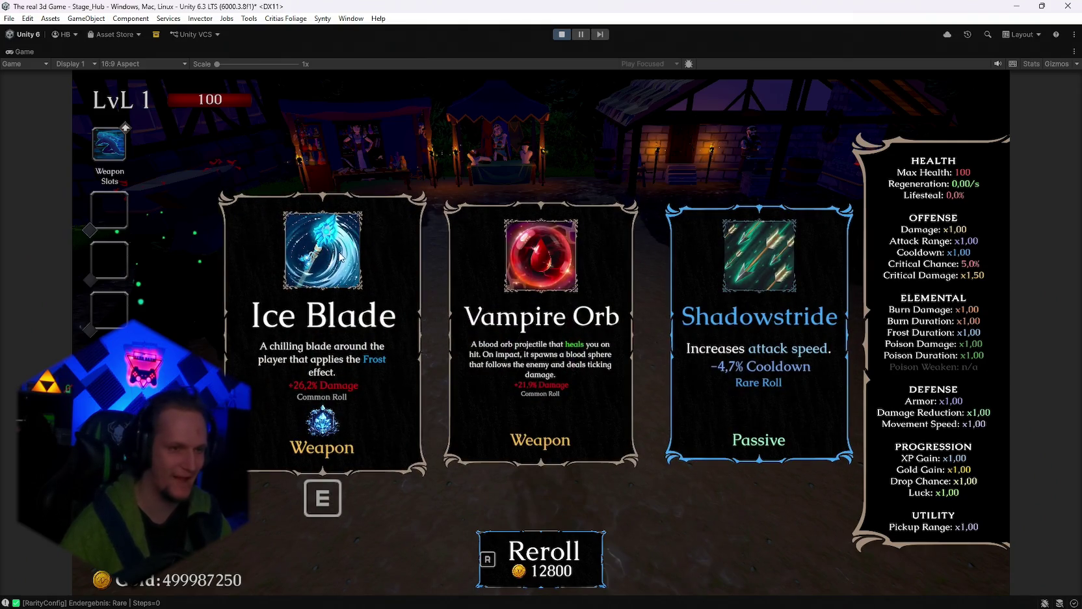
key("r")
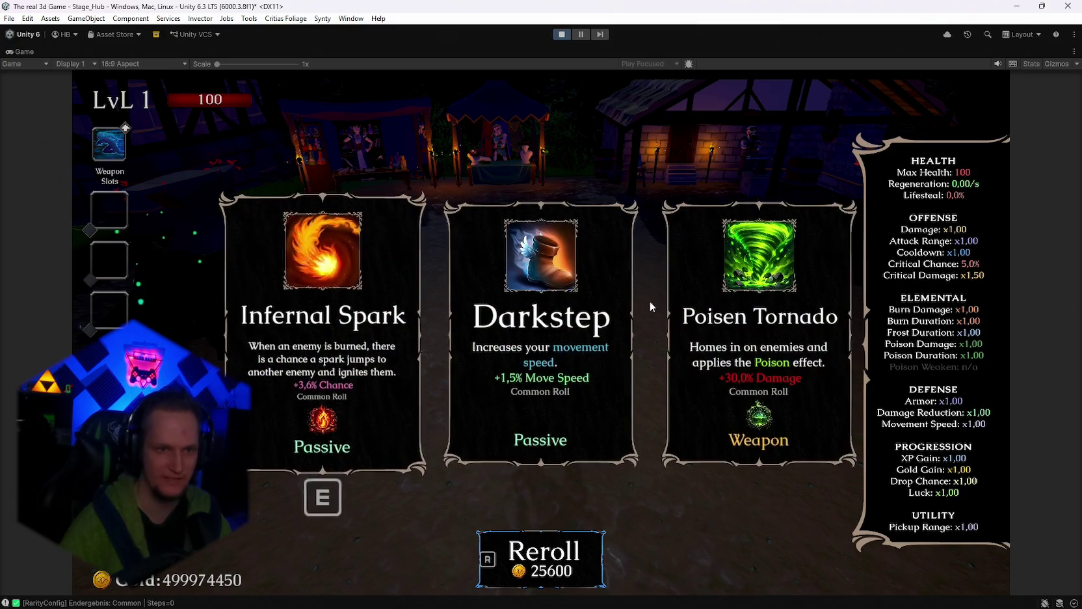
key("r")
key("r")
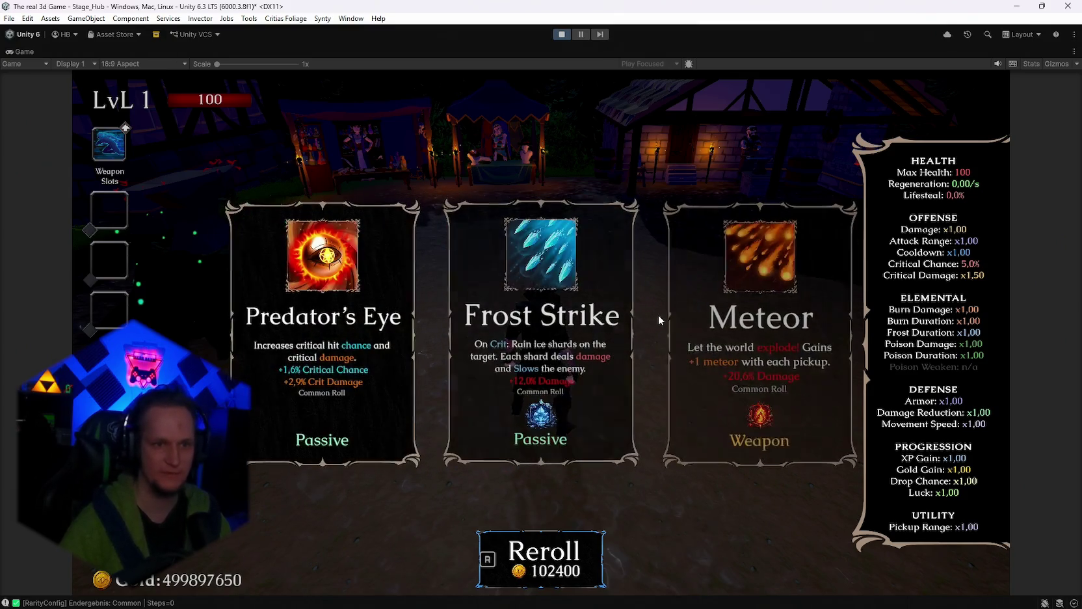
key("r")
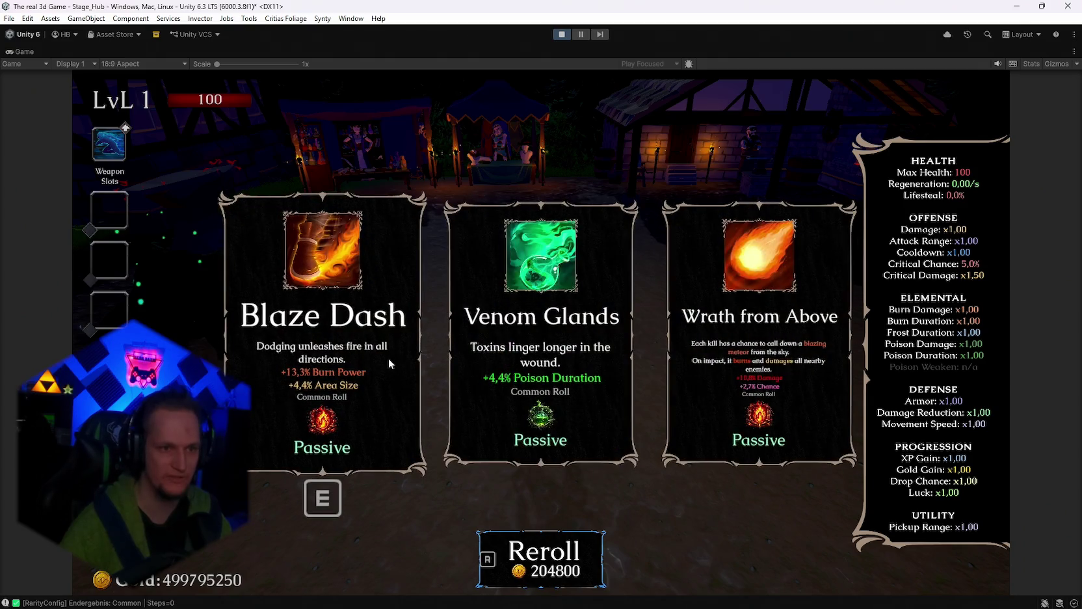
Step: Take Blaze Dash, run to the merchant stalls, and equip the Dwarf skin
key("e")
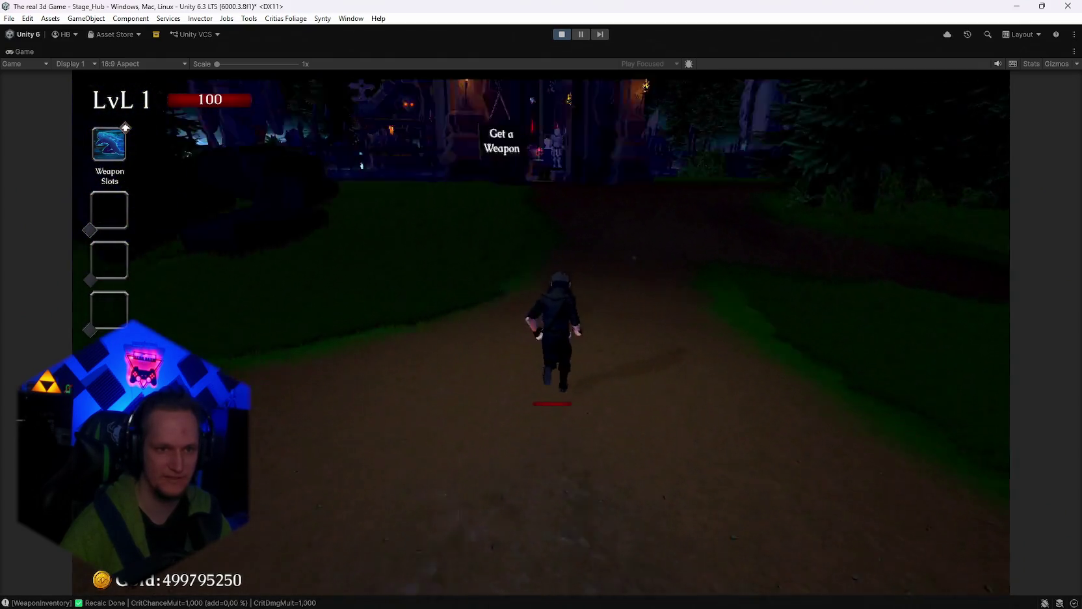
key("w")
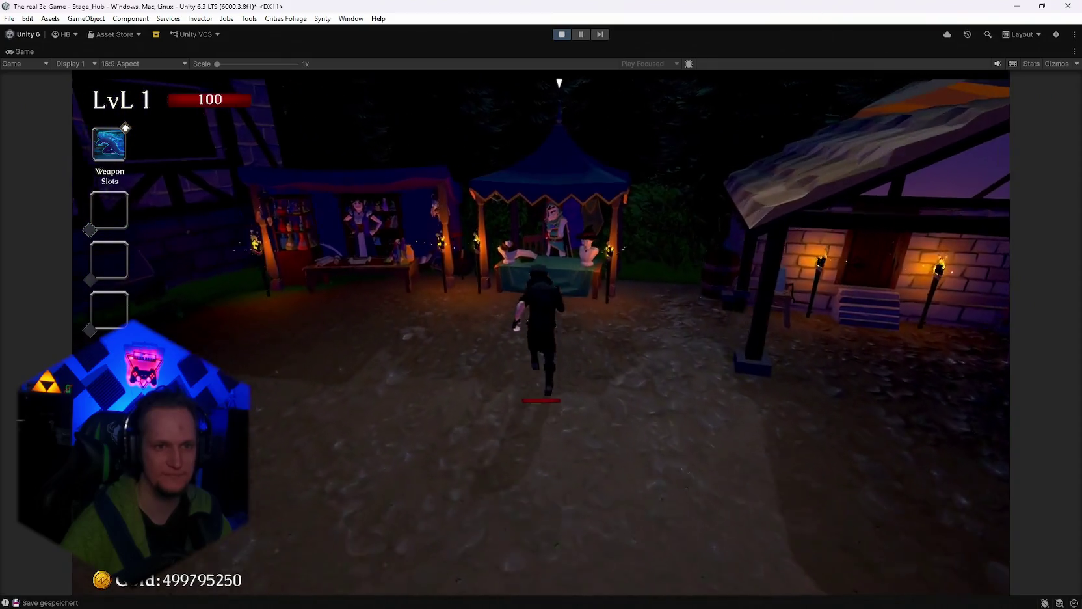
key("e")
scroll(692, 397, "down", 1)
scroll(692, 397, "up", 2)
scroll(707, 382, "down", 1)
scroll(706, 382, "down", 2)
left_click(756, 355)
key("e")
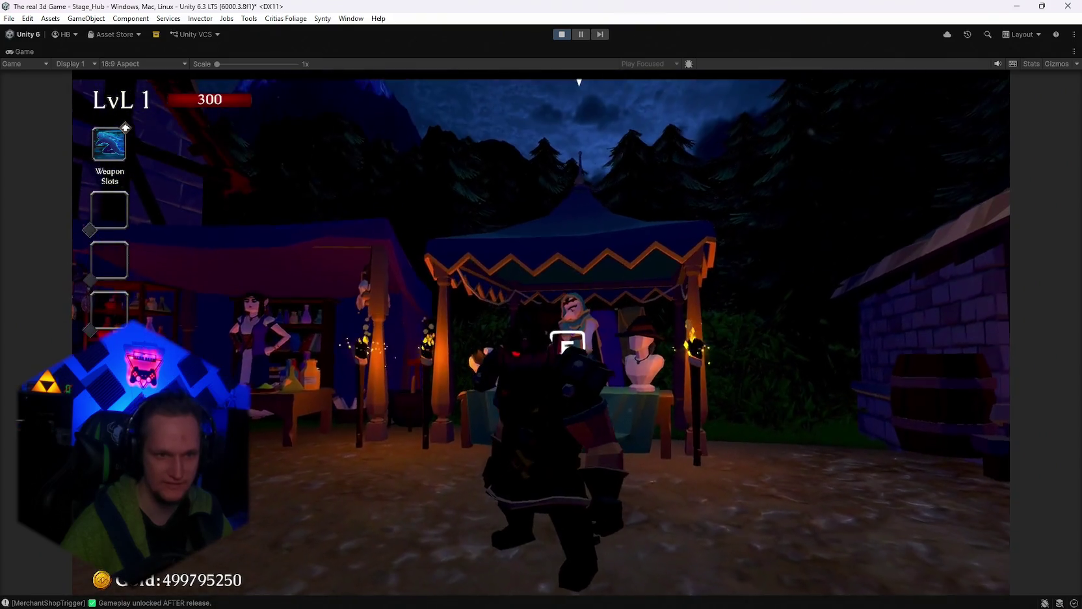
Step: Reopen the Skin Shop, browse the skins, and exit back to the game
key("e")
scroll(622, 474, "down", 2)
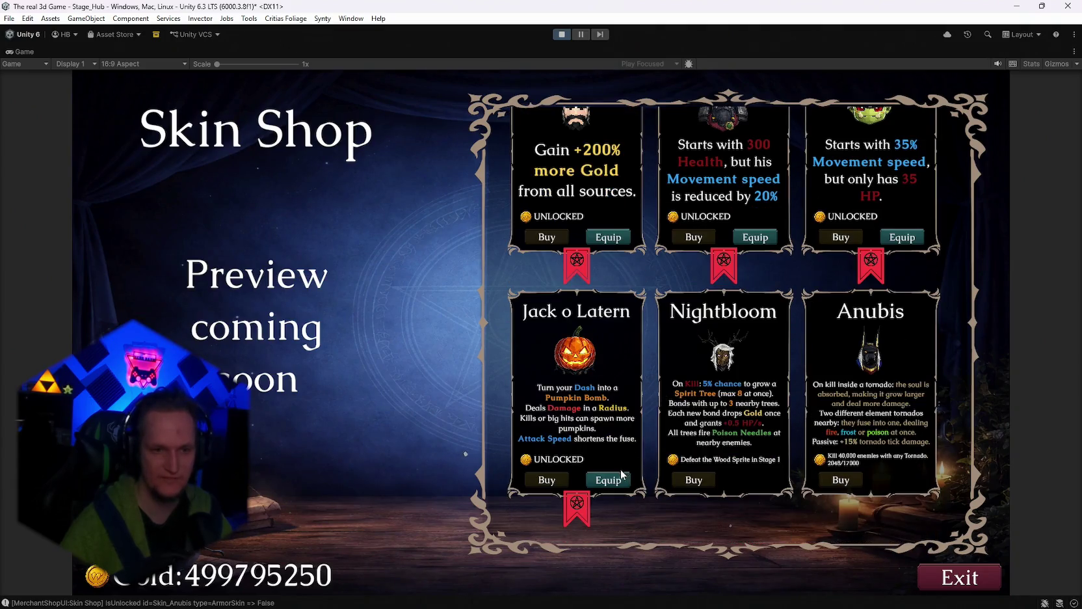
scroll(672, 427, "up", 3)
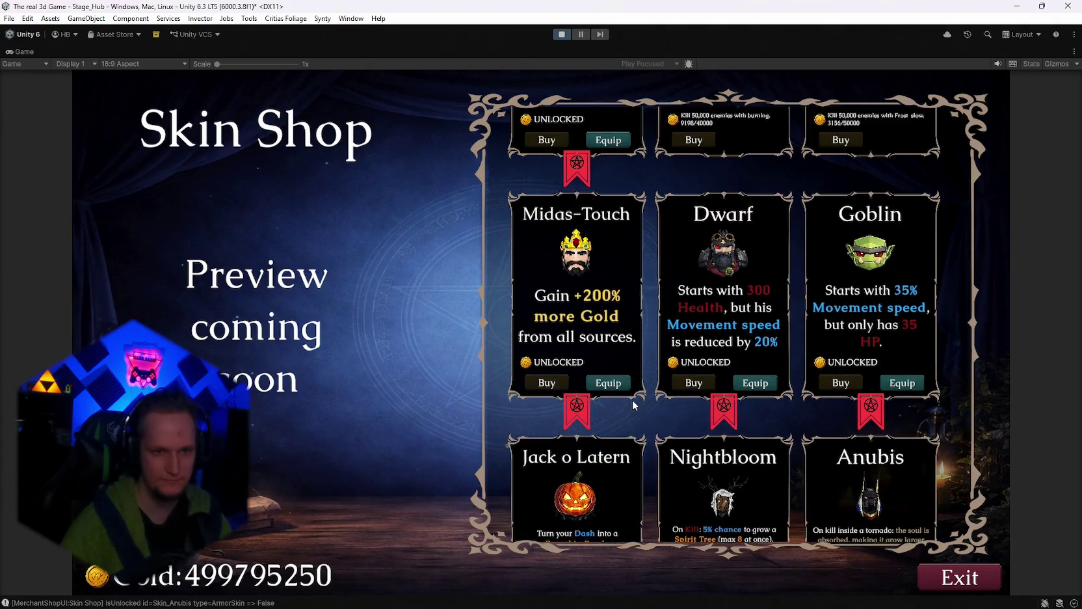
scroll(657, 407, "up", 1)
scroll(803, 351, "down", 2)
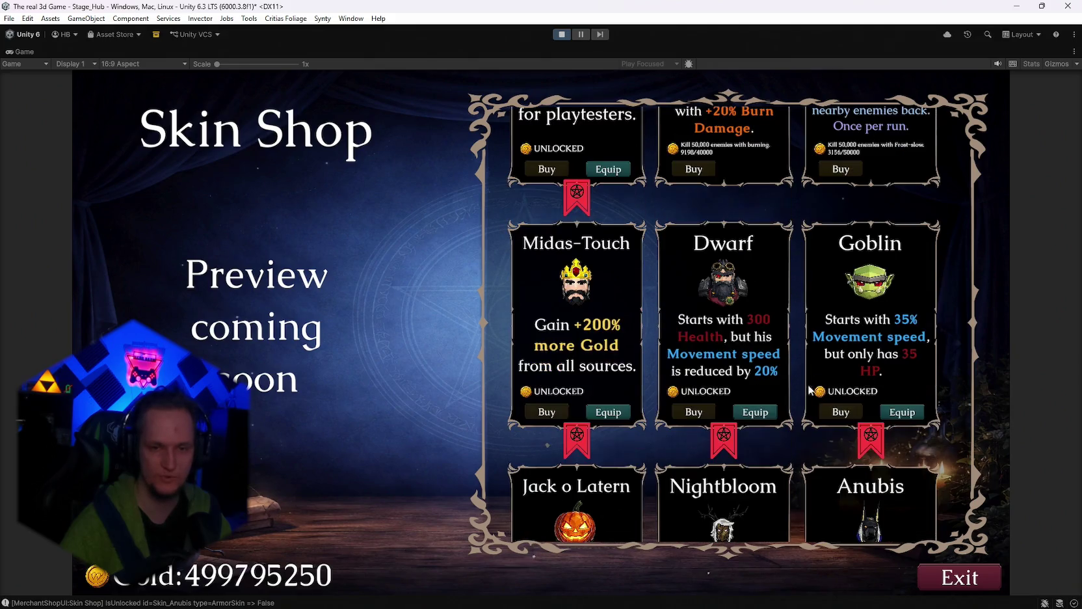
left_click(956, 574)
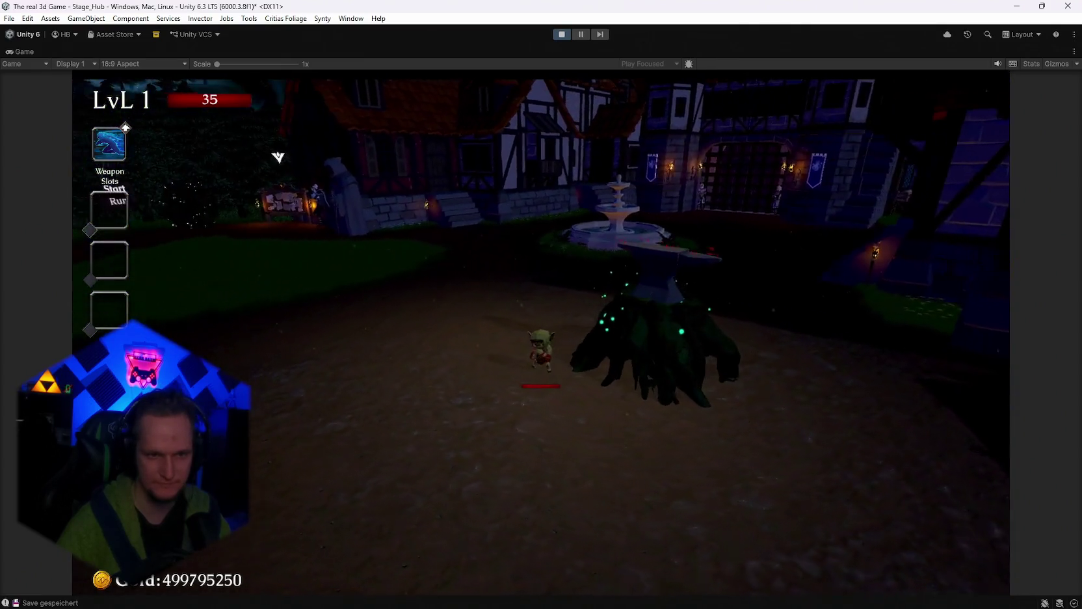
Step: Pause and stop the playtest, return to the Scene view, then switch to Discord
key("Escape")
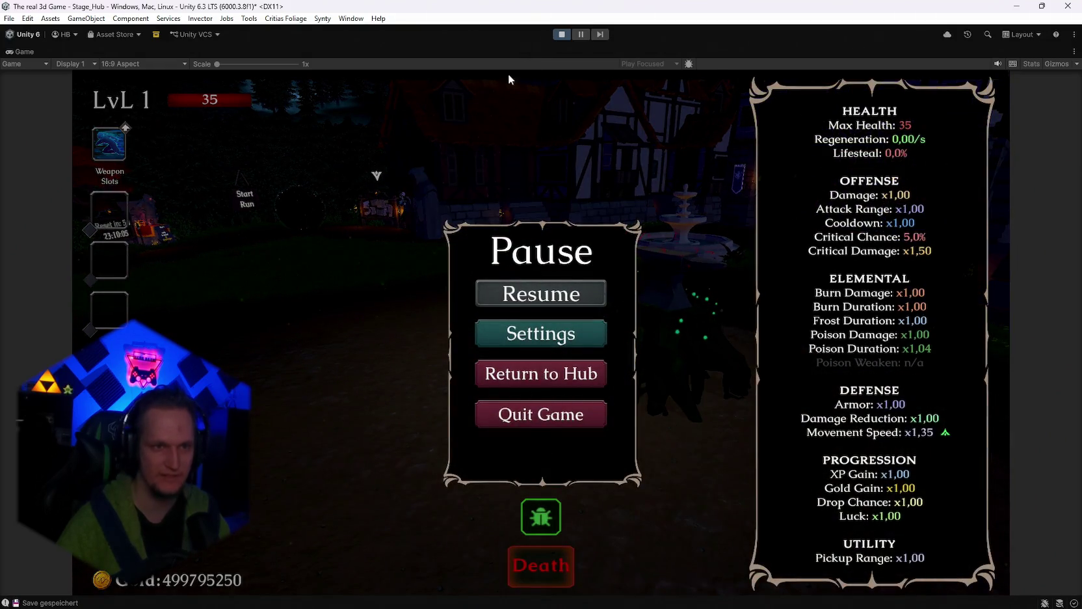
left_click(560, 35)
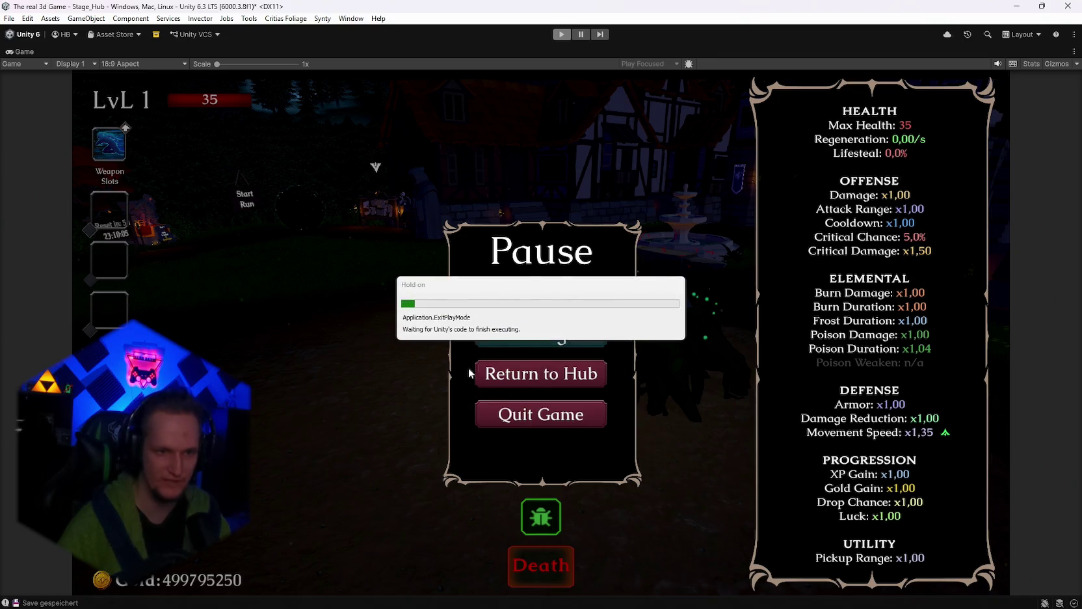
scroll(577, 267, "up", 5)
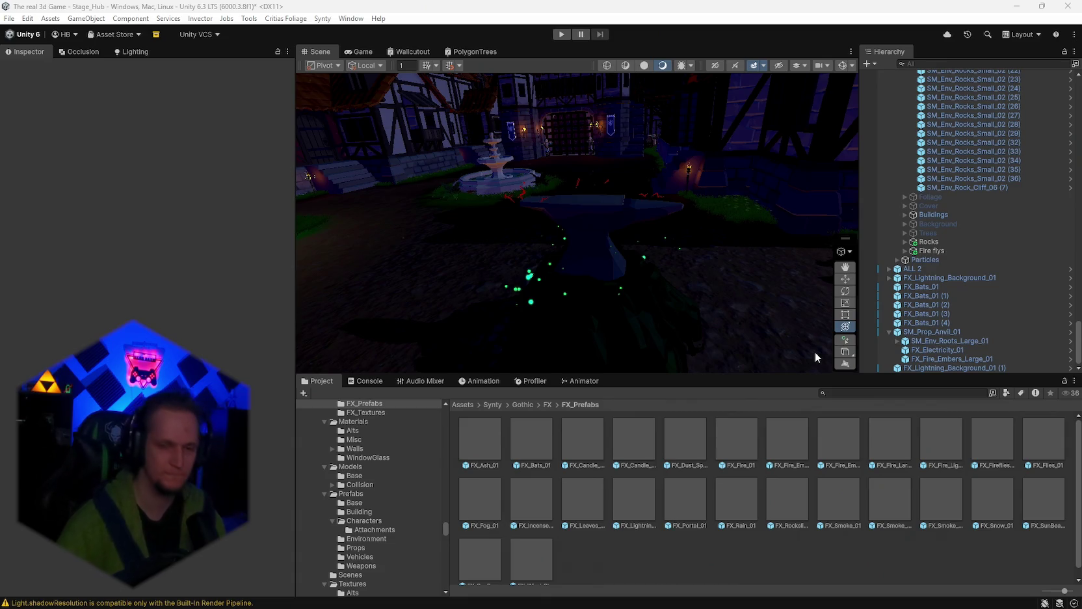
mouse_move(593, 594)
mouse_move(783, 598)
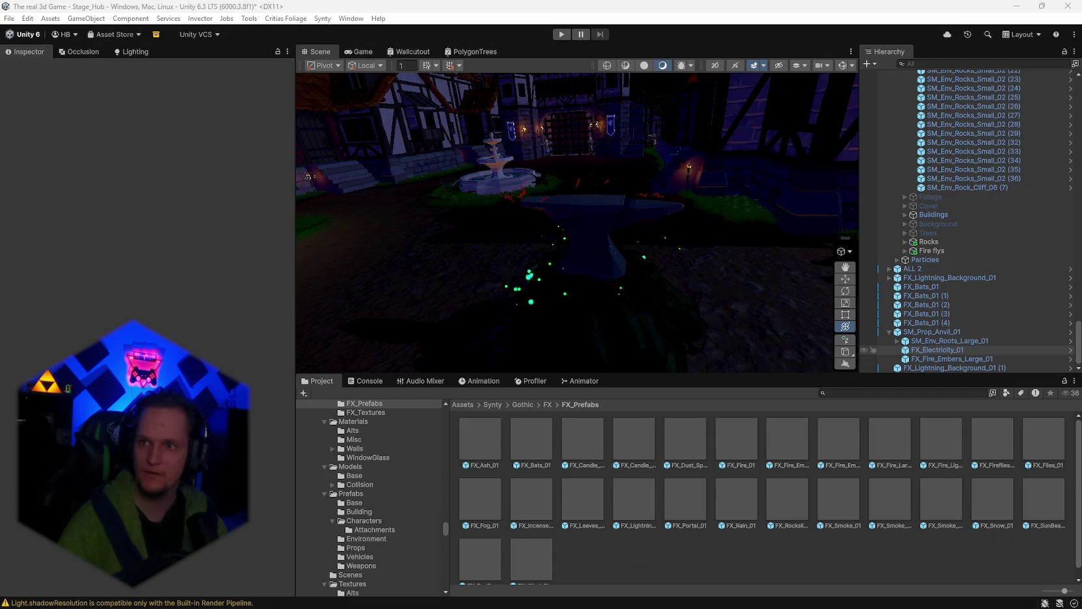
key("alt+Tab")
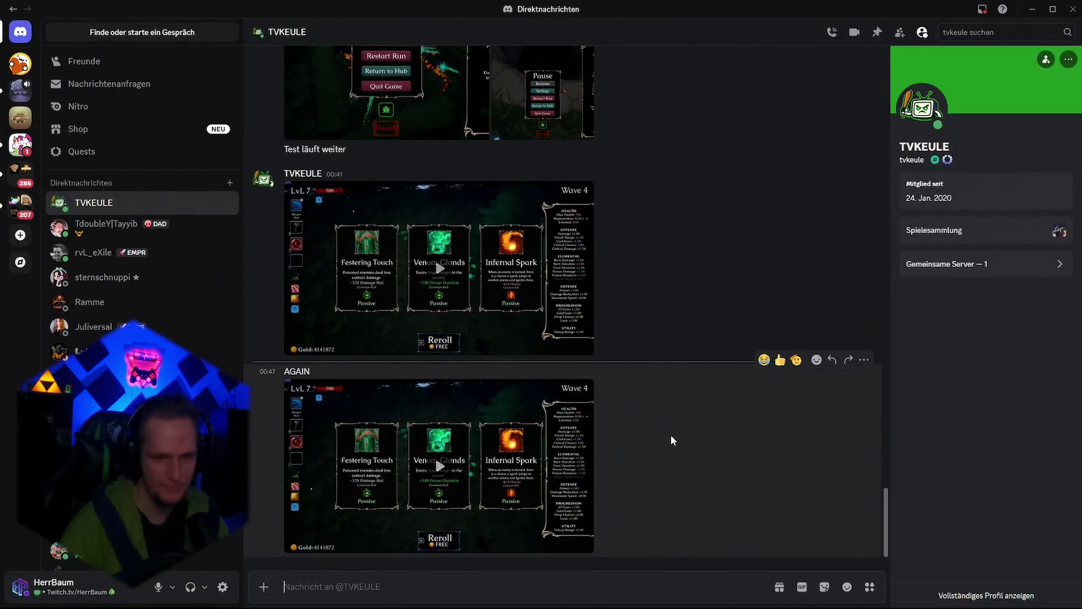
Step: Replay the AGAIN clip fullscreen several times, then exit fullscreen and hide Discord
left_click(377, 526)
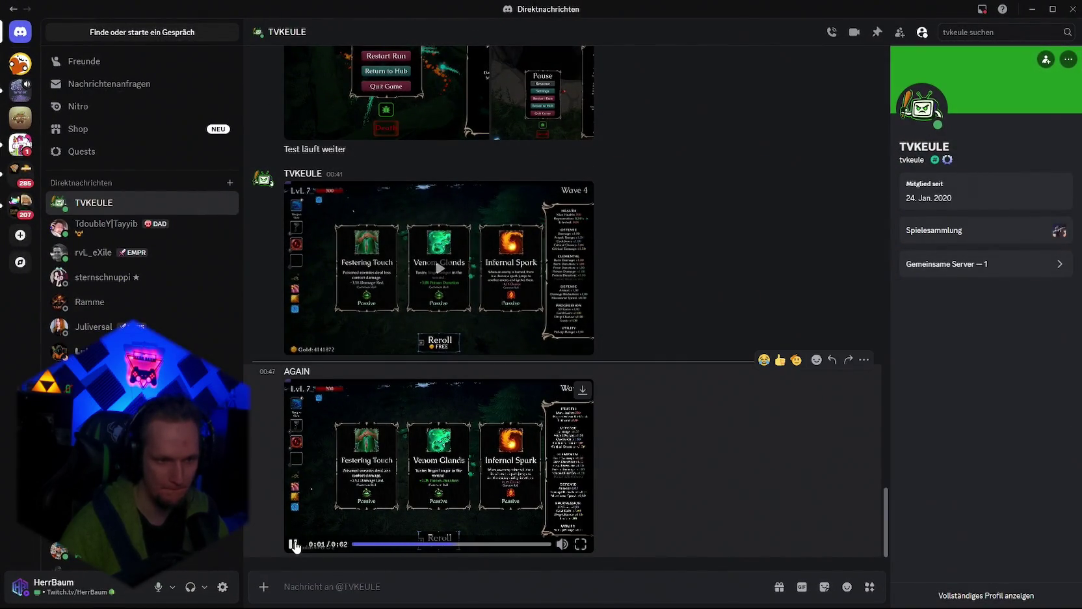
left_click(581, 544)
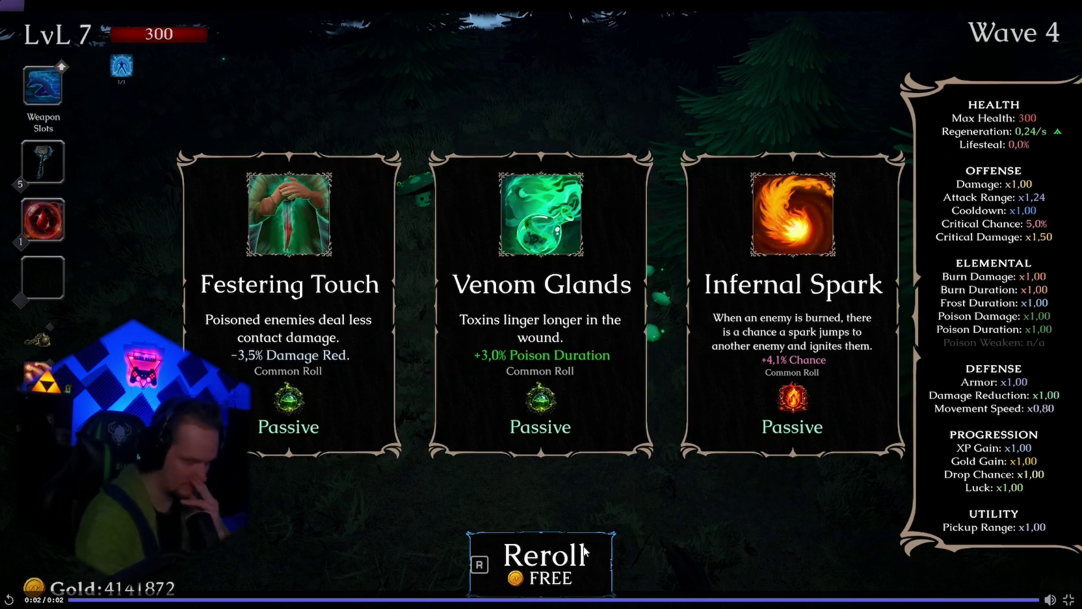
left_click(8, 599)
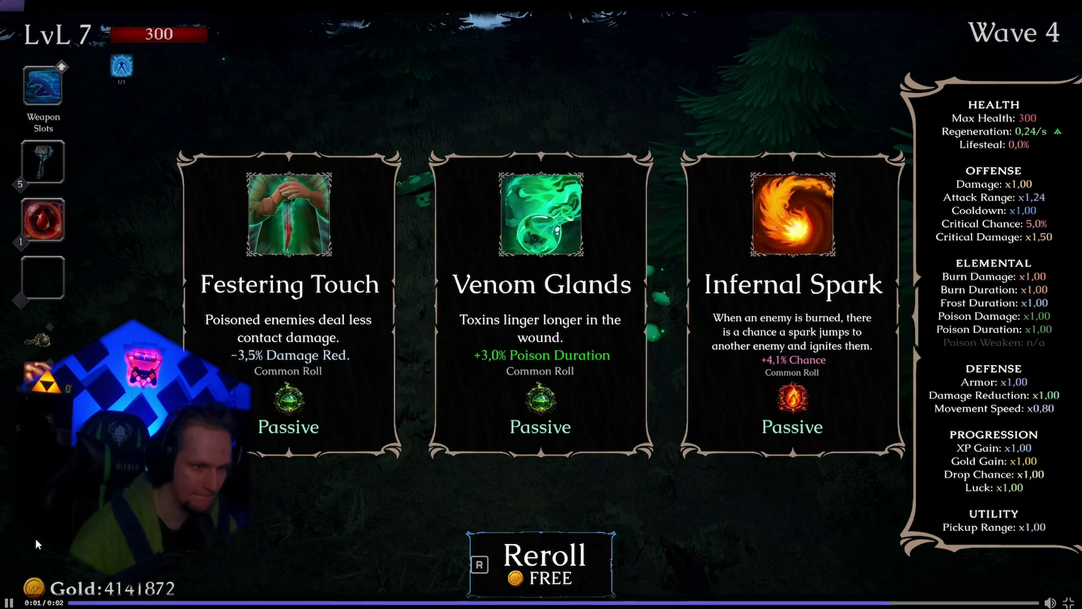
left_click(71, 599)
left_click(8, 599)
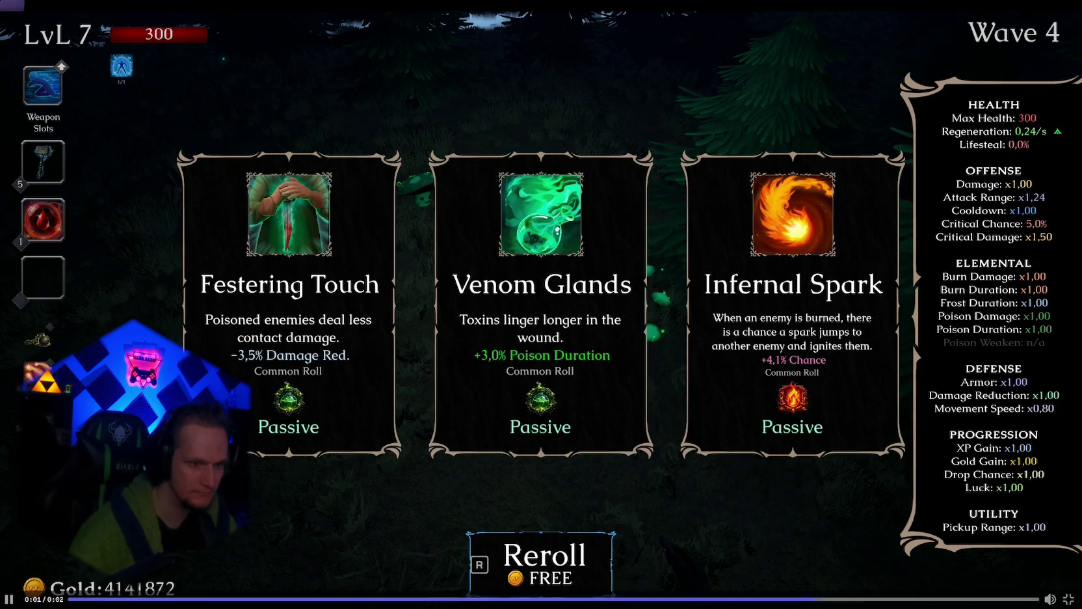
left_click(9, 599)
left_click(9, 599)
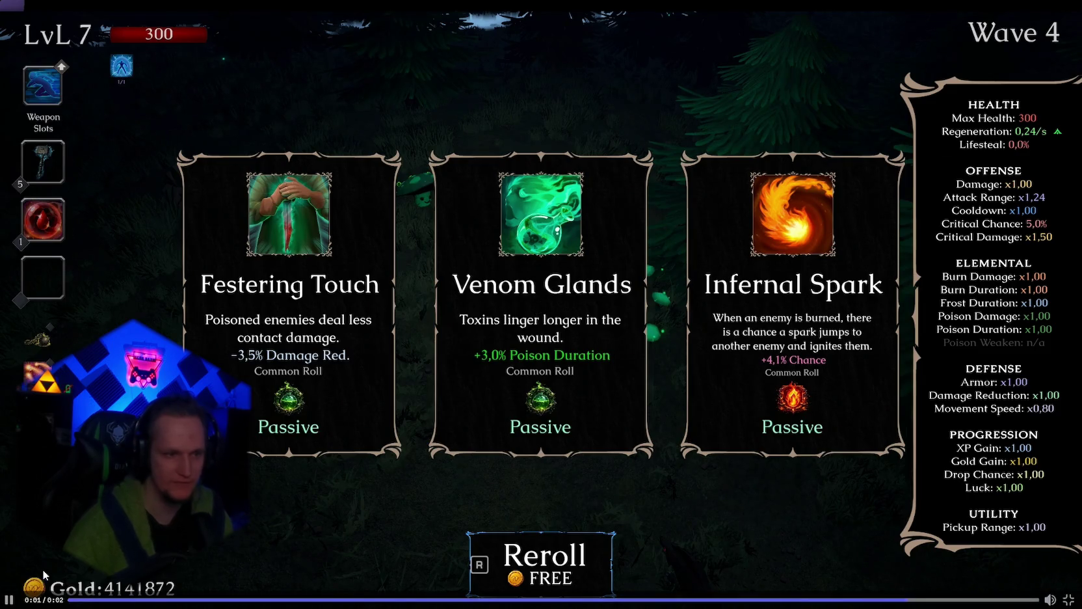
left_click(9, 599)
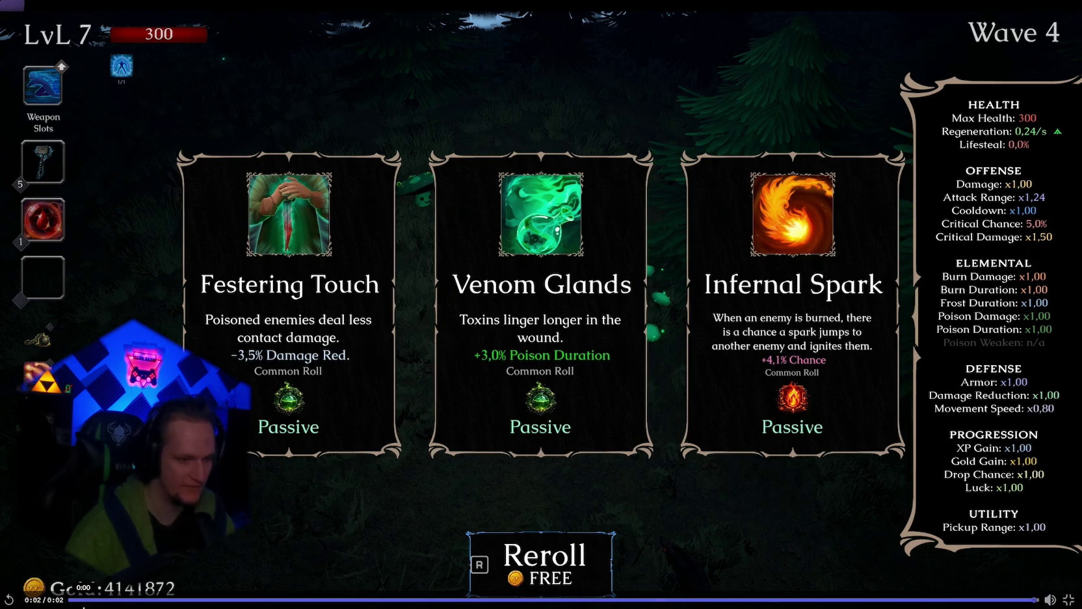
left_click(9, 599)
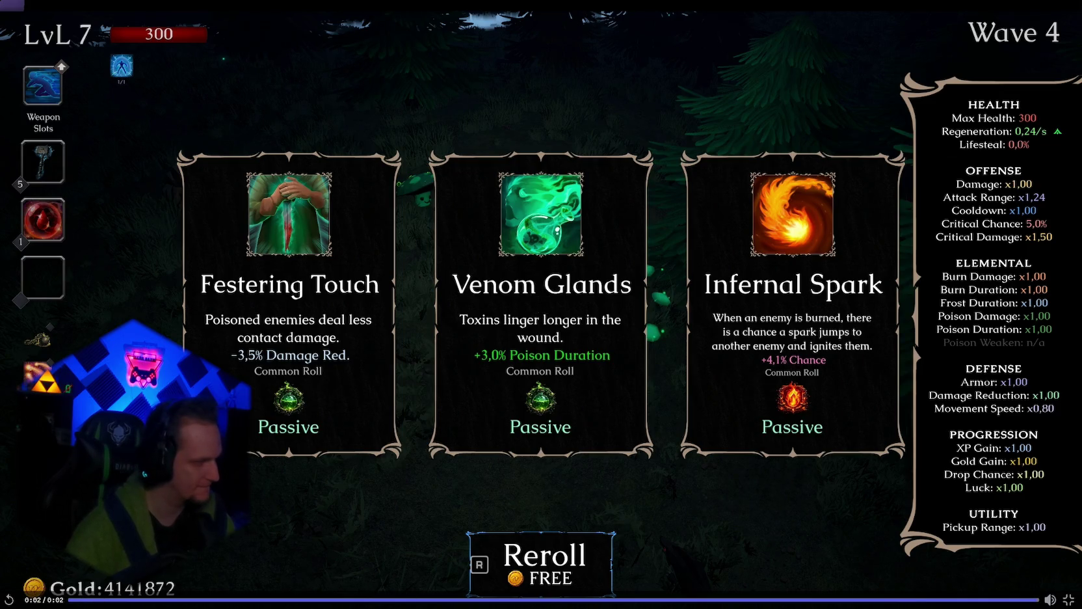
left_click(89, 601)
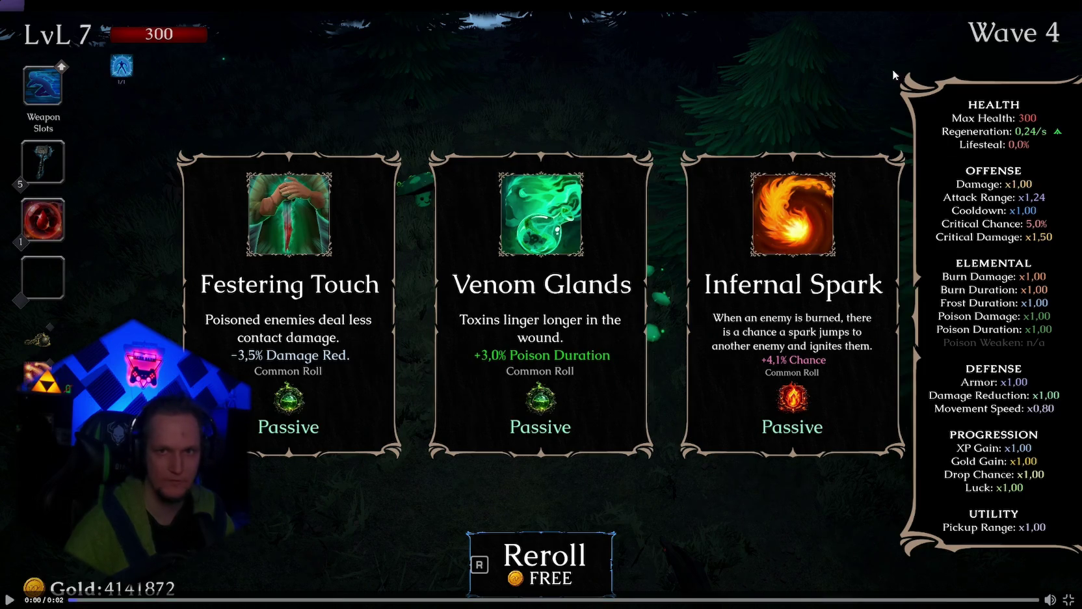
left_click(1068, 599)
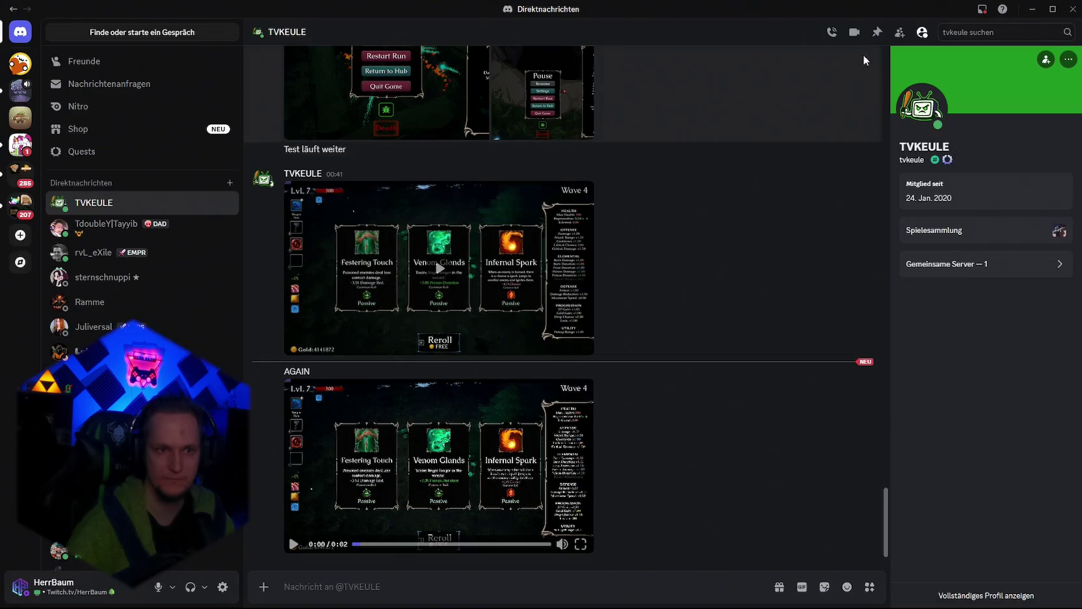
left_click(1033, 9)
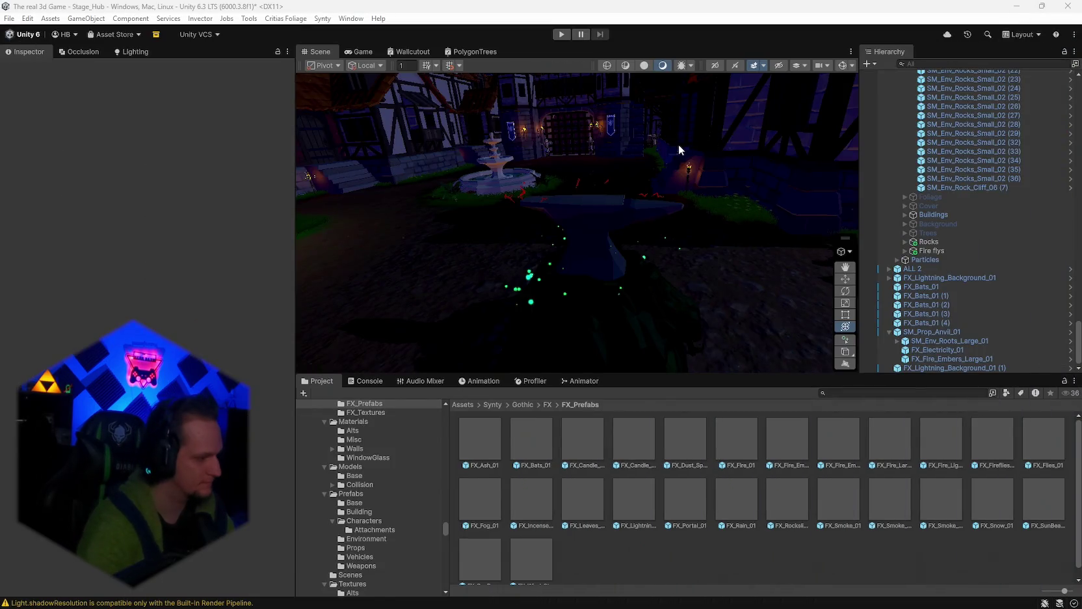
Step: Find the Demon 3 folder in the Project window and select the Demon 3 - Laugh 03 clip
scroll(678, 145, "up", 2)
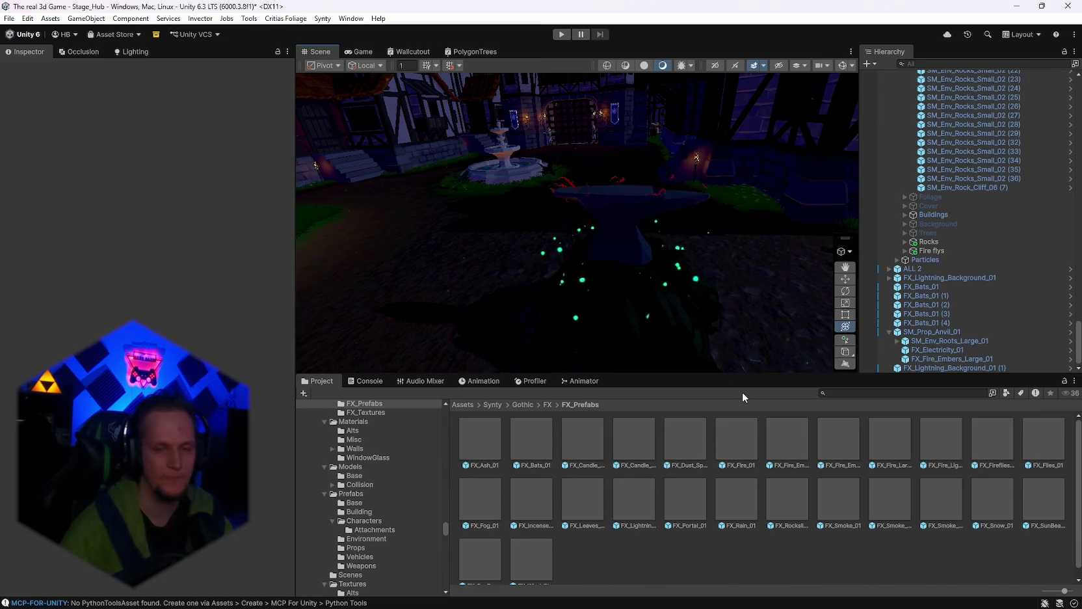
left_click(829, 395)
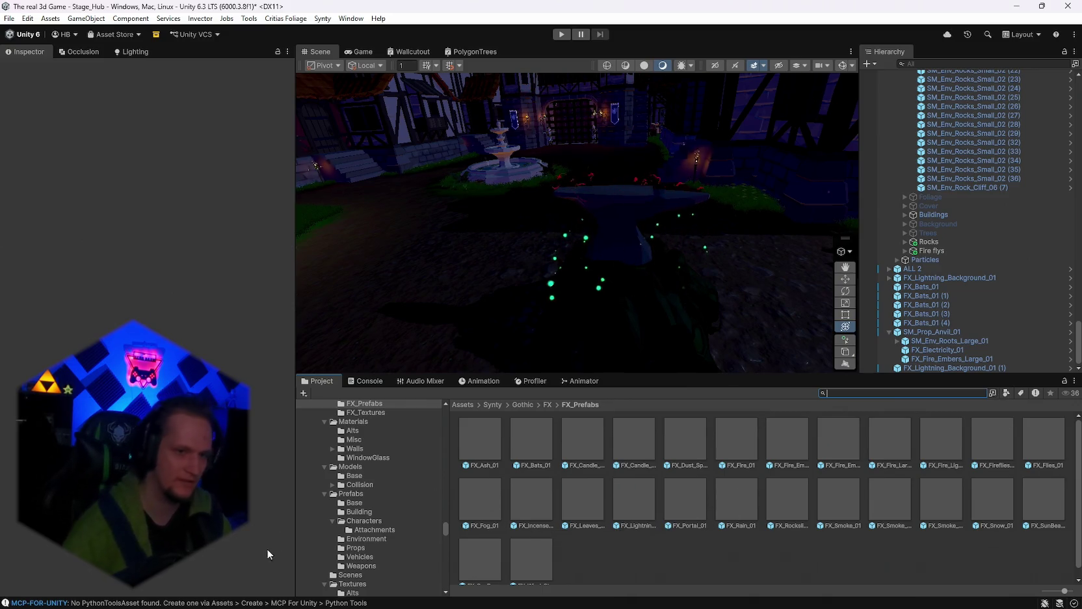
scroll(381, 522, "up", 3)
left_click_drag(446, 522, 444, 410)
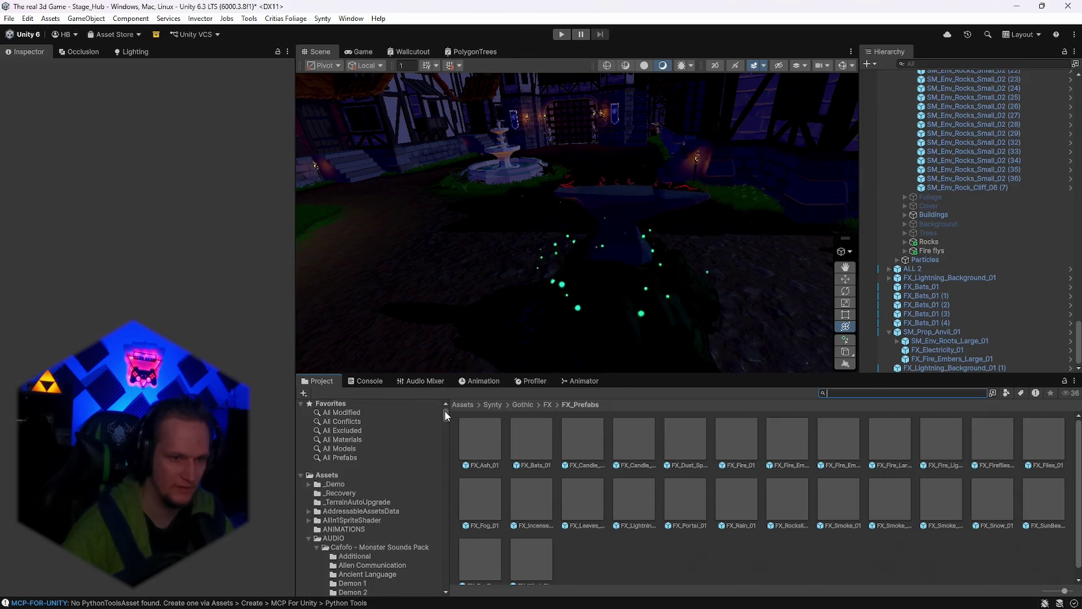
scroll(368, 486, "down", 1)
left_click(359, 468)
left_click(581, 439)
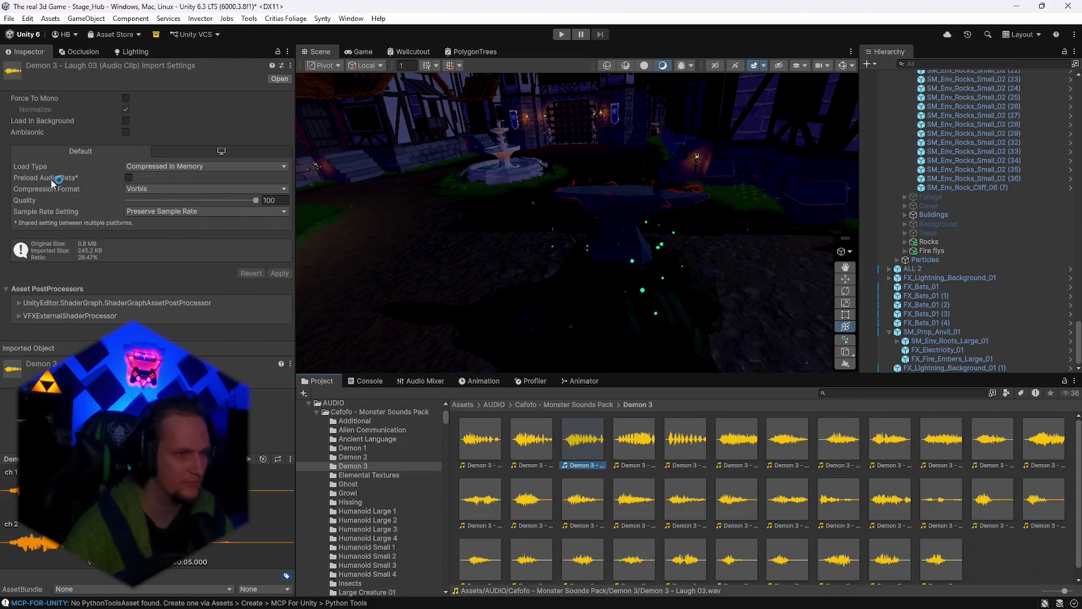
Step: Review the clip's import settings, then bring the Notepad to-do notes to the front
mouse_move(48, 181)
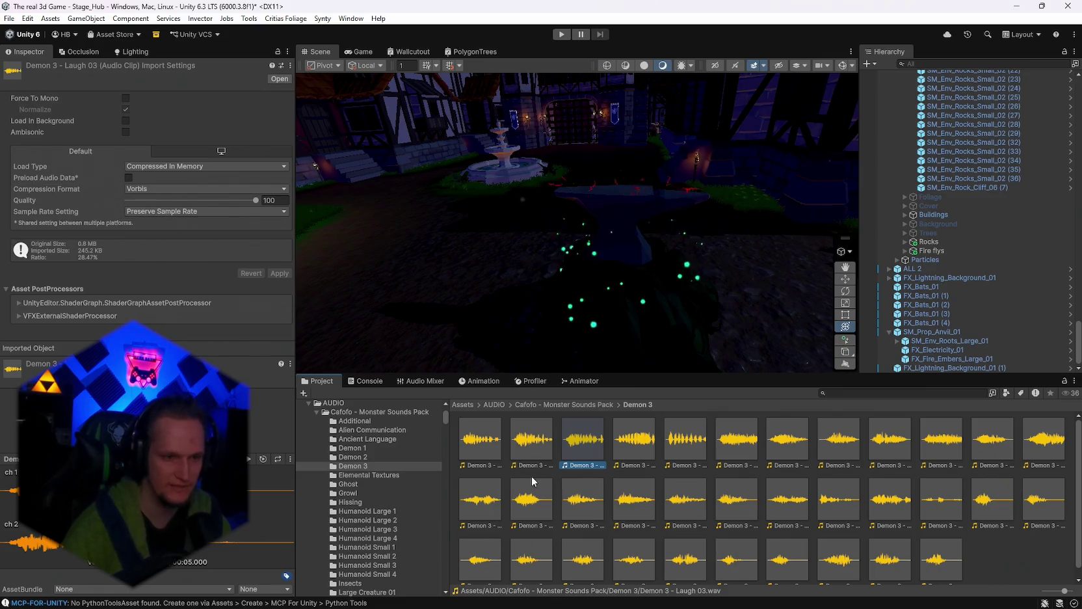
left_click_drag(446, 420, 445, 579)
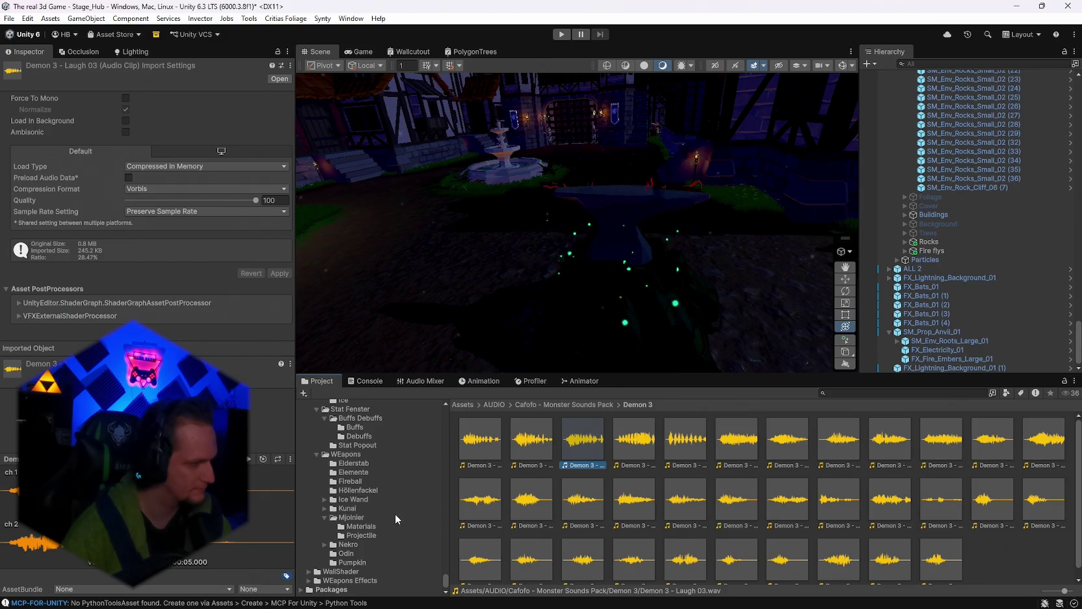
scroll(393, 512, "up", 5)
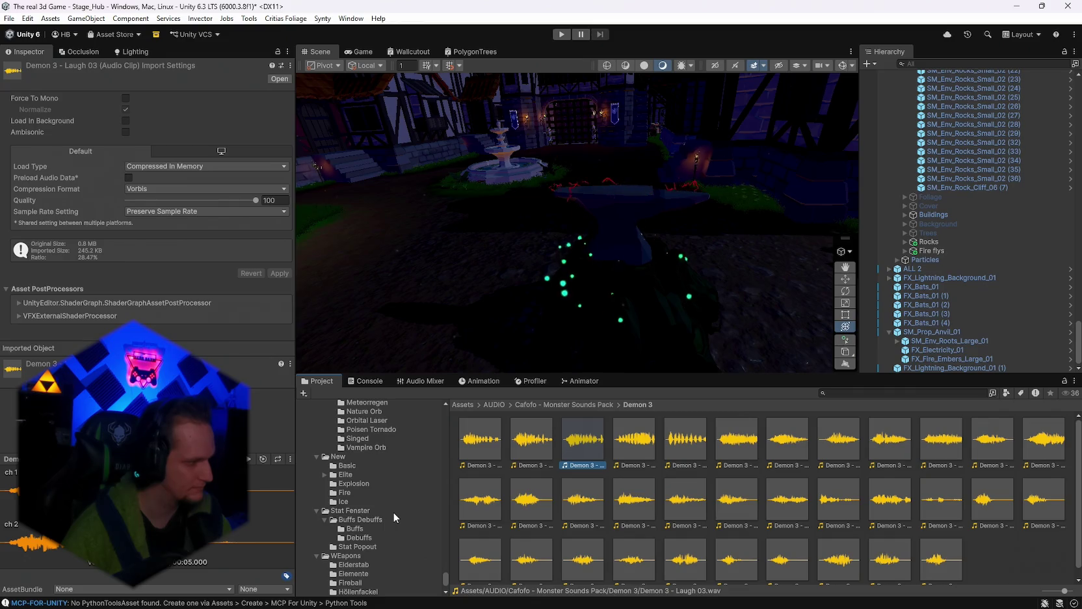
scroll(393, 511, "up", 10)
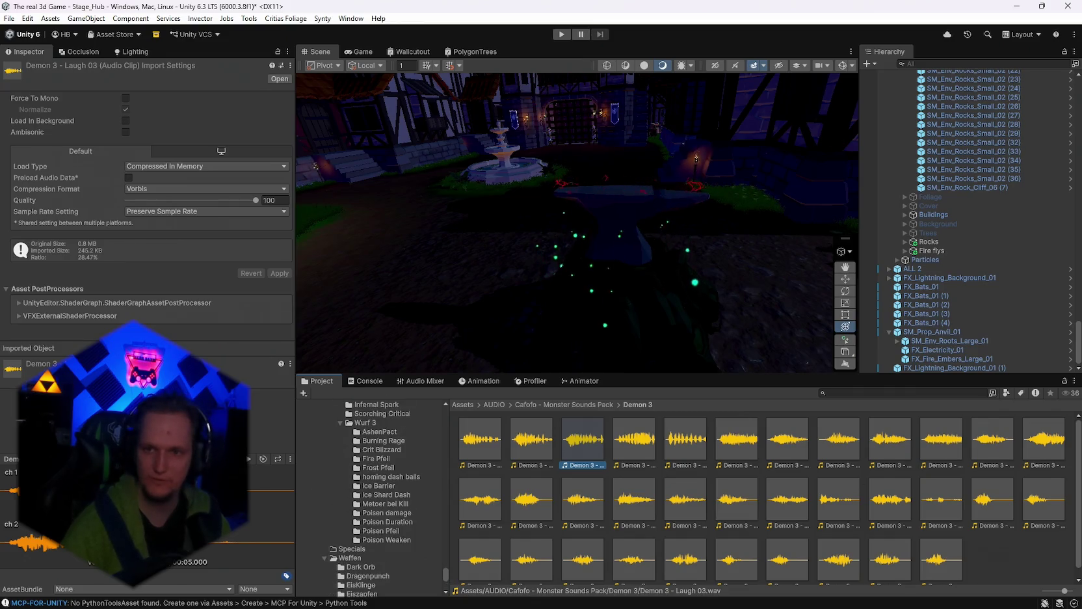
left_click(741, 595)
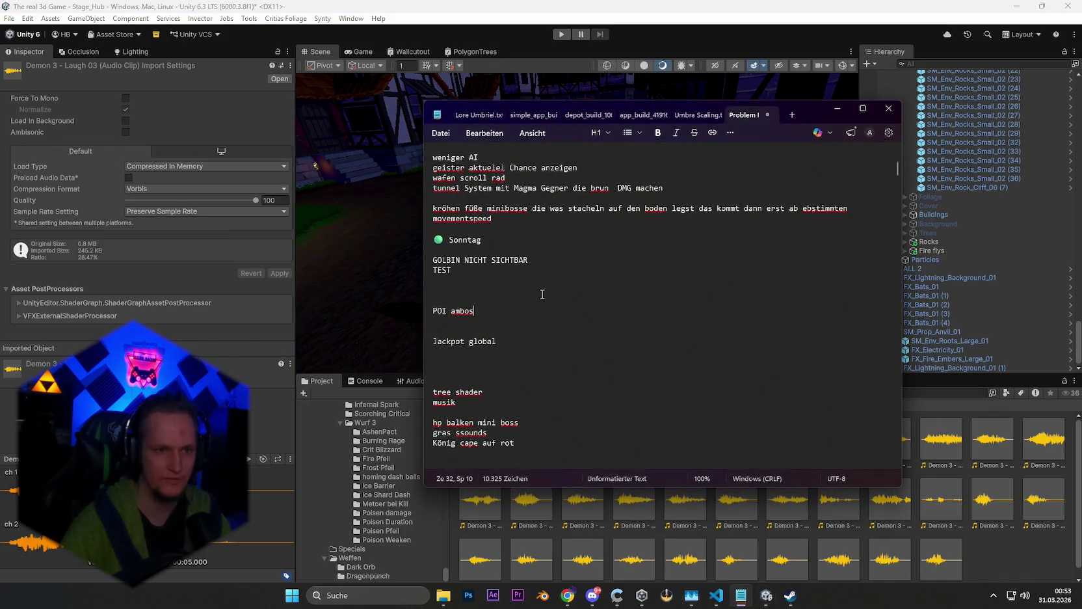
Step: Add a 'sounds preload an' entry under 'POI ambos' in the Notepad to-do list and save it
left_click(490, 323)
type("sounds")
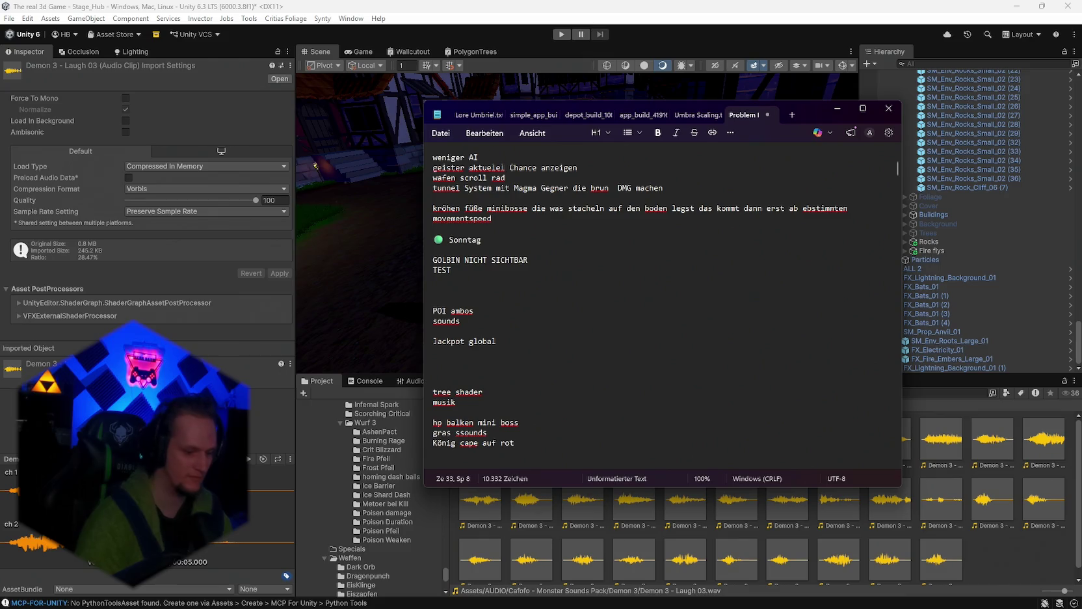
type(" preload au")
key("BackSpace")
key("BackSpace")
key("BackSpace")
key("ctrl+s")
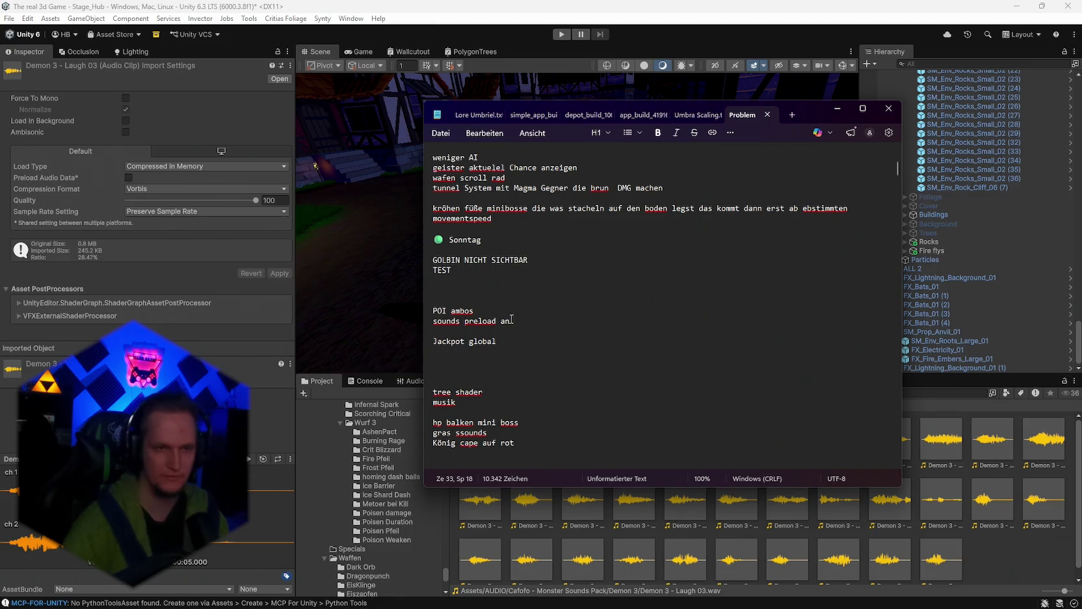
left_click(920, 391)
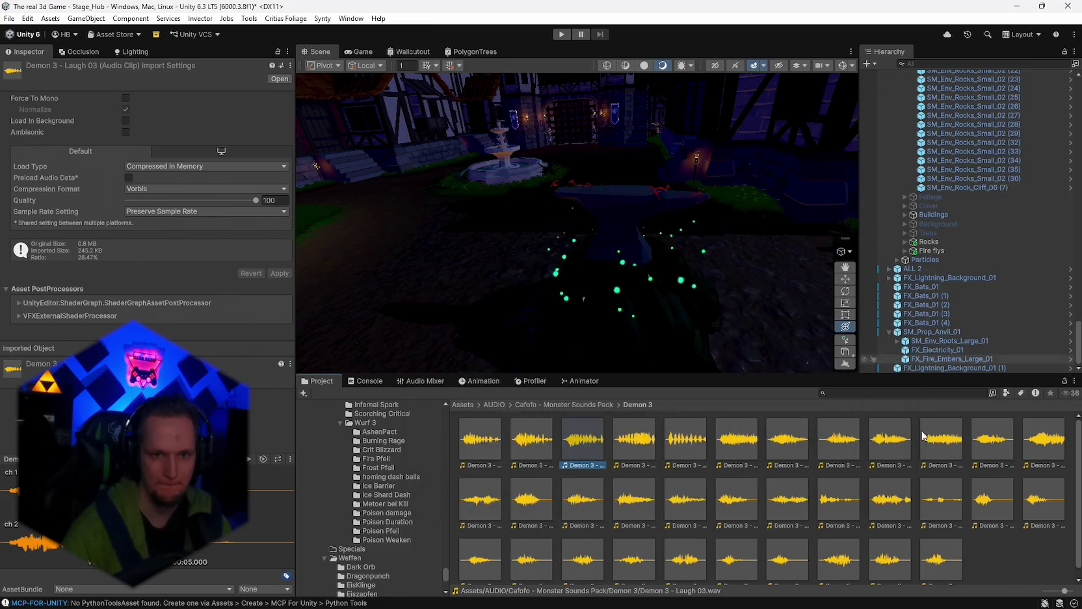
Step: Find the Event POI > Tree Stump folder and place SM_Env_Tree_Trunk_02 beside the fountain
mouse_move(651, 253)
left_mouse_down()
mouse_move(673, 244)
mouse_move(614, 276)
left_mouse_up()
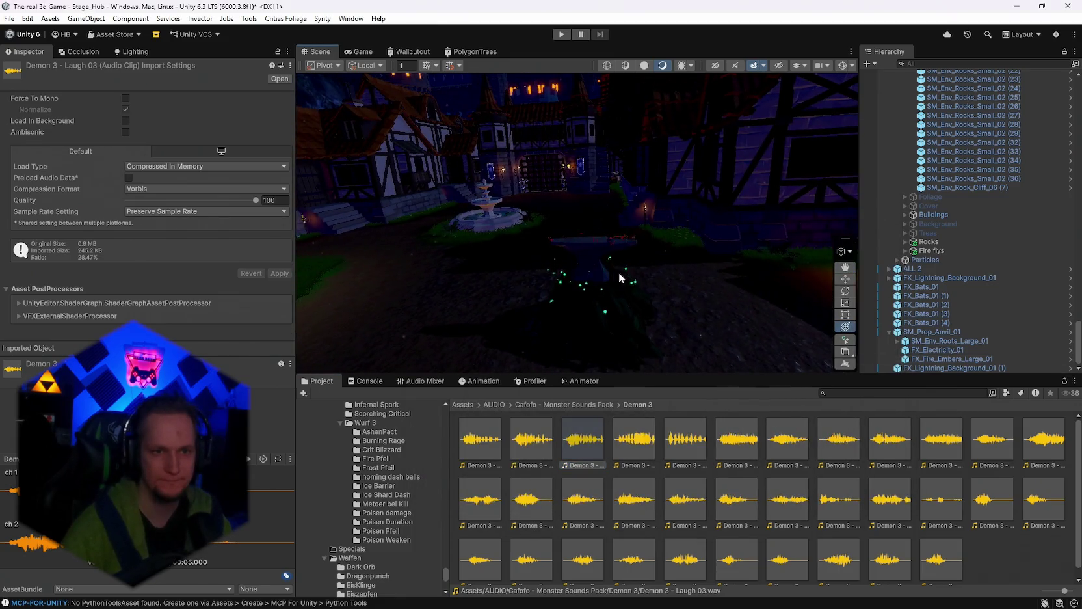
left_click(840, 393)
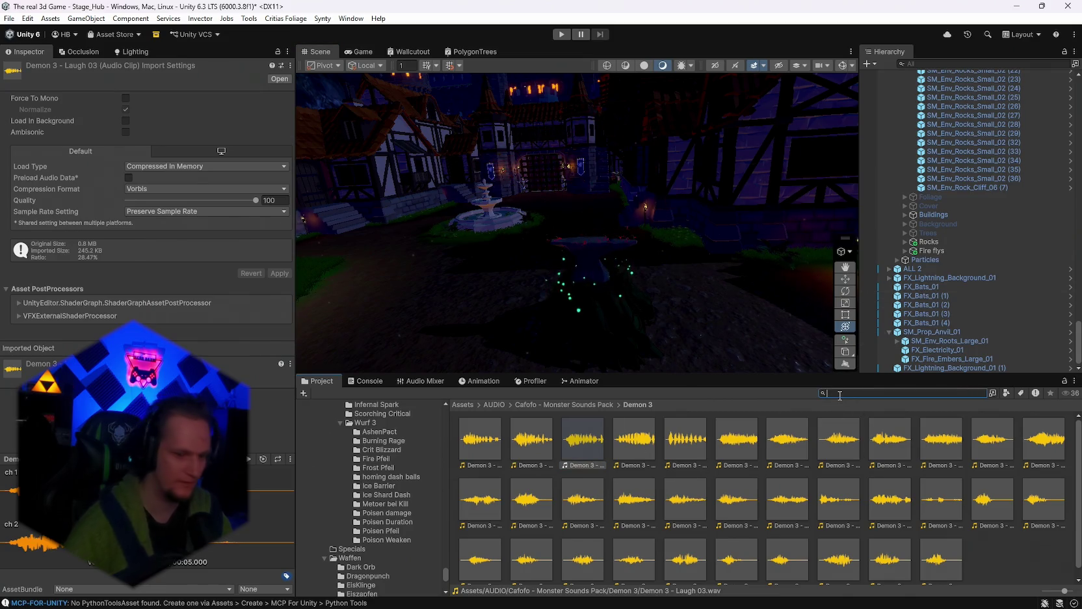
type("event")
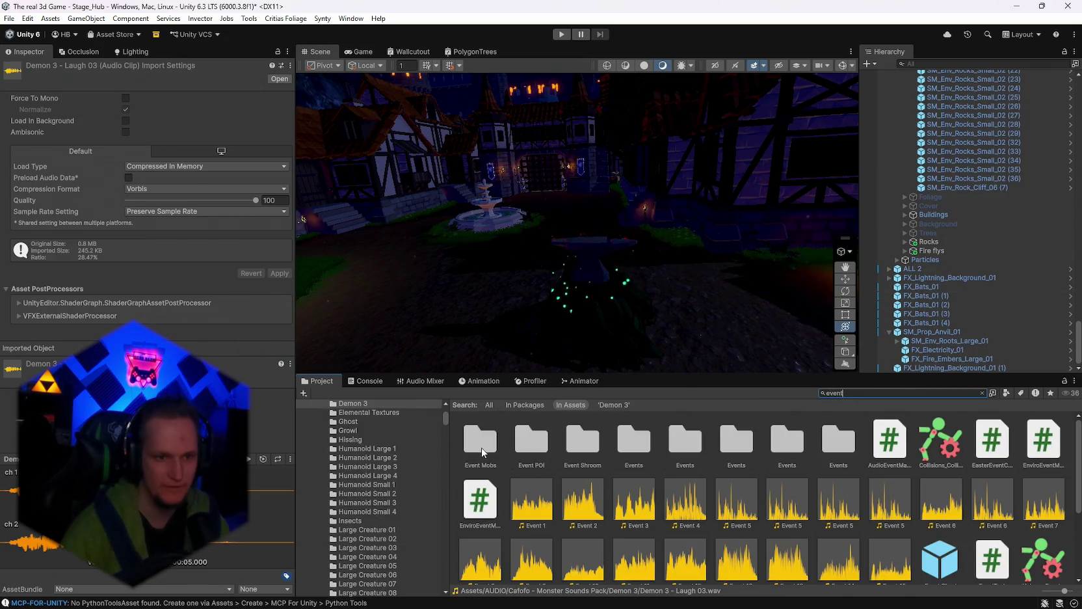
double_click(532, 443)
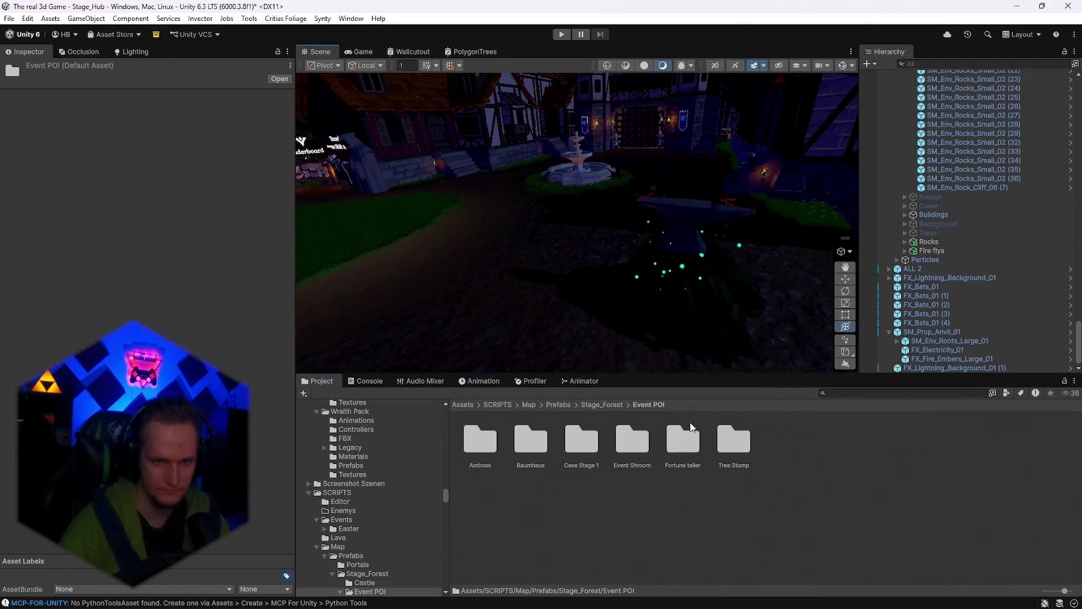
double_click(726, 442)
left_click_drag(823, 453, 524, 220)
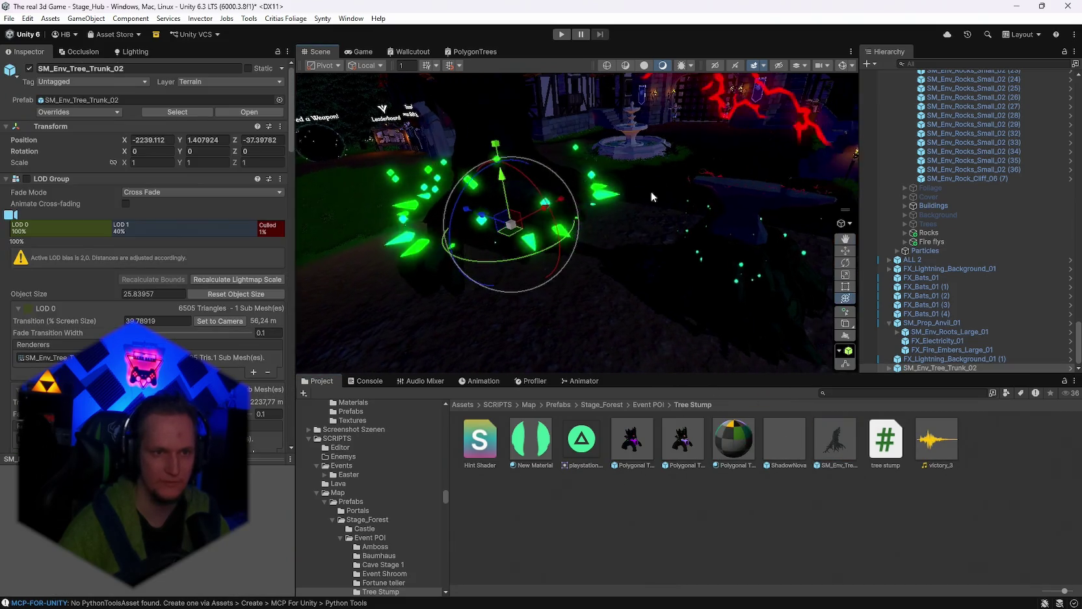
scroll(143, 260, "down", 5)
scroll(157, 291, "down", 2)
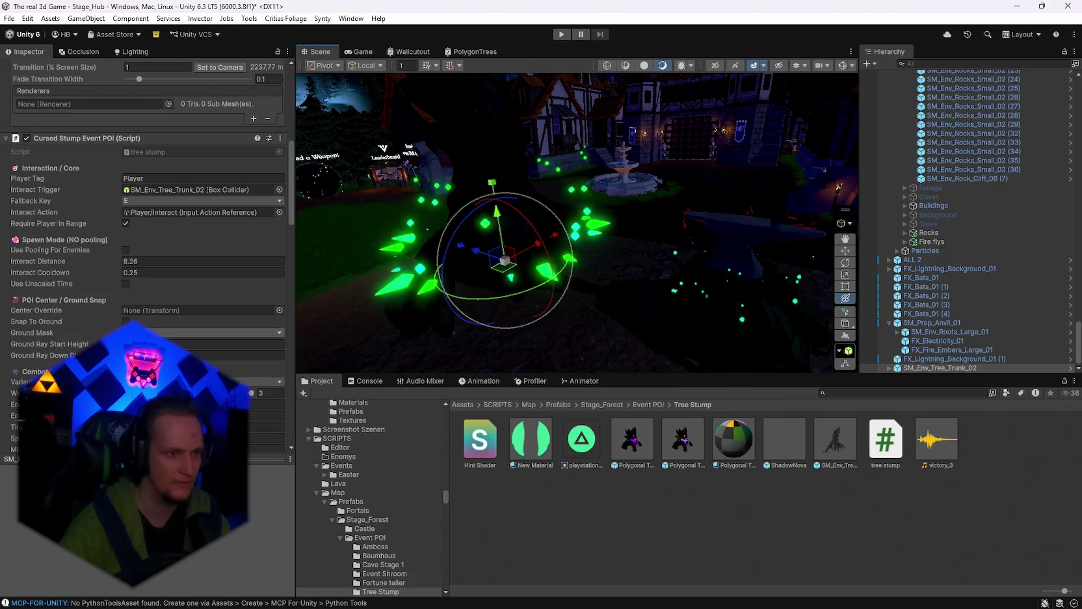
scroll(158, 292, "down", 2)
scroll(185, 291, "up", 1)
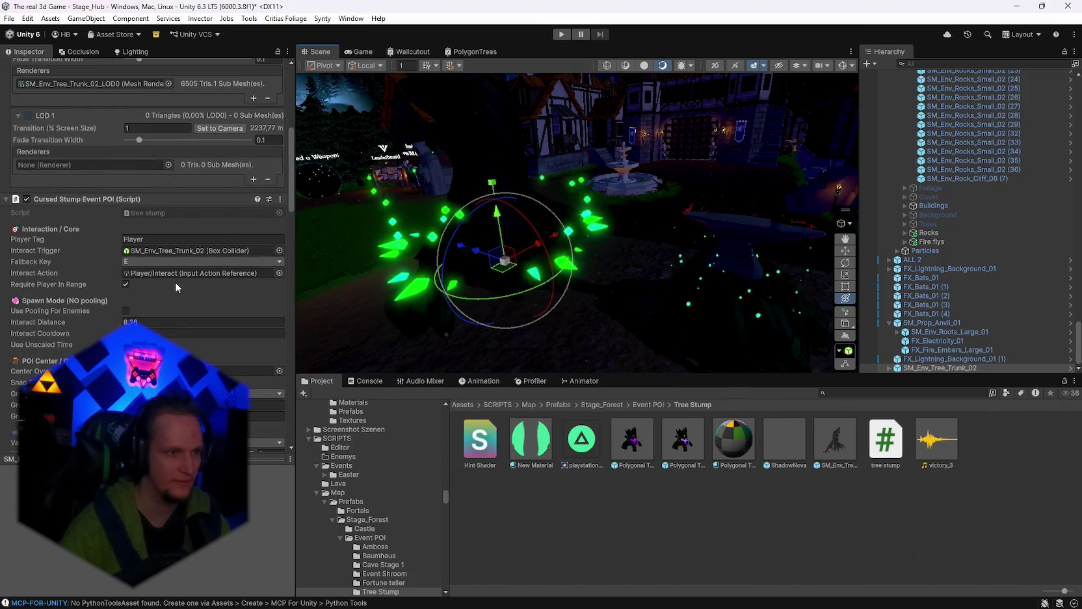
mouse_move(645, 228)
left_mouse_down()
mouse_move(662, 223)
mouse_move(655, 217)
left_mouse_up()
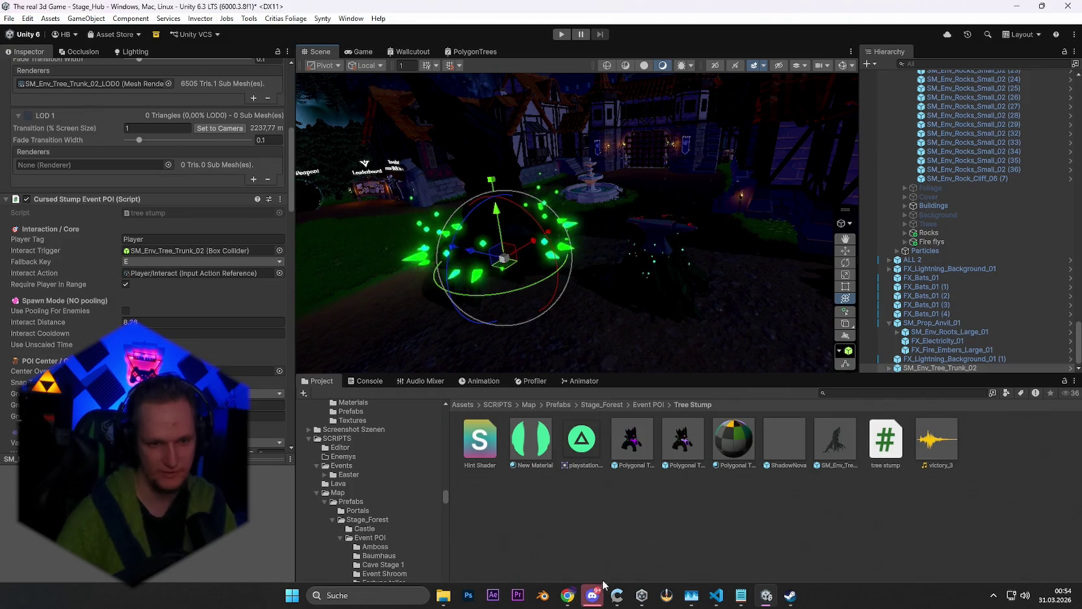
left_click(592, 595)
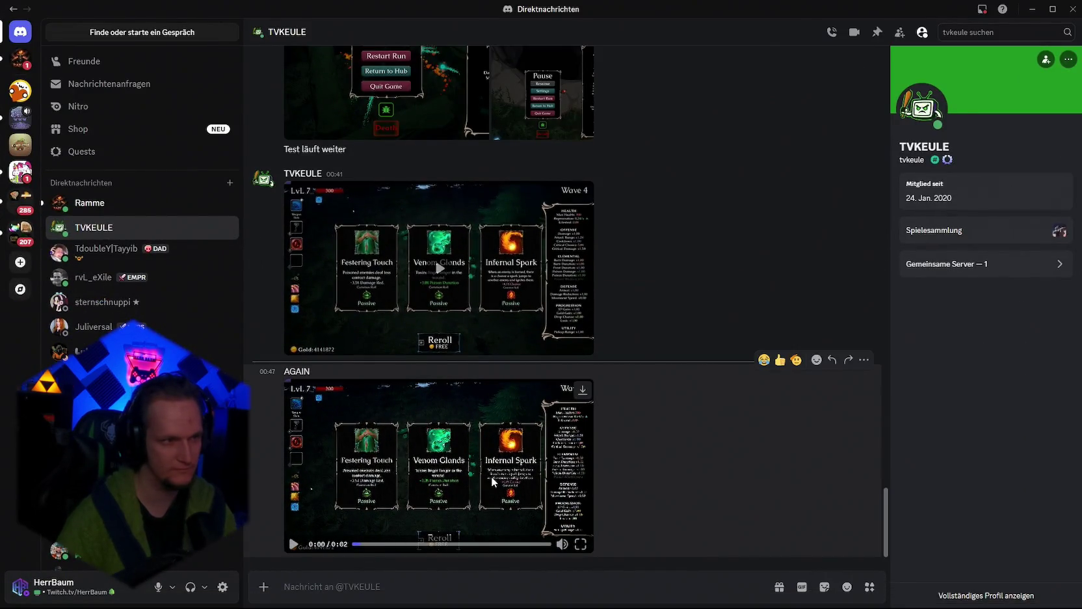
key("alt+Tab")
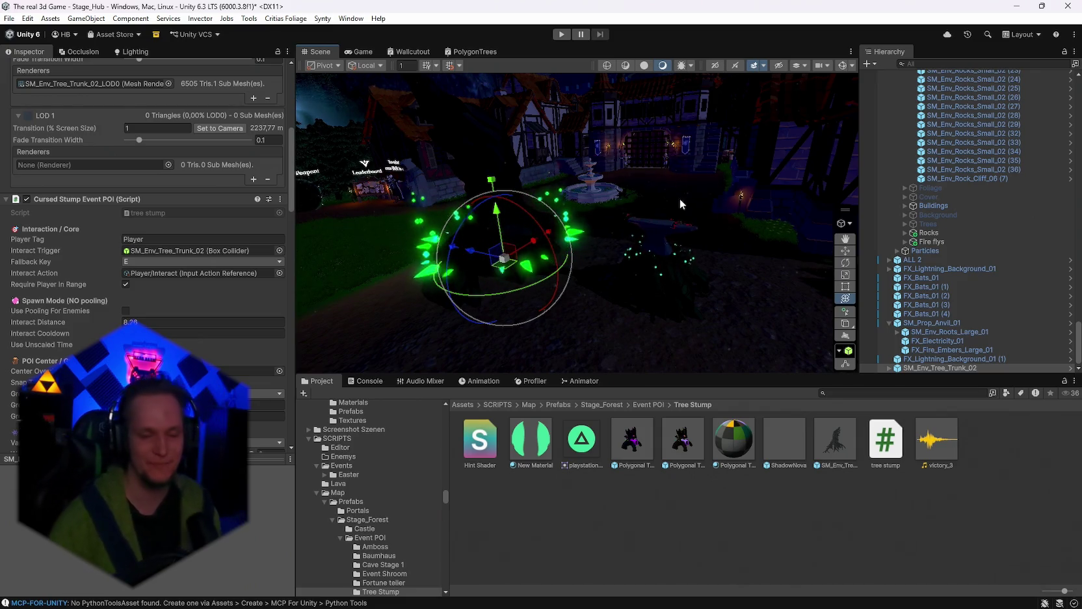
scroll(655, 255, "up", 5)
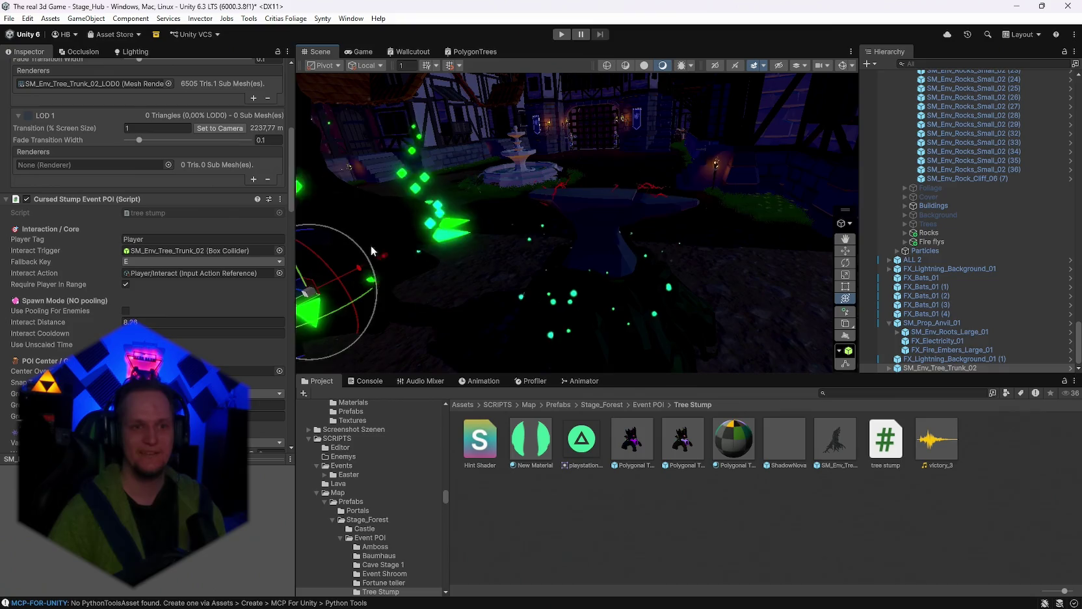
scroll(670, 231, "down", 3)
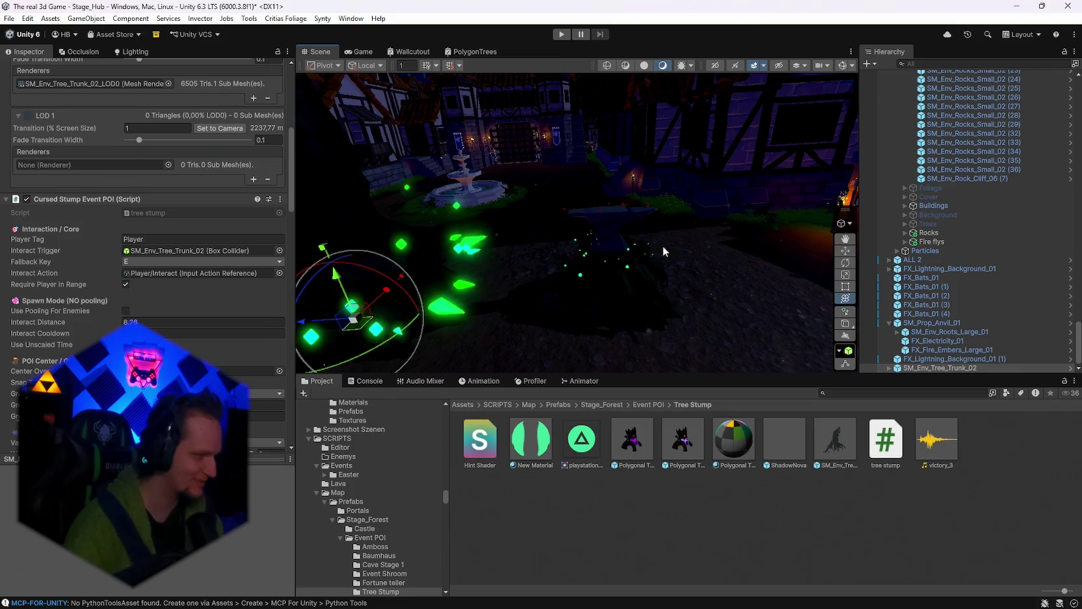
left_click_drag(663, 246, 607, 245)
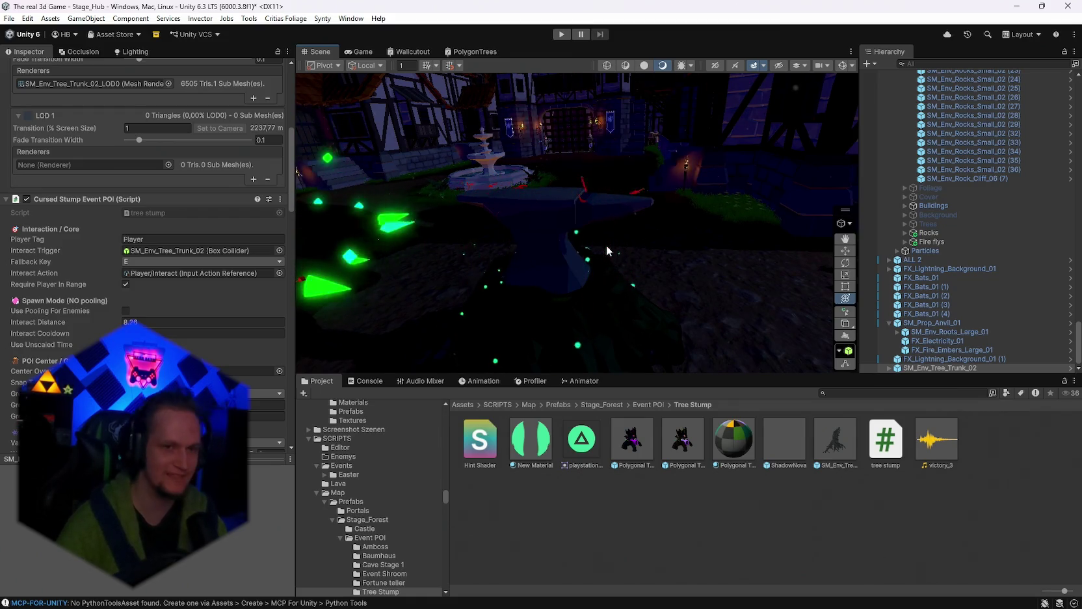
mouse_move(606, 245)
left_mouse_down()
mouse_move(656, 221)
mouse_move(648, 166)
mouse_move(667, 165)
mouse_move(660, 175)
left_mouse_up()
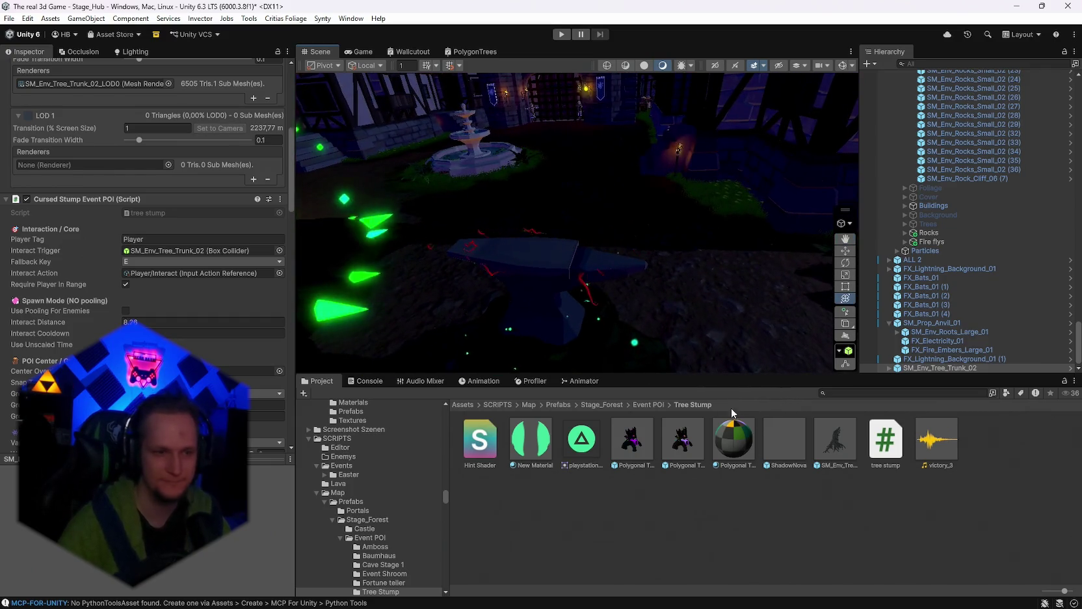
scroll(200, 336, "down", 5)
left_click_drag(488, 287, 464, 294)
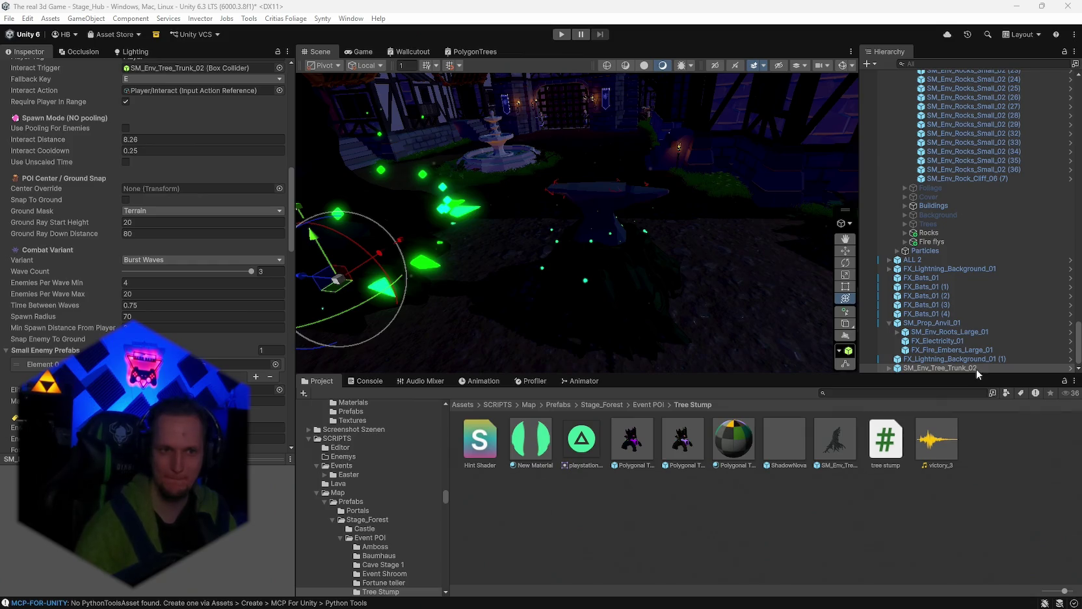
Step: Snip the Scene view around the anvil and green stump shards, then deselect the stump
scroll(756, 305, "down", 5)
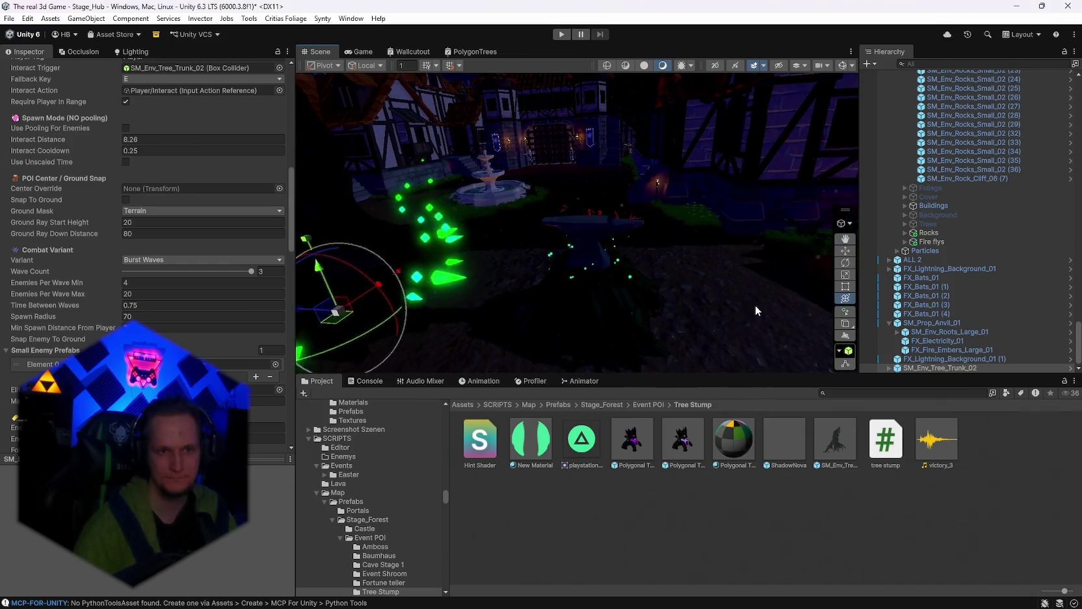
key("super+shift+s")
left_click_drag(750, 105, 417, 370)
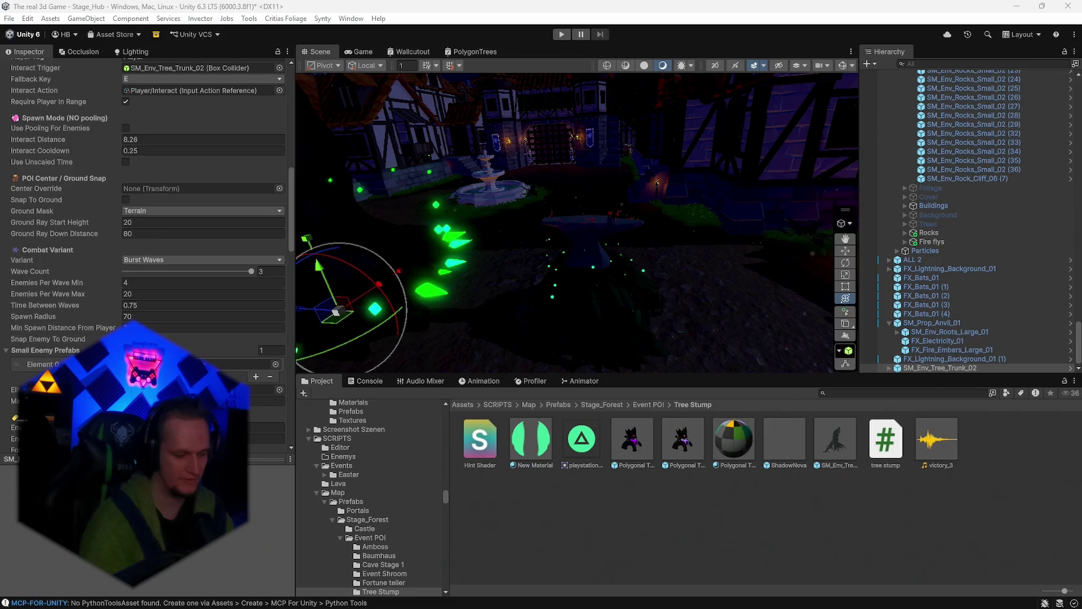
mouse_move(618, 606)
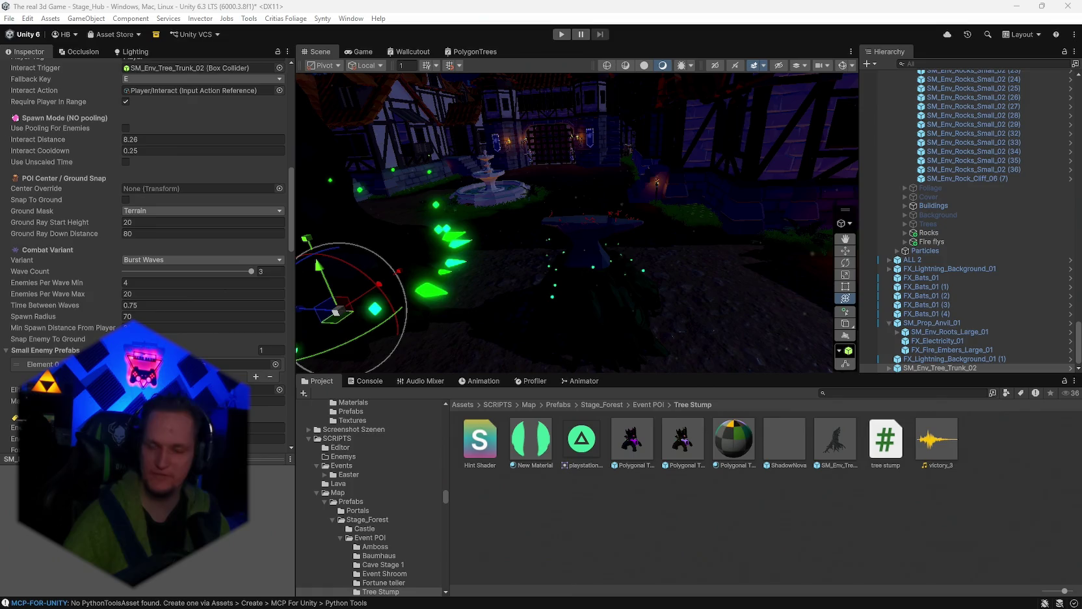
left_click(605, 506)
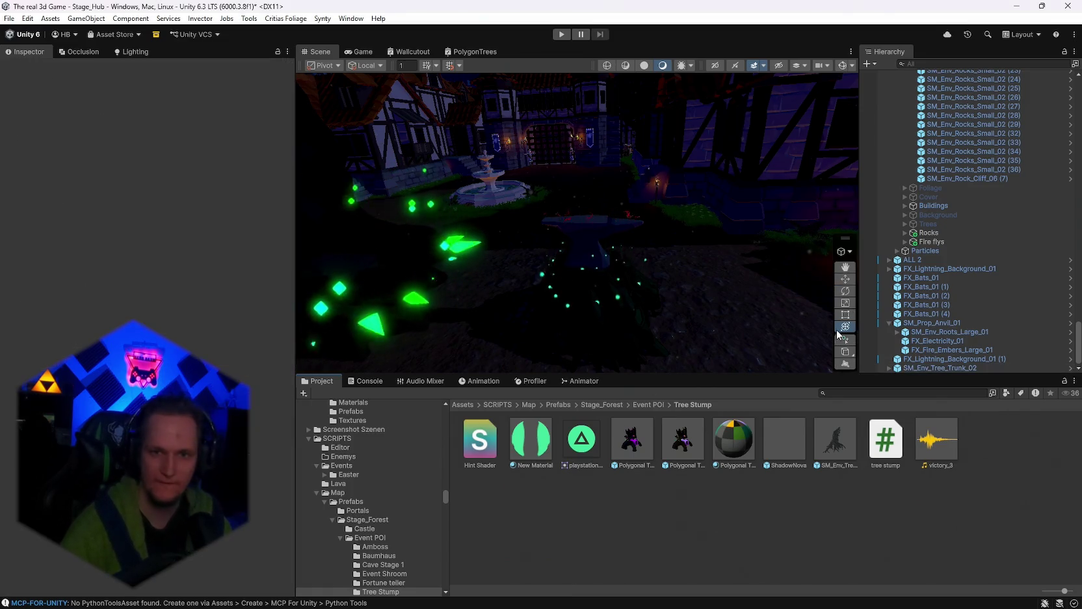
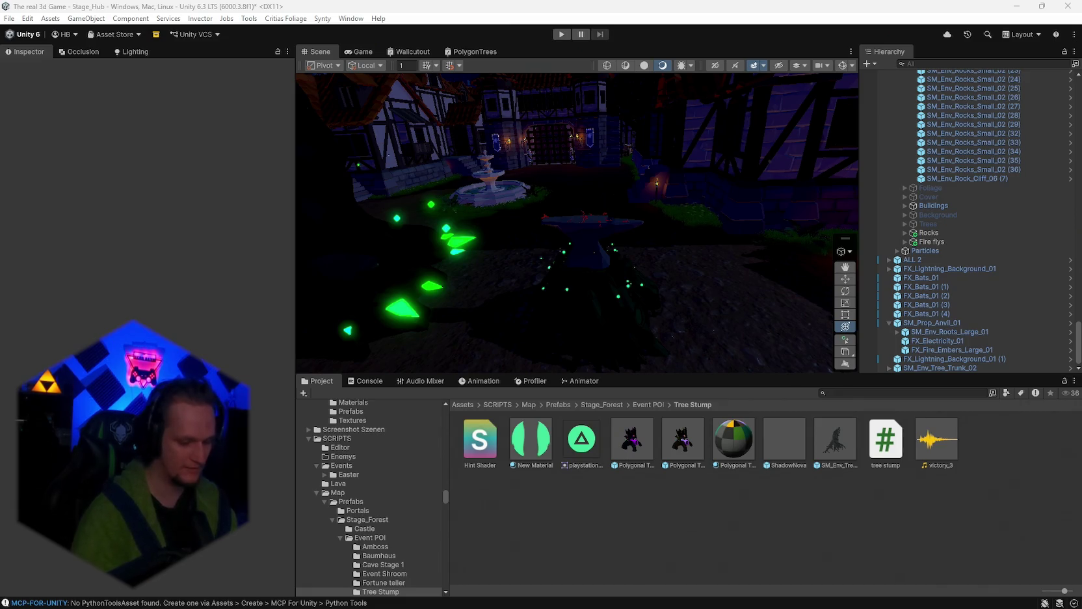
Step: Switch from the Unity editor to Visual Studio Code, where the assistant chat and FireMage.cs are open
key("alt+Tab")
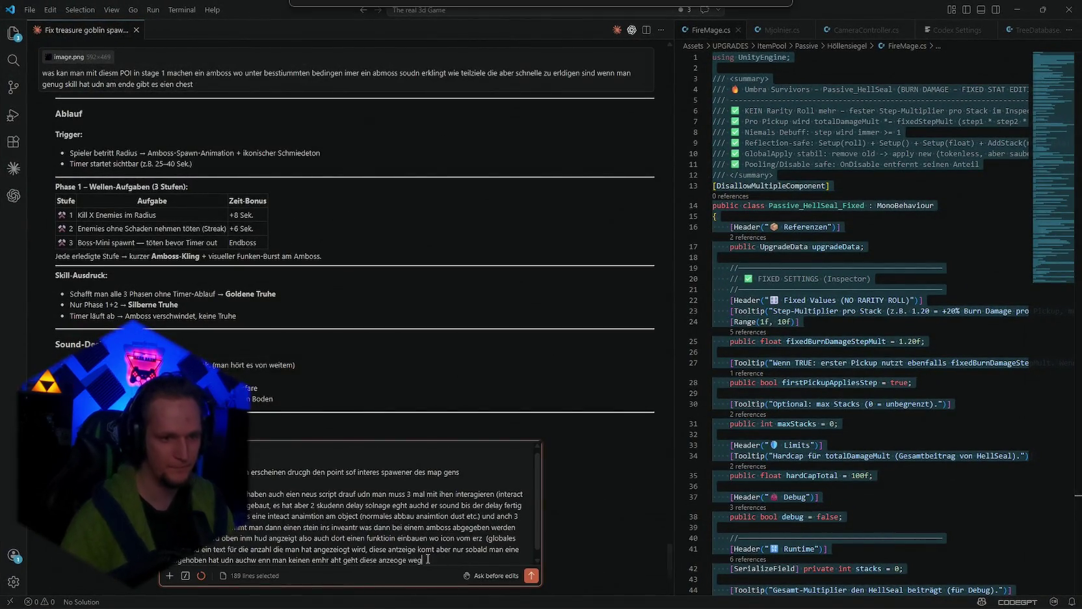
Step: On a new chat line, write that players return to the anvil with 3 ores, each hand-in playing a sound
type(".")
key("shift+Return")
key("shift+Return")
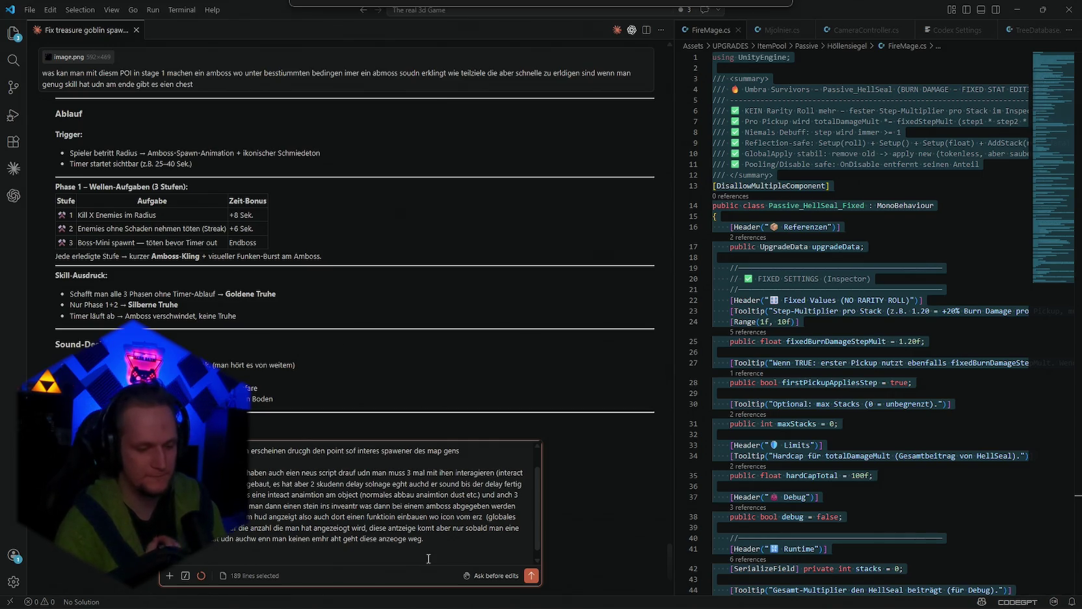
type("dann m")
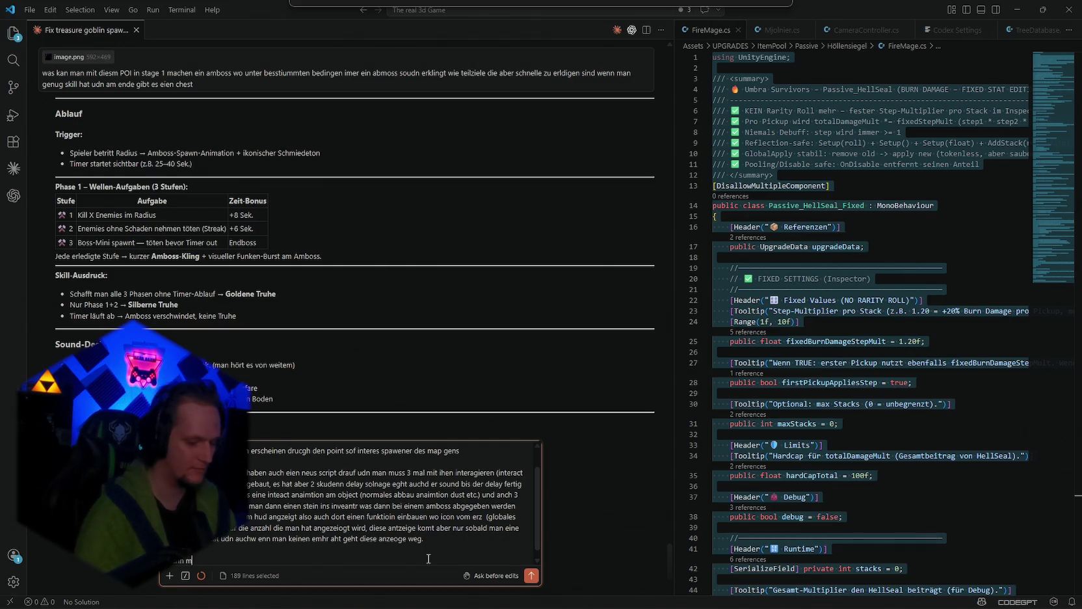
type("uss man zurpück z")
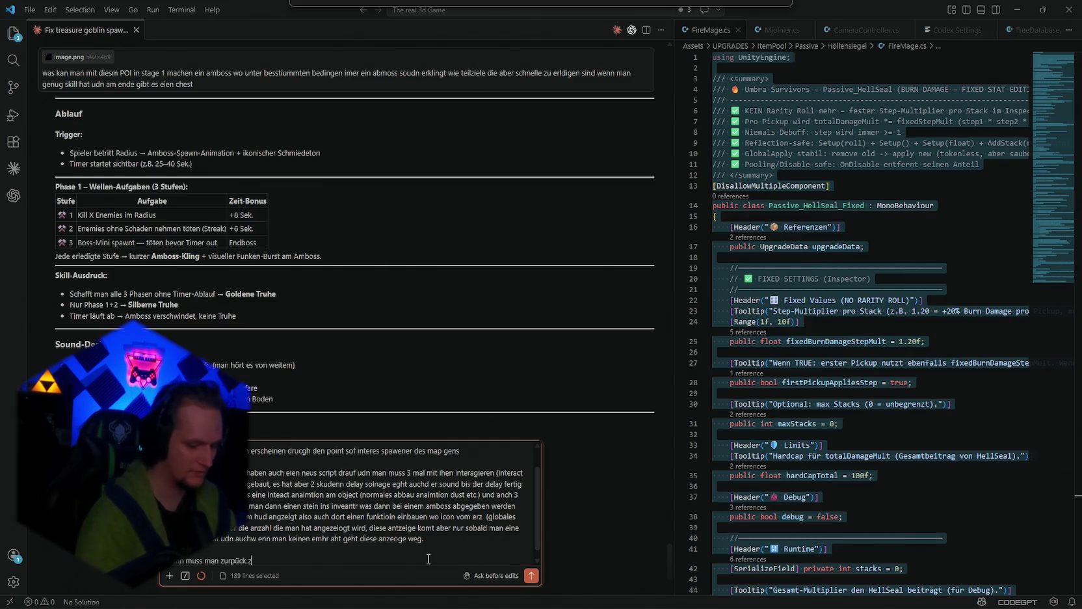
type("um amboss und am")
key("BackSpace")
type("man braucht in")
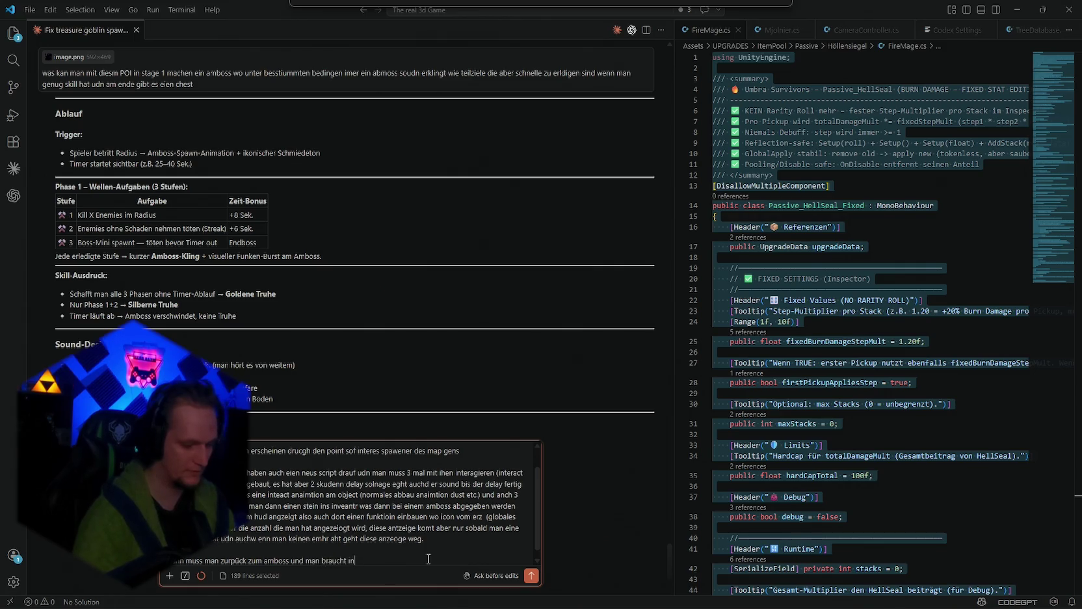
type("sgesamt")
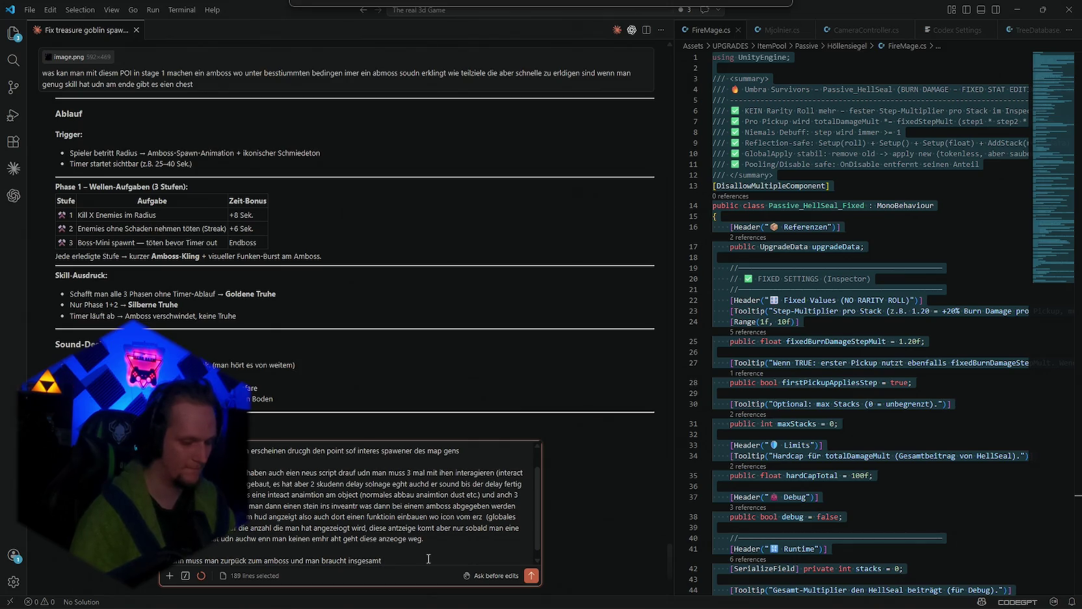
type(" 3 erzse")
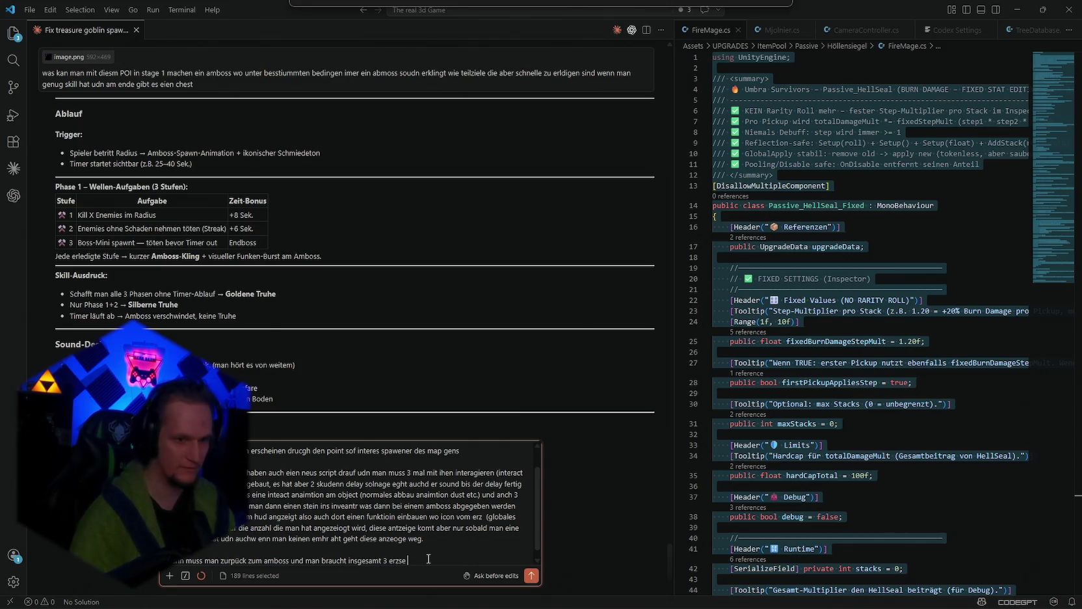
type(" für einen, pro erz was man abu")
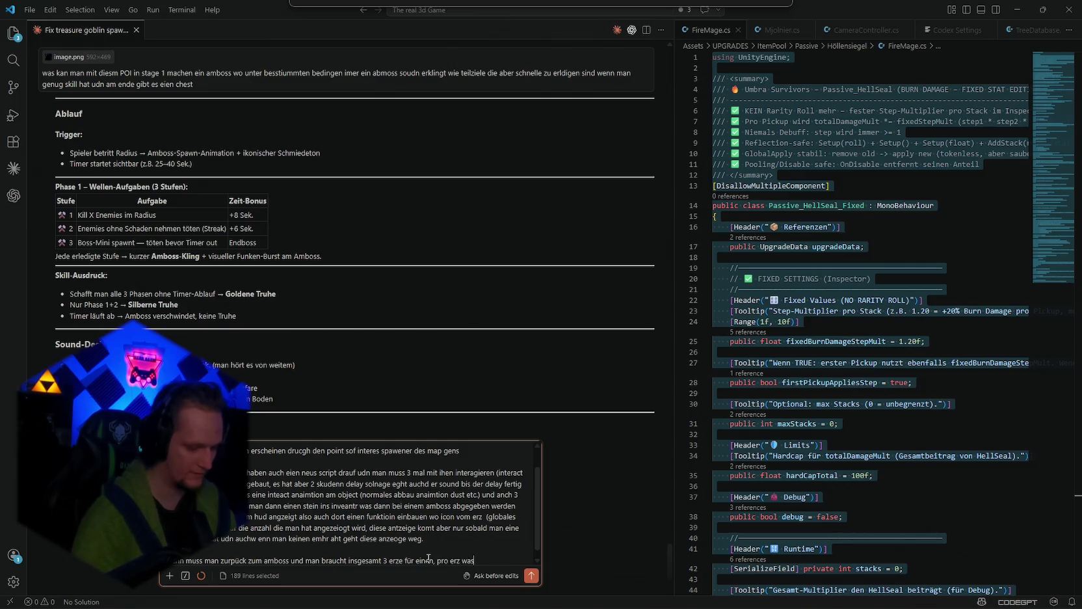
type("gt")
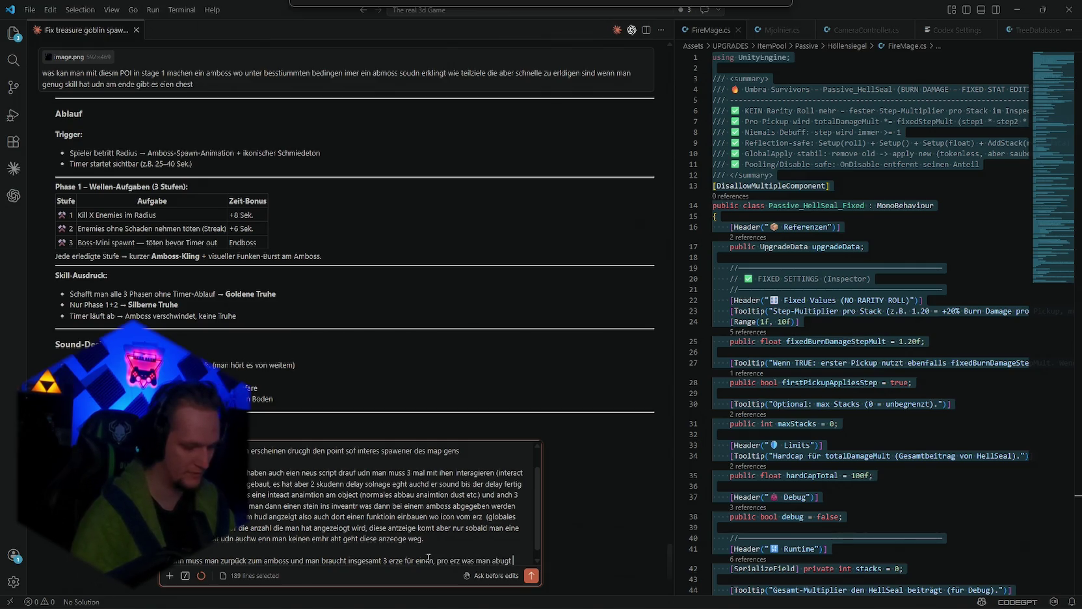
type(" ist der ambos ")
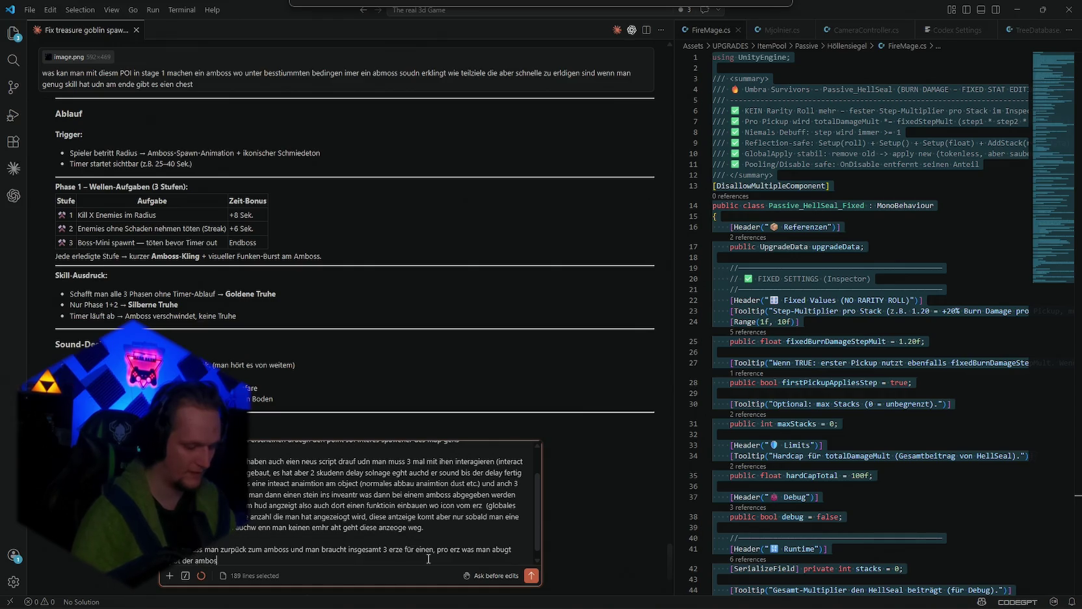
type("nen soudn von s")
type("ich plu")
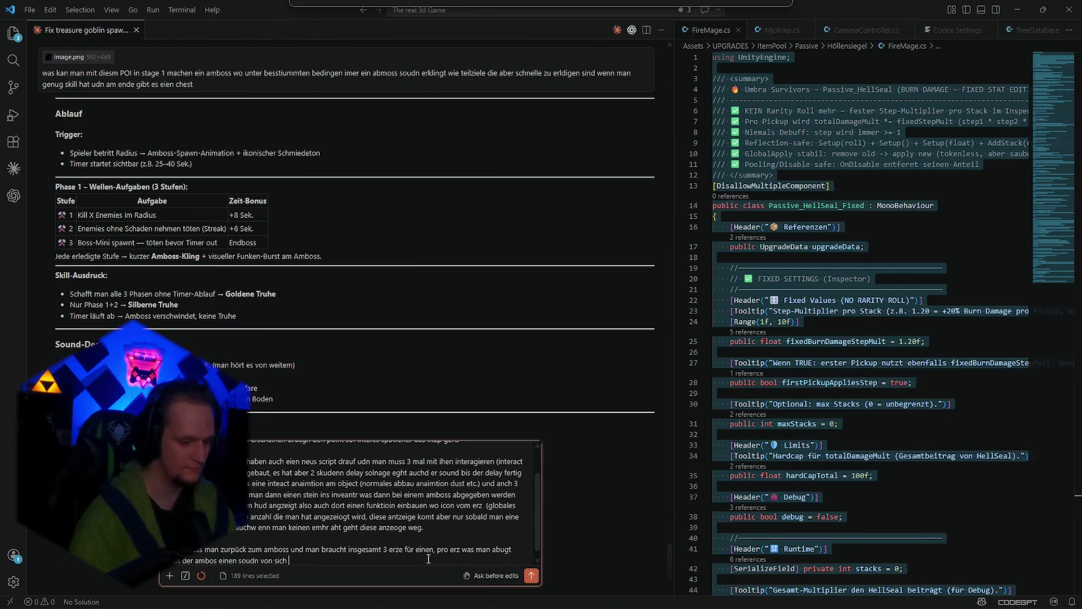
type("s")
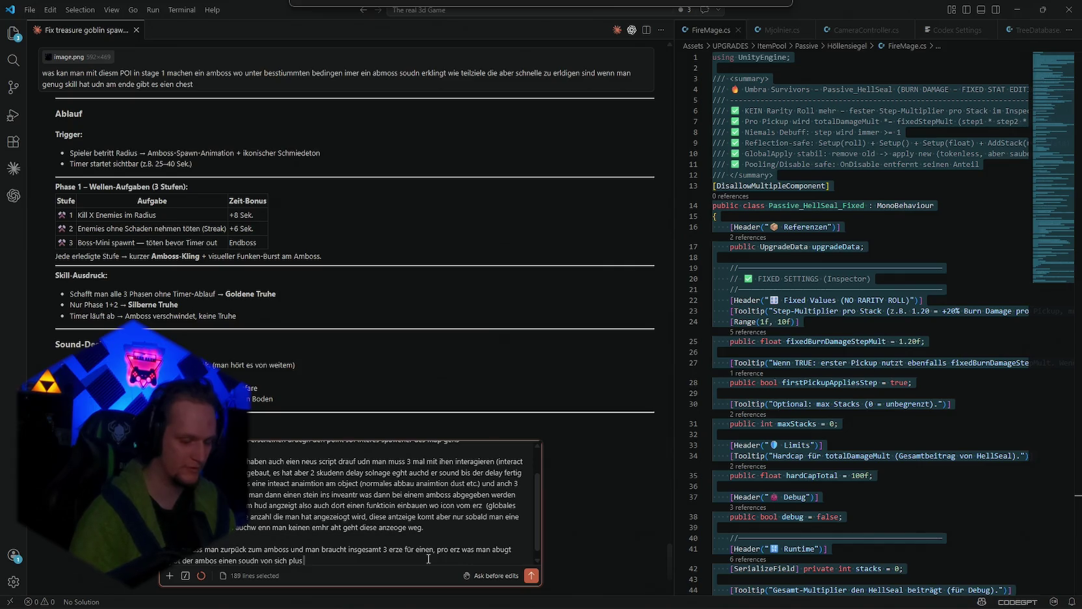
type(" eine ebstimmte vorplatzierte anaimtion ")
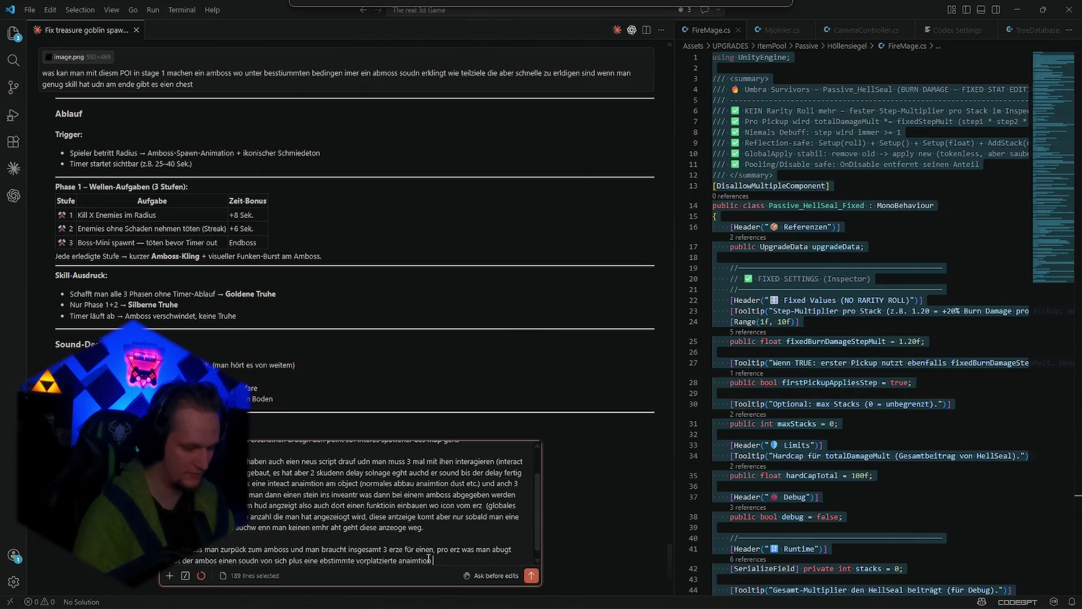
type("(mit")
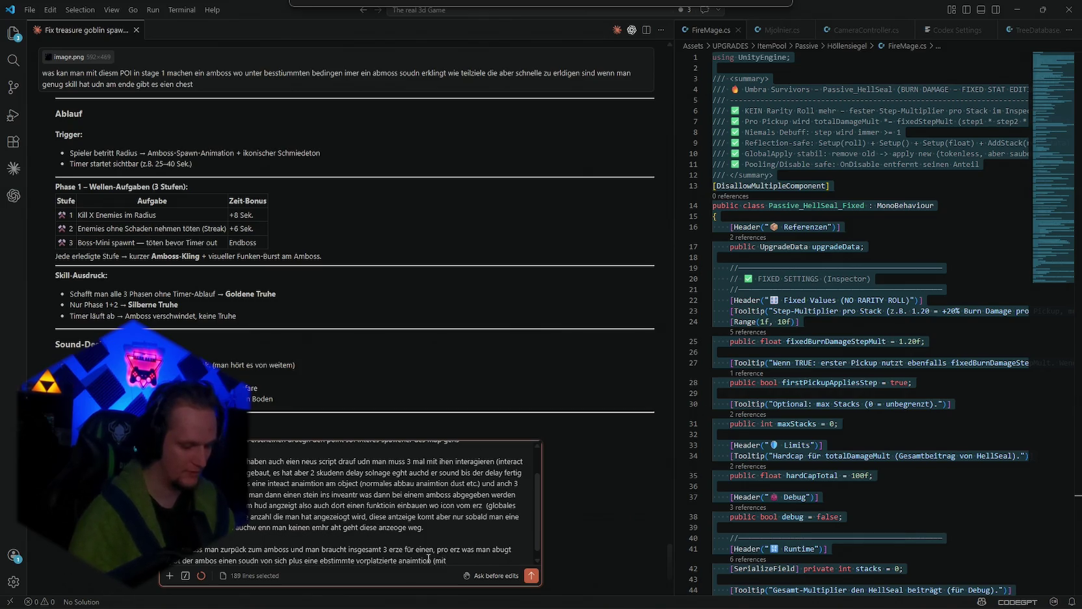
type(" debug ")
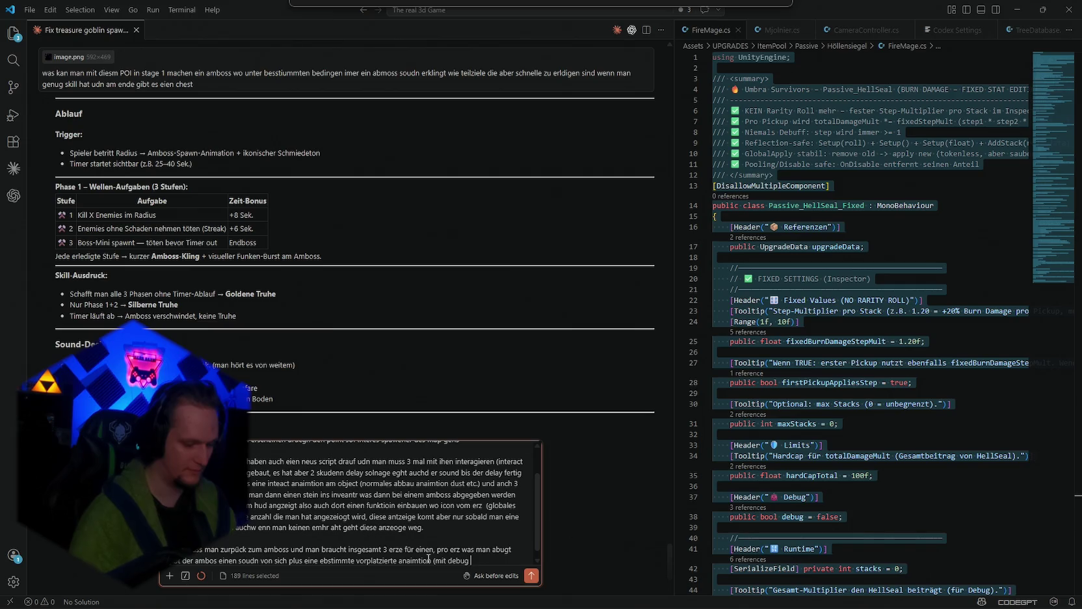
type("im palymode t")
type("estbar")
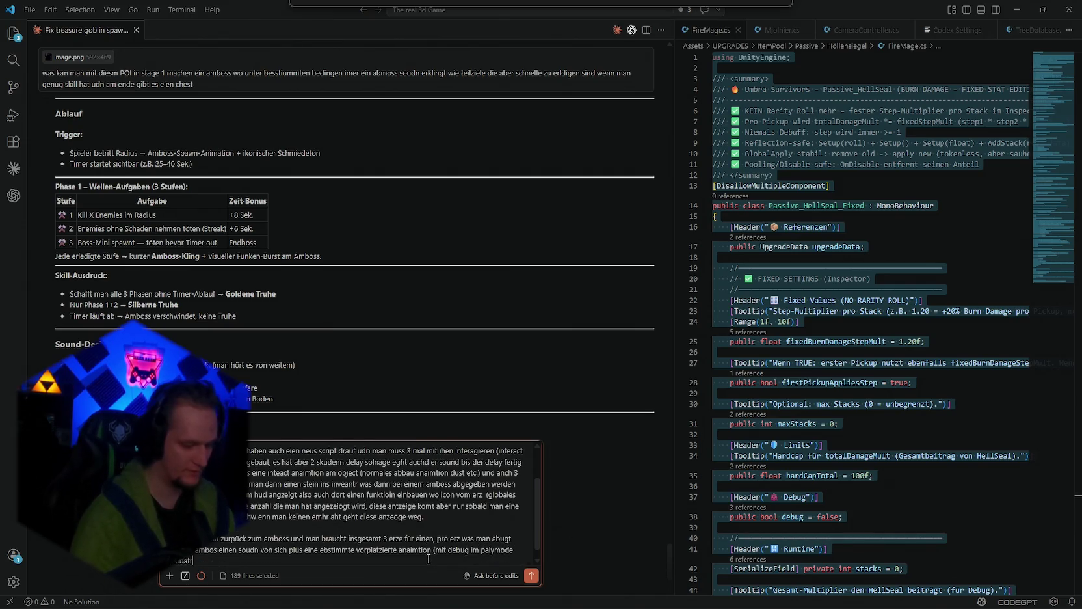
type(" zum abspo")
type("ielen)")
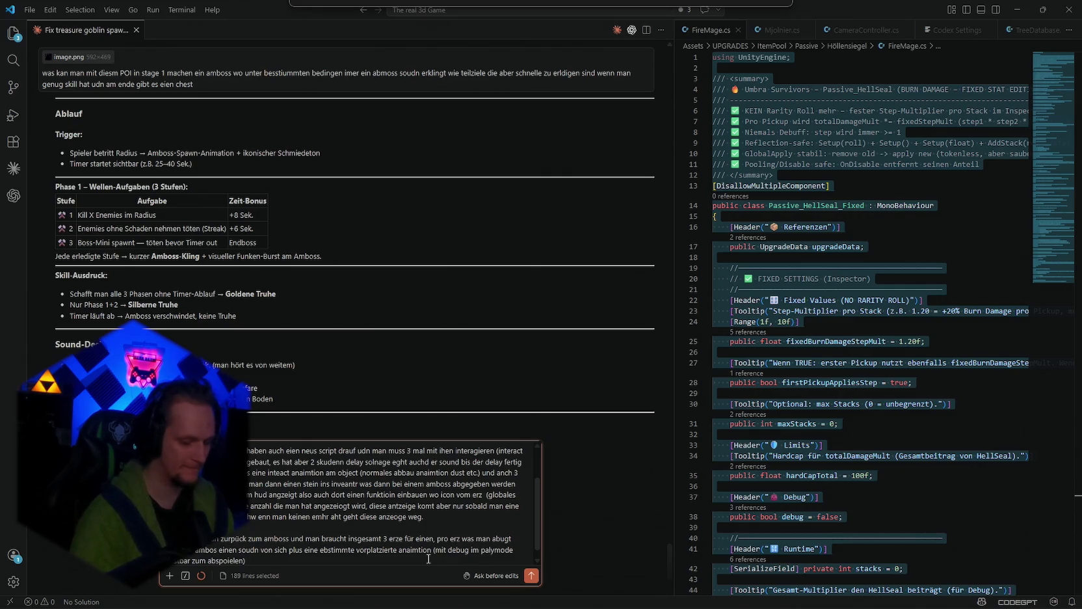
type(" nach3 mal ers")
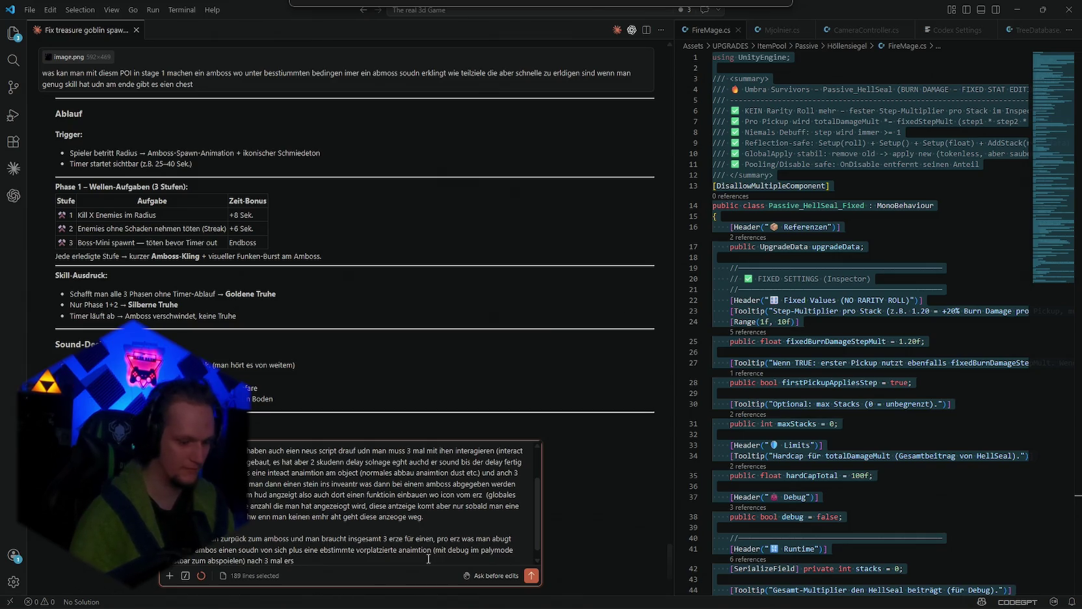
key("BackSpace")
type("ze abegebn")
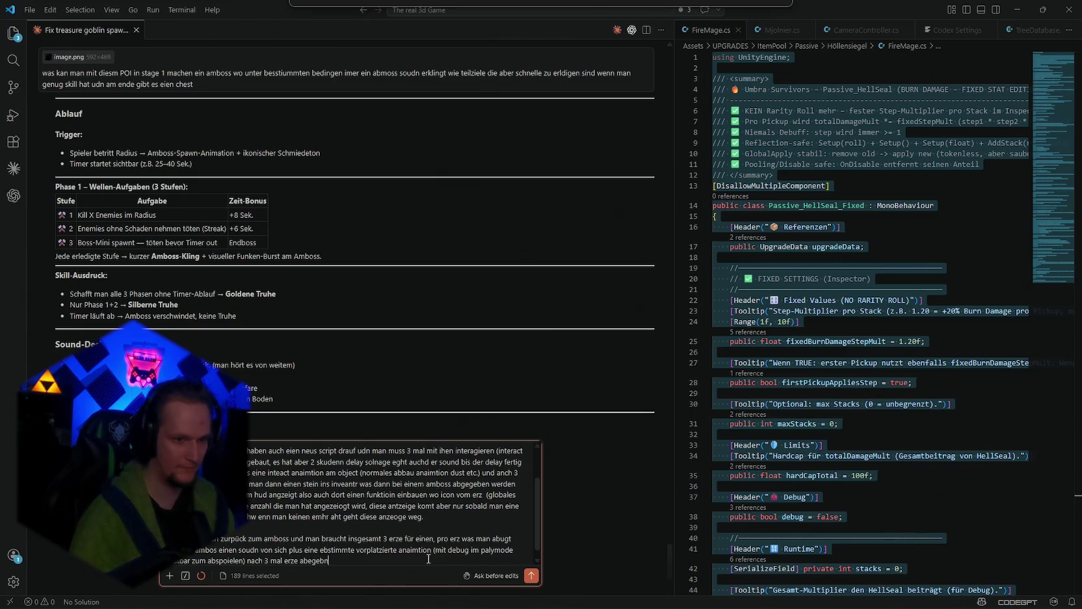
key("BackSpace")
type("en ")
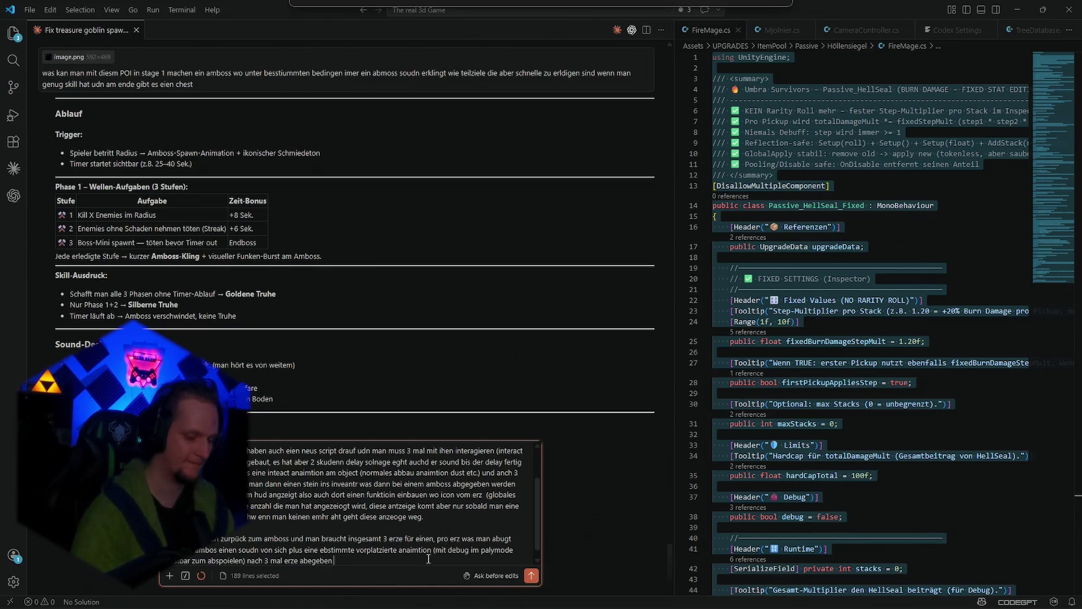
type(" ist der ambos fertig")
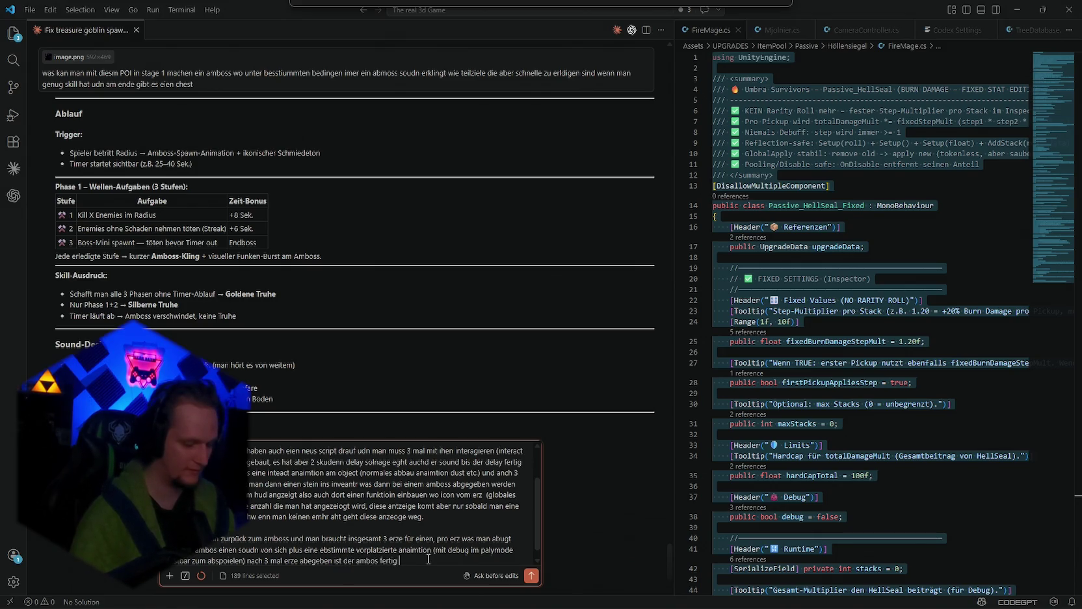
type(" pufft weg")
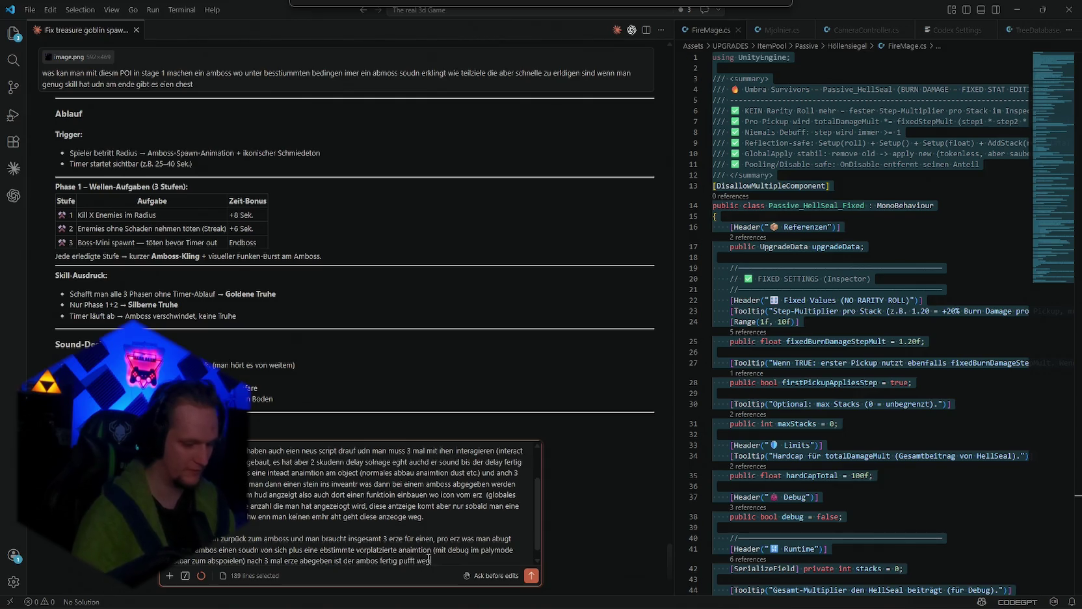
type(" so wie die anderen ")
type("poi u")
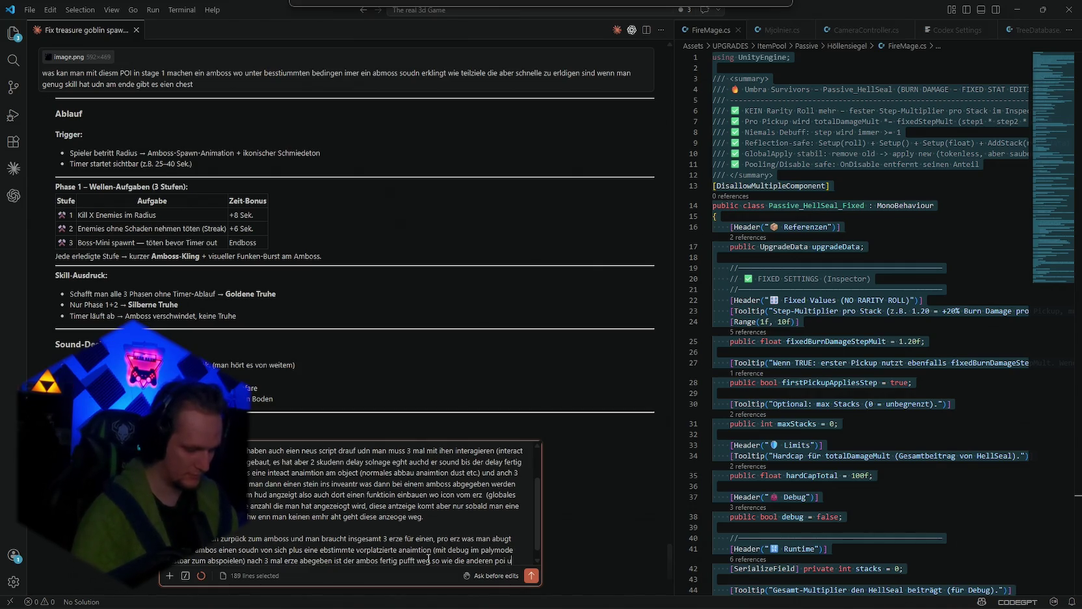
type("nd droppt eine ")
type("kiste")
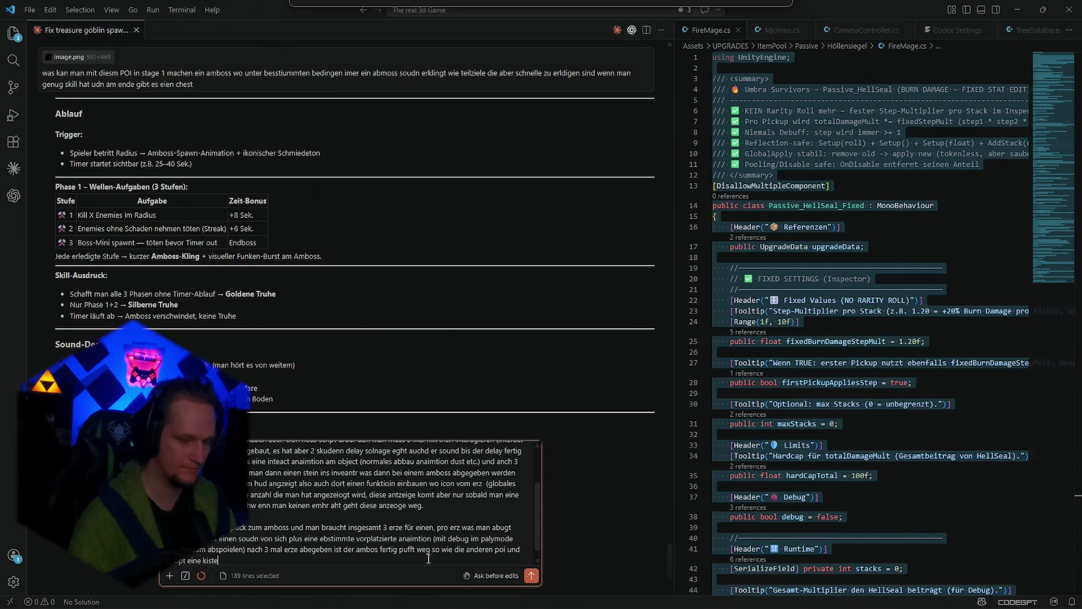
type(" die ich")
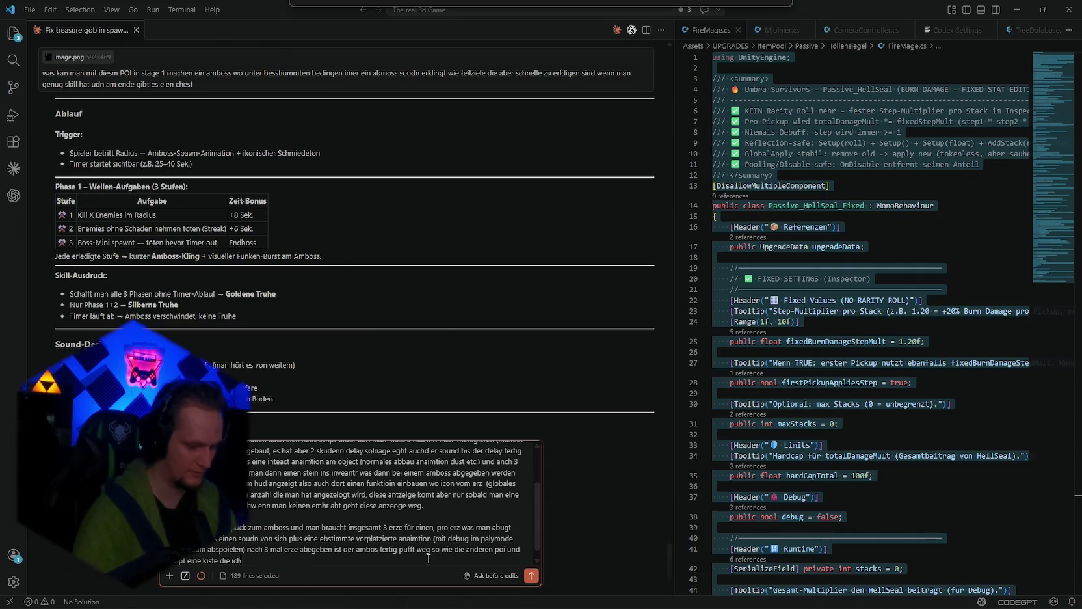
type(" in den slot reinpa")
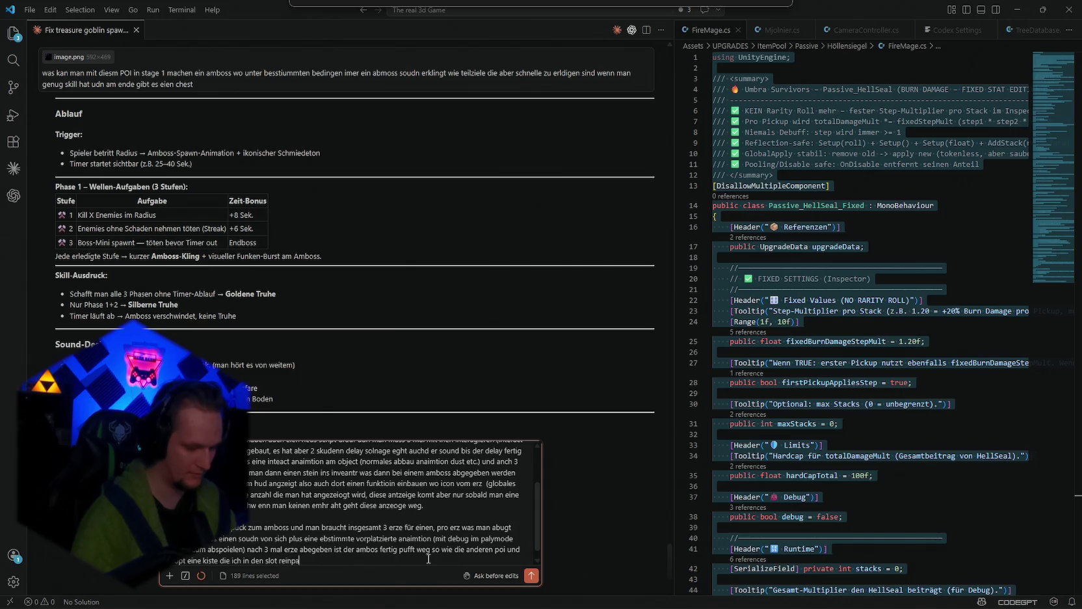
type("cken kann")
type(" so wie ")
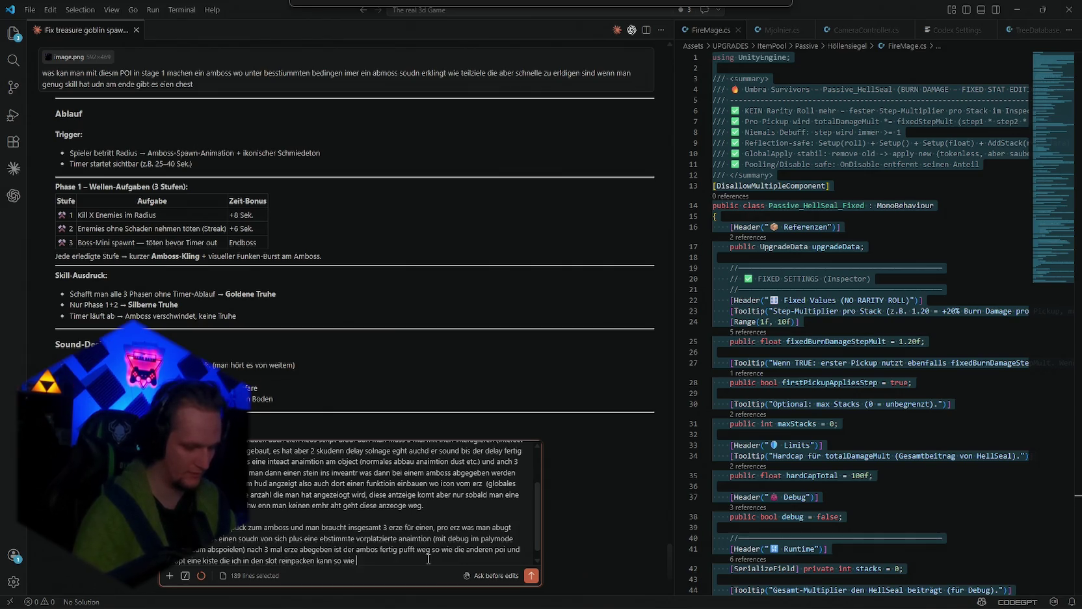
type("bei andrepoi")
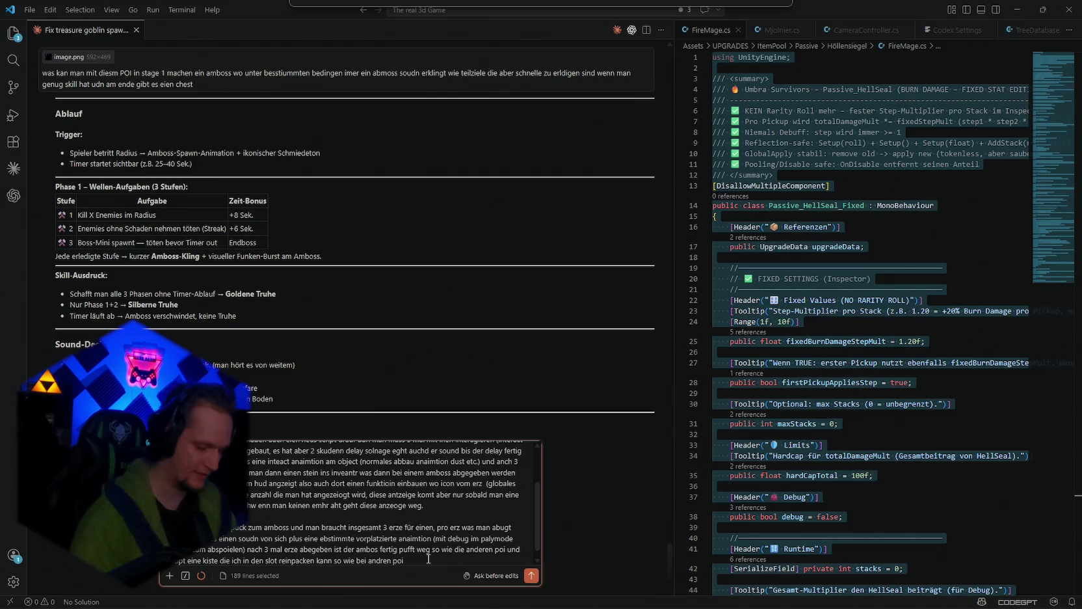
type(",wichtig noch einen")
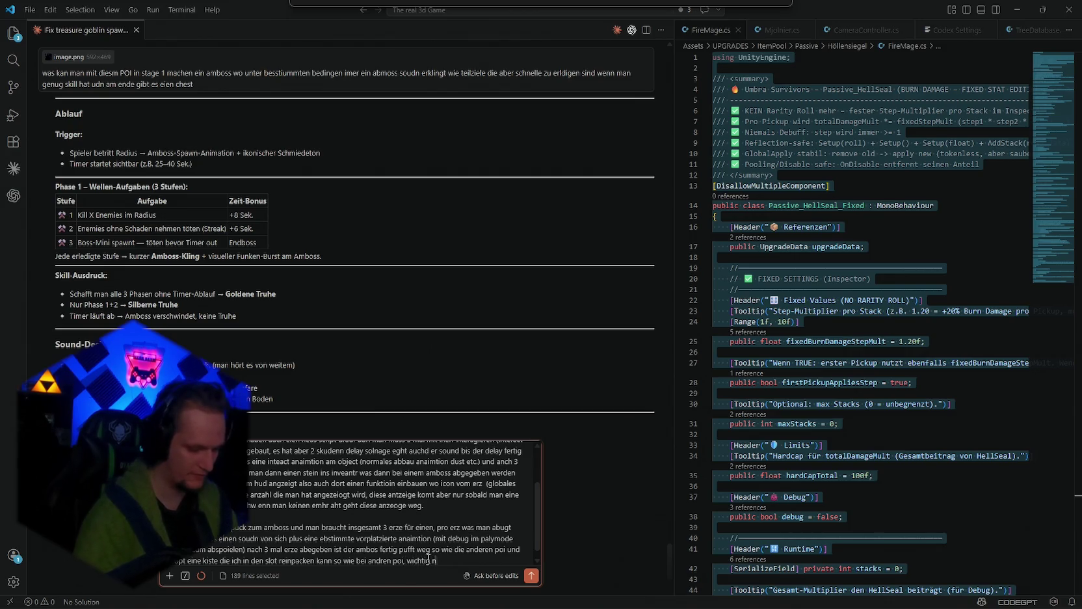
type(" abschluss soudn")
Step: Add the chest reward, mixer slot, volume slot and 3D min/max distance details to the anvil request
type("lügern, dazu ")
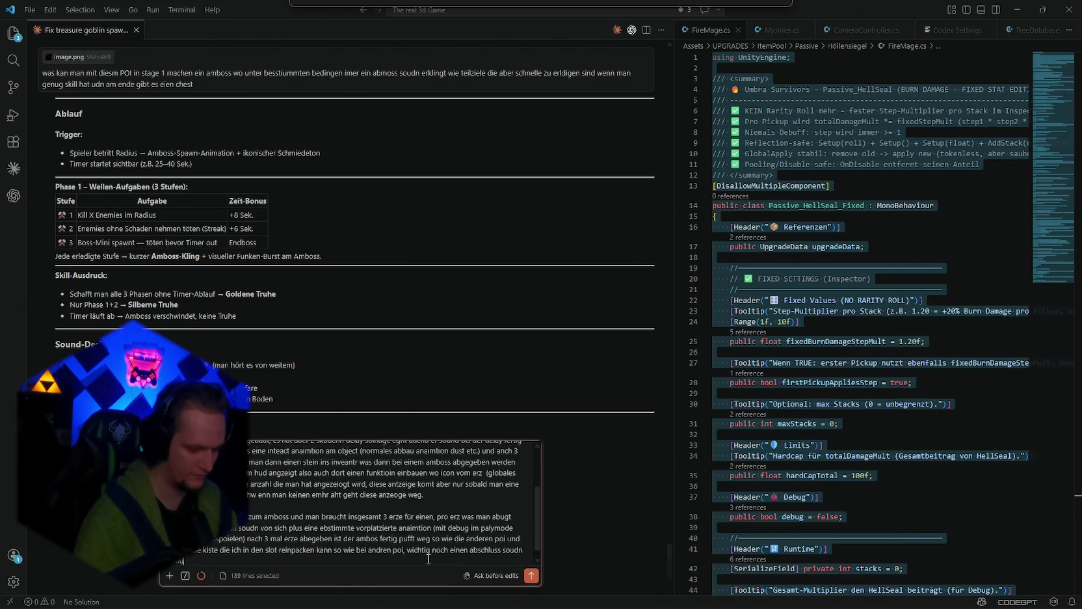
type("dan")
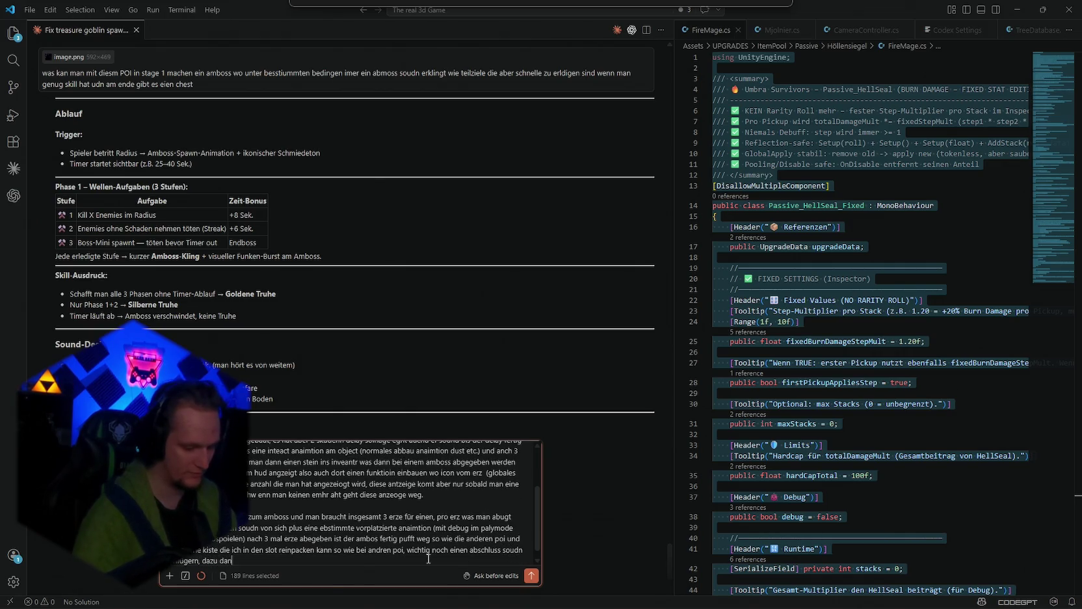
type("n immer eine")
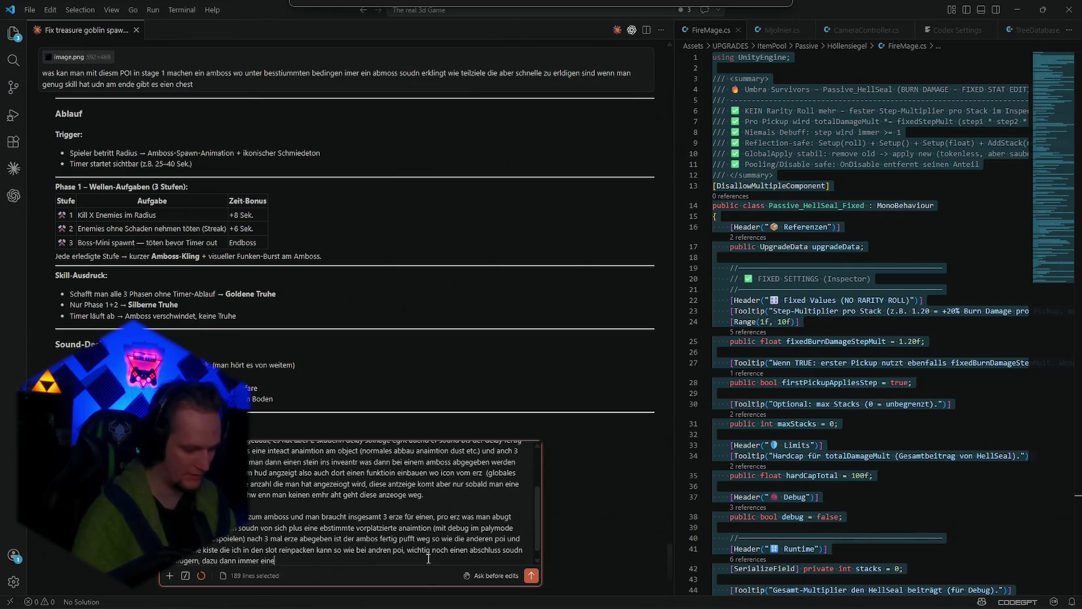
type("n mixer slot plus einen ")
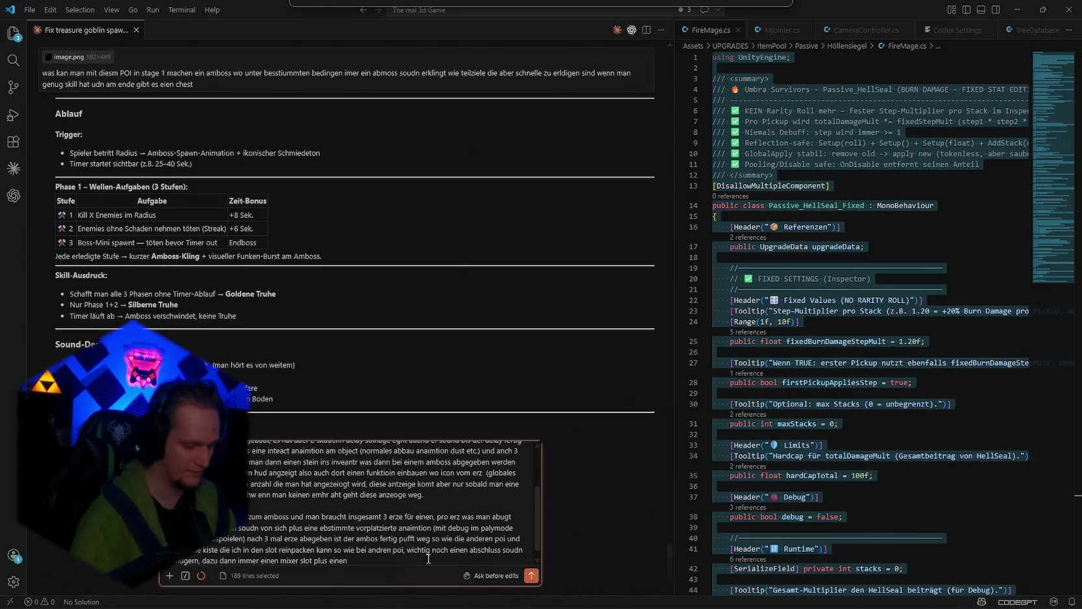
type("lautstör")
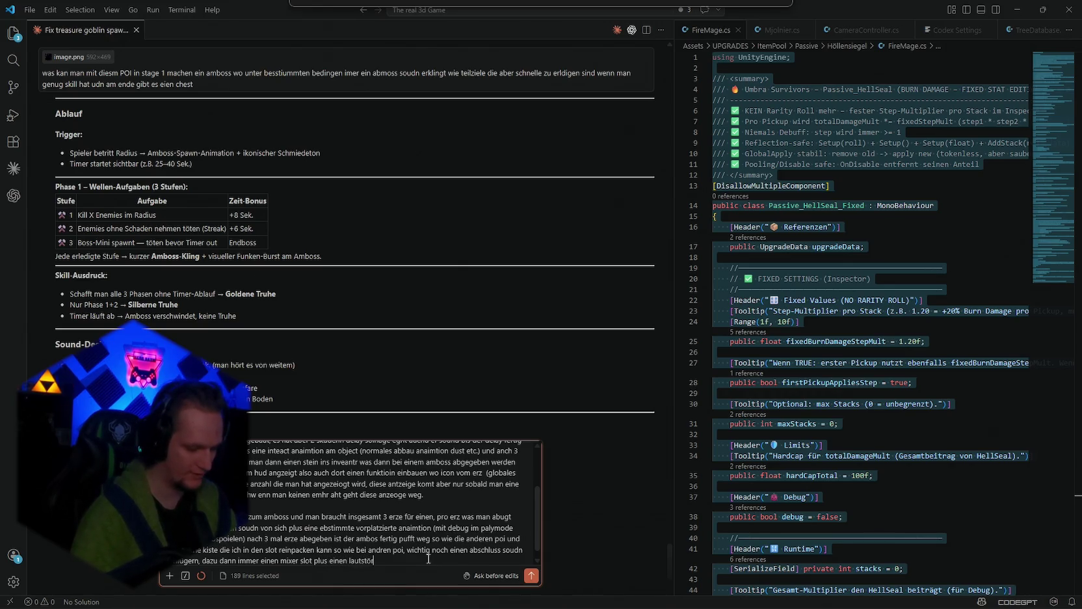
type("ke slot und 3d")
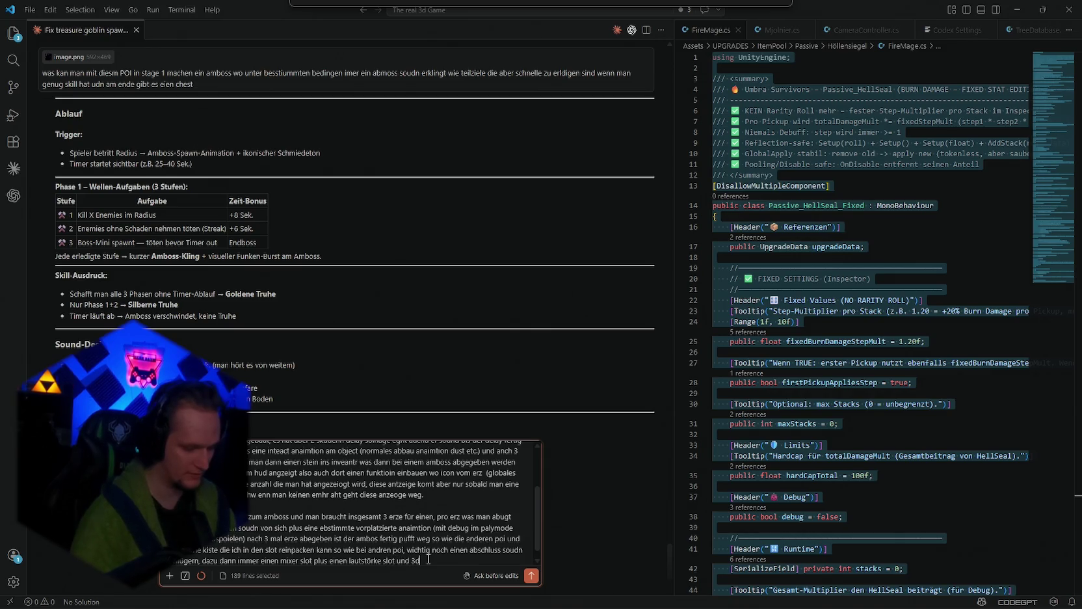
type(" mit m")
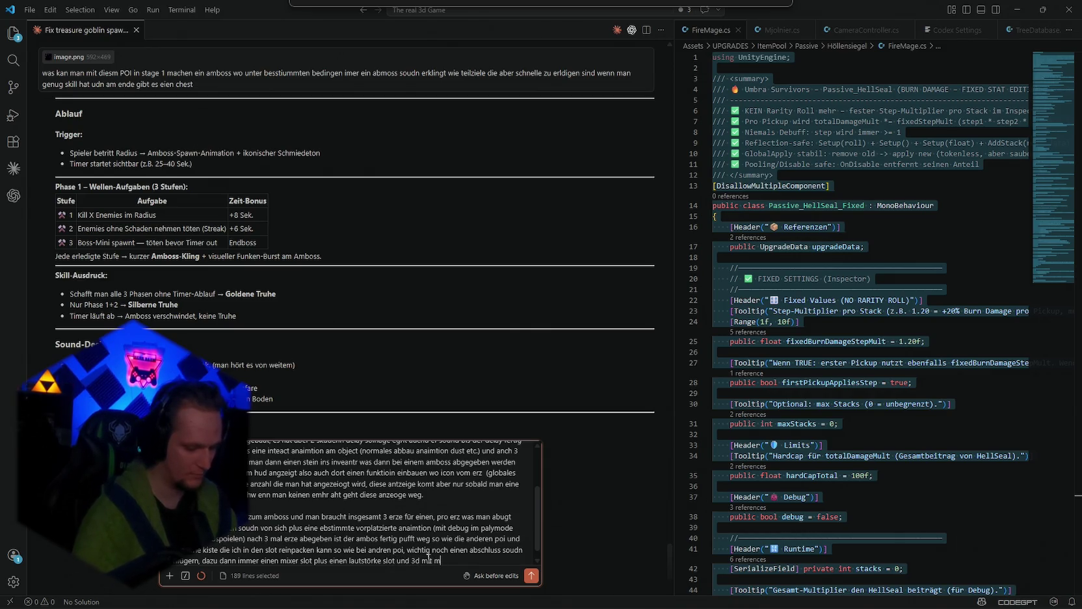
type("in und max")
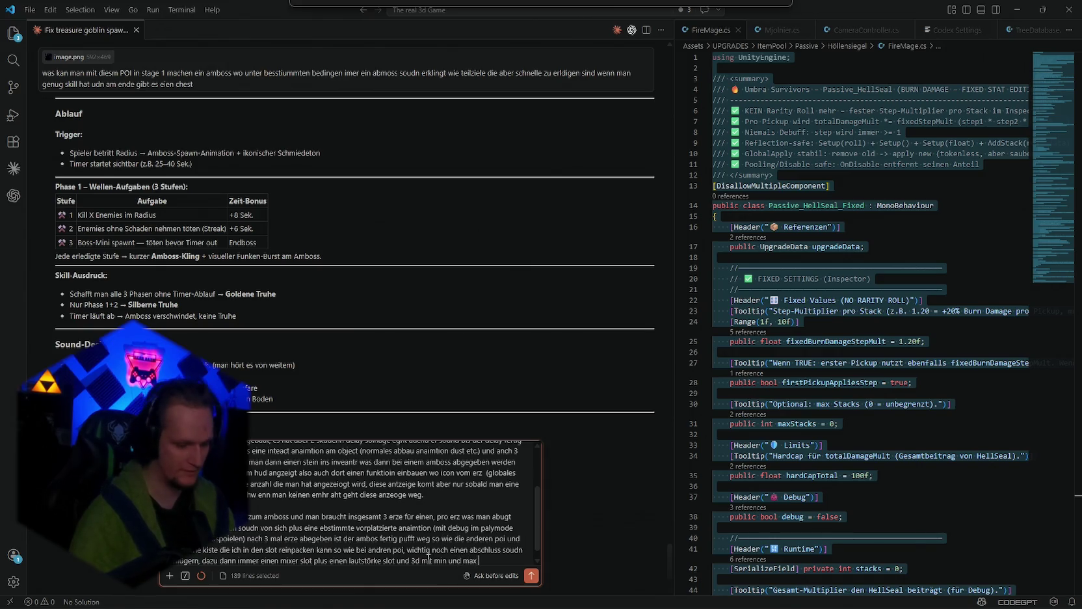
type(" dsitanz")
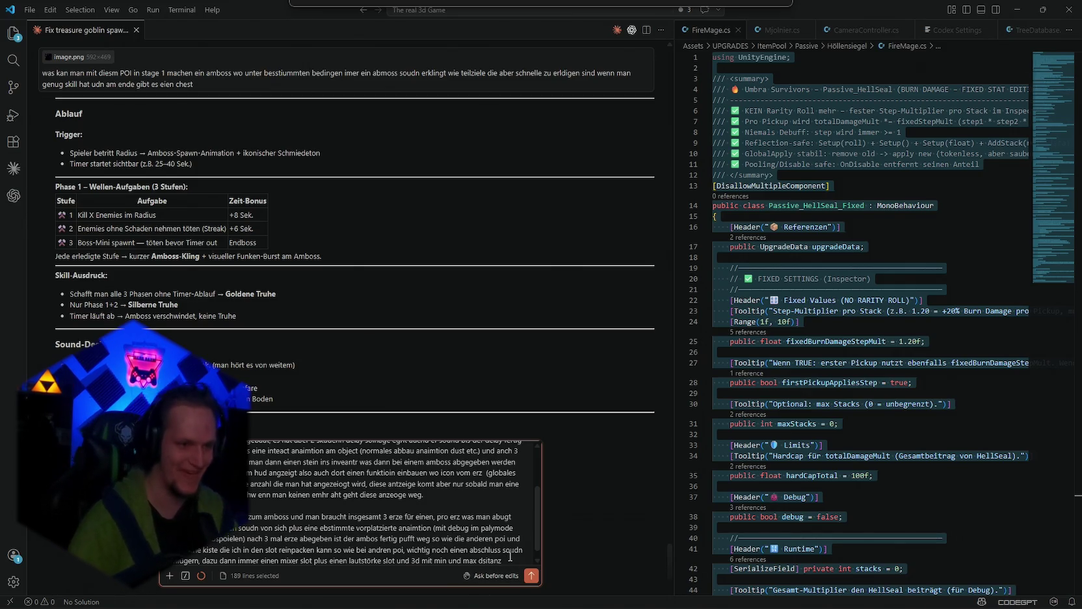
Step: Scroll to the end of the chat draft and bring up the Notepad to-do notes
scroll(510, 556, "down", 1)
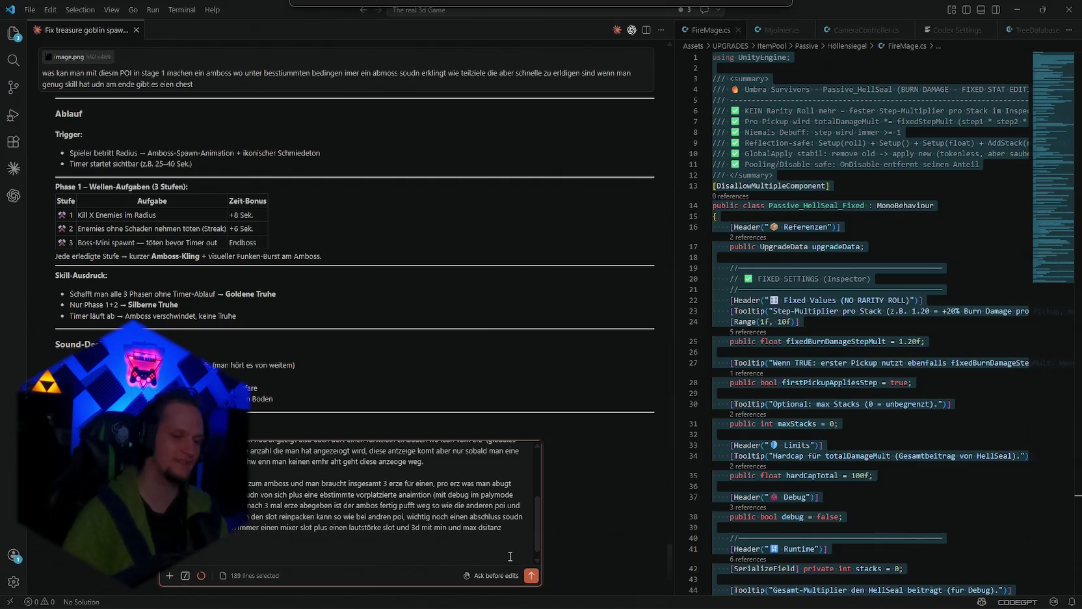
left_click(742, 596)
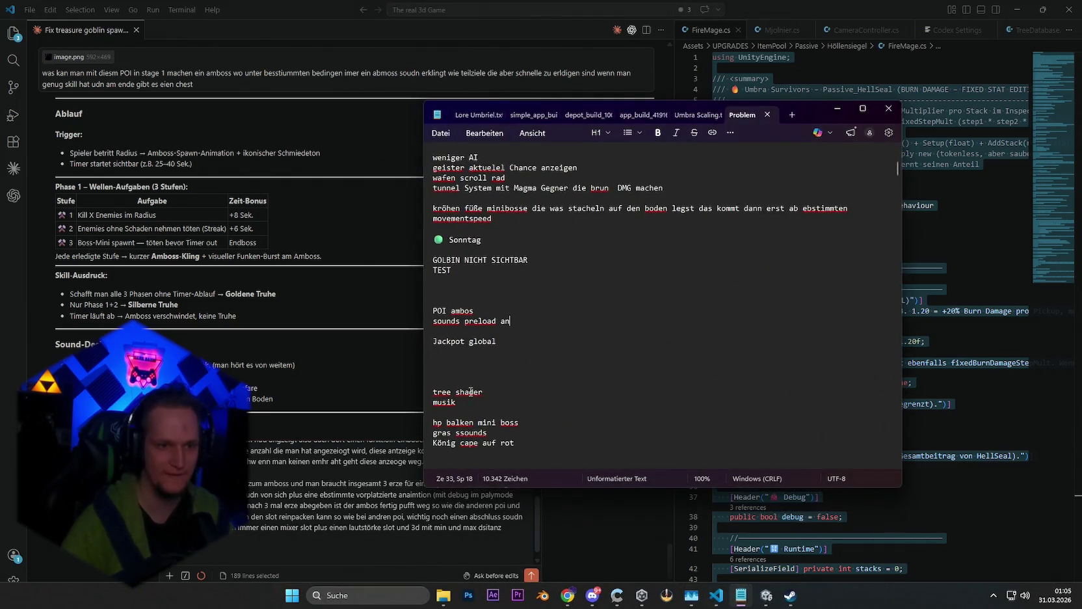
Step: Add a 'quest system' item below Jackpot global, save the notes, and put Notepad away
left_click(452, 365)
type("quets")
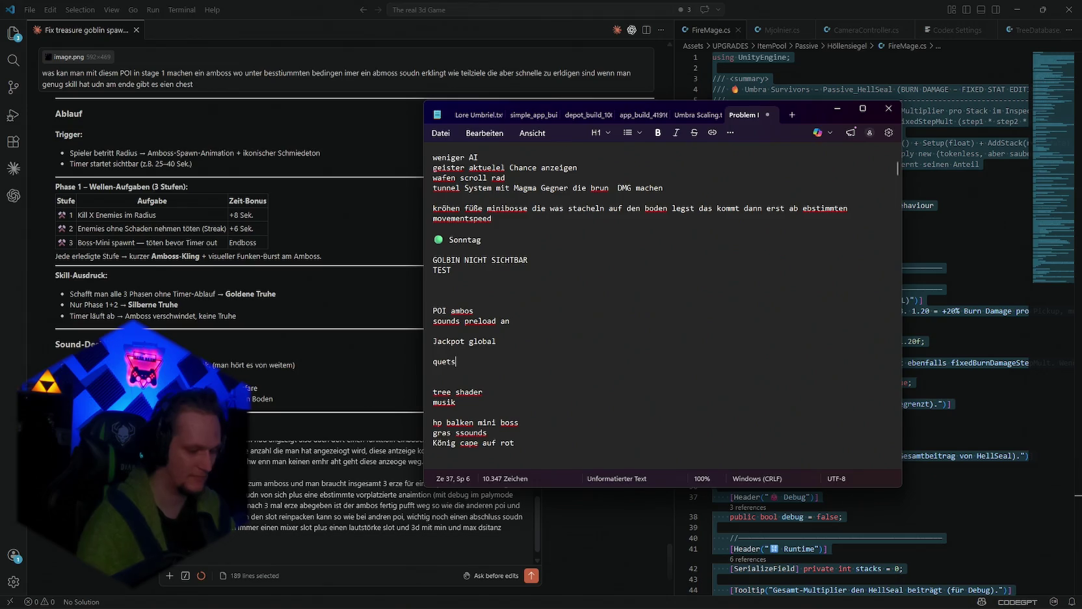
key("BackSpace")
key("BackSpace")
type("st ")
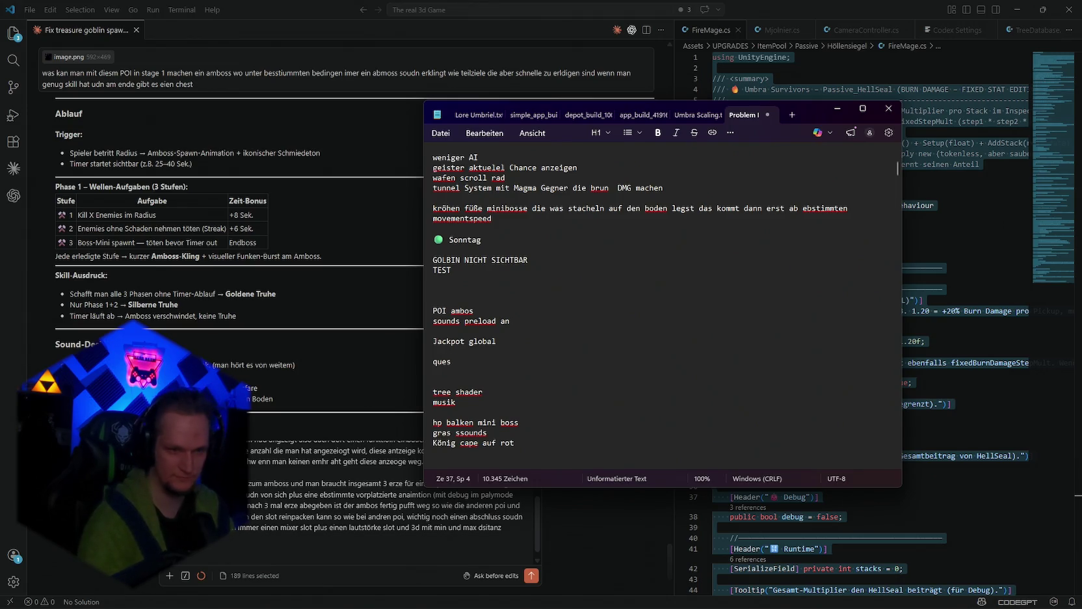
type("system")
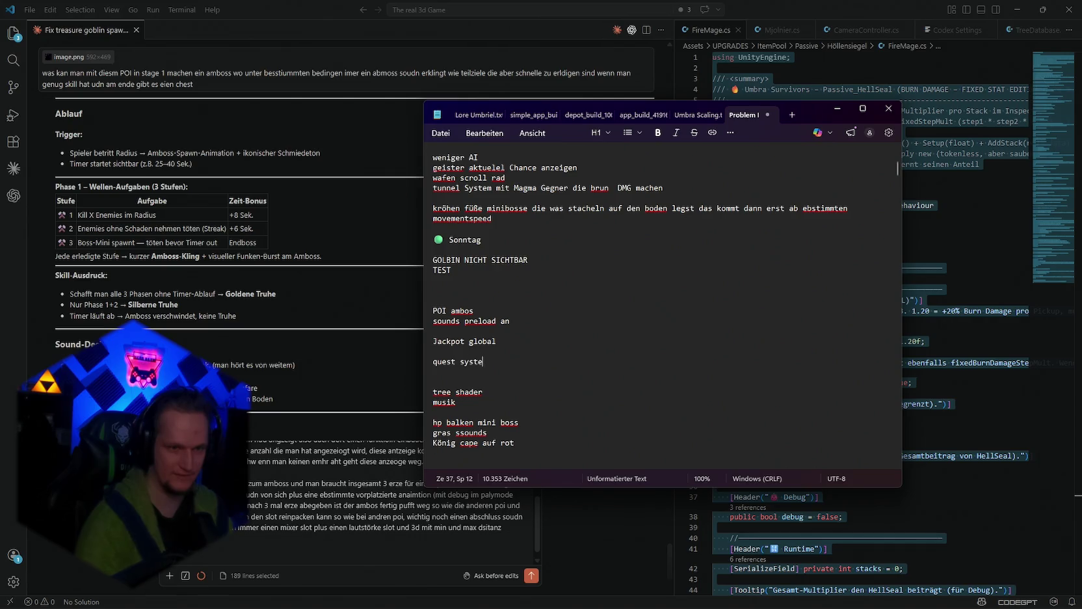
key("ctrl+s")
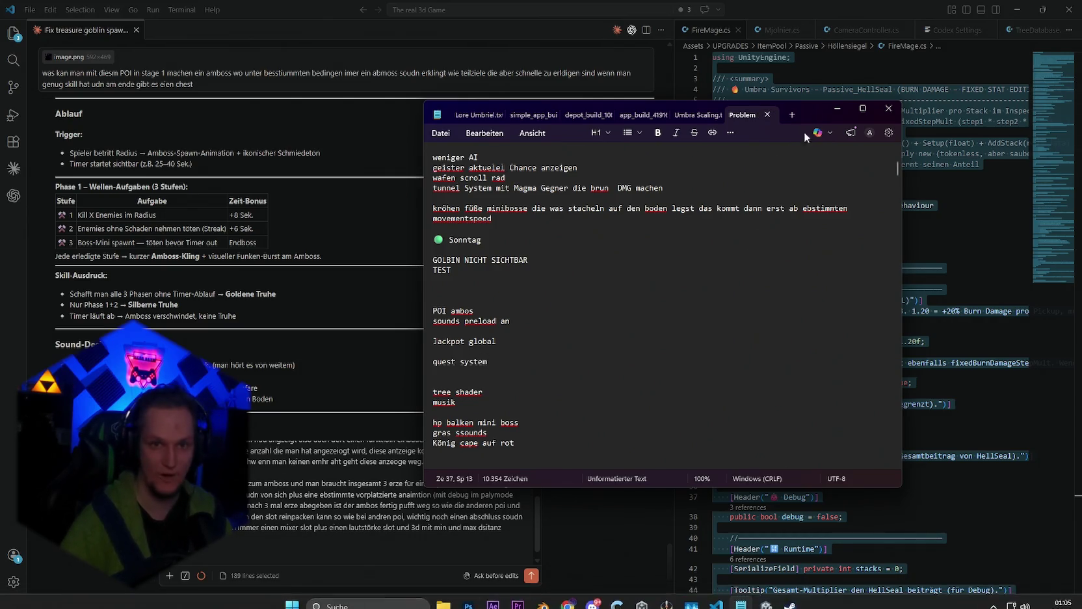
left_click(845, 107)
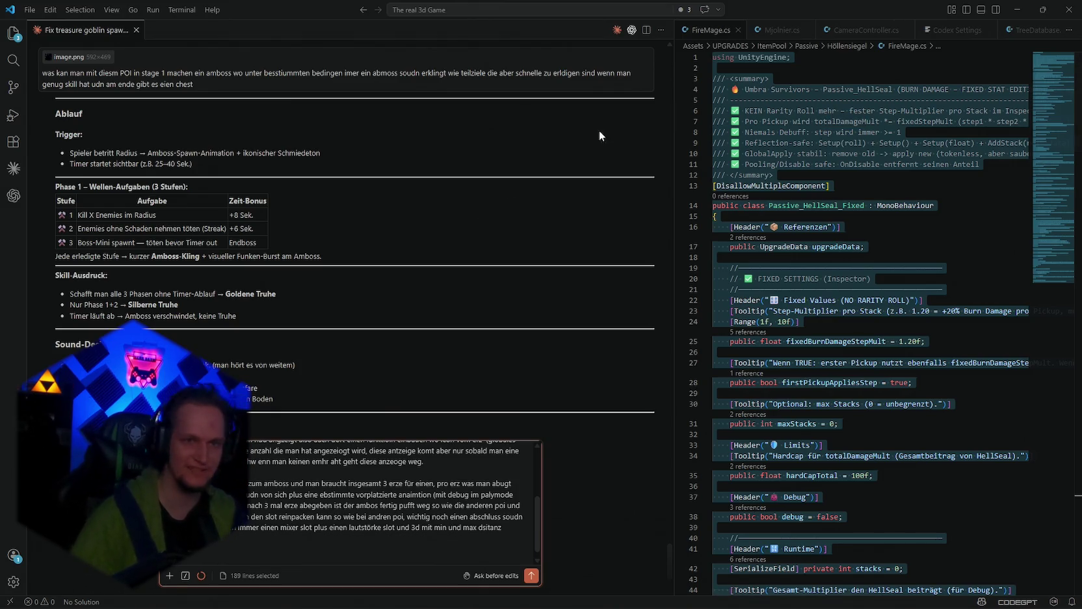
Step: Restore down the VS Code window so the Unity forest project shows behind it
mouse_move(864, 10)
left_mouse_down()
mouse_move(865, 66)
mouse_move(1081, 65)
left_mouse_up()
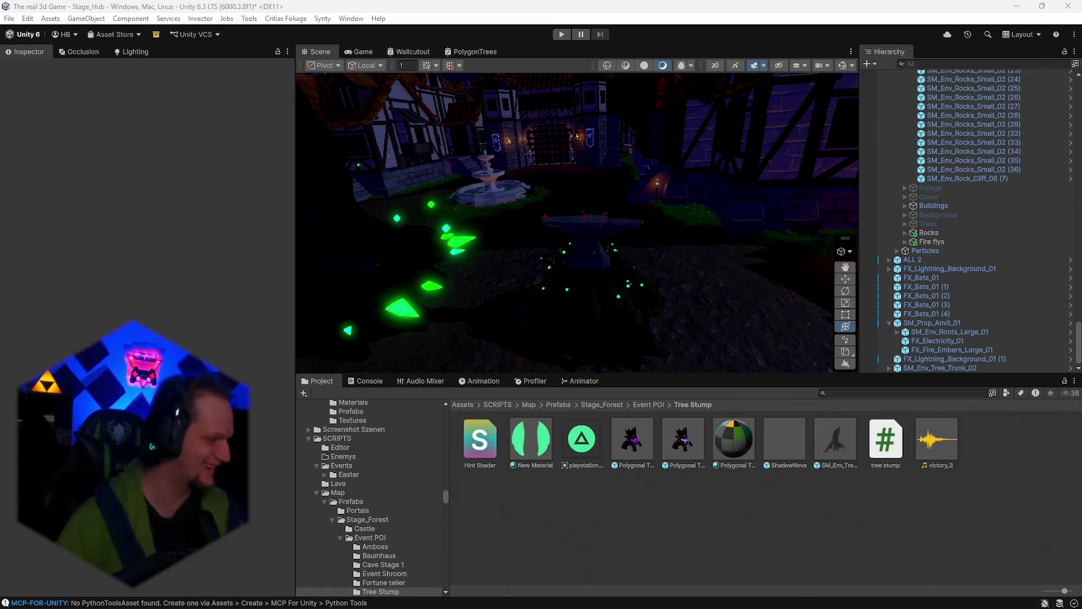
mouse_move(699, 604)
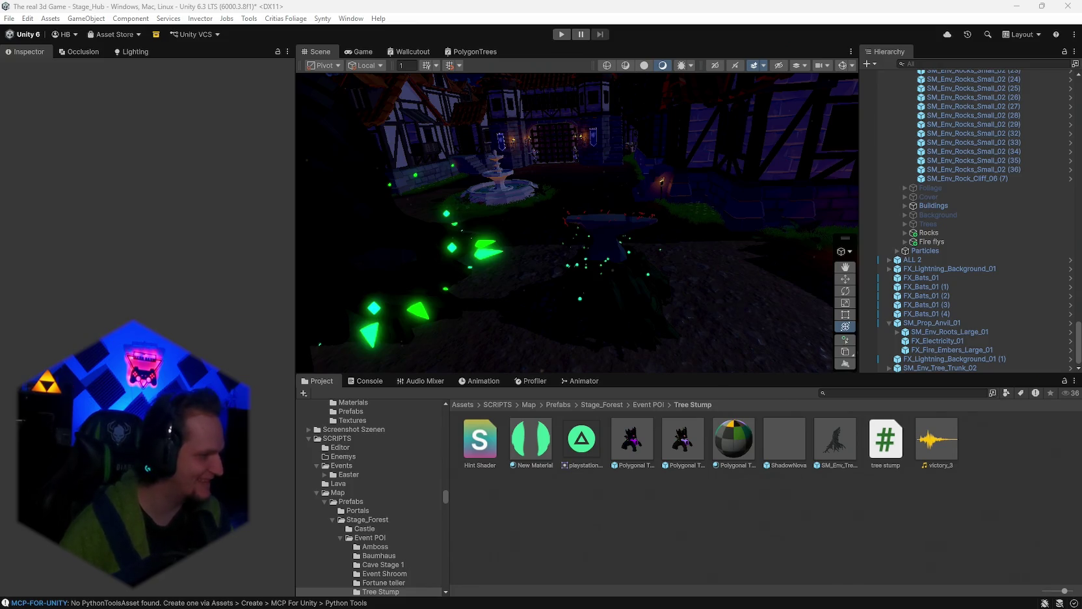
mouse_move(586, 606)
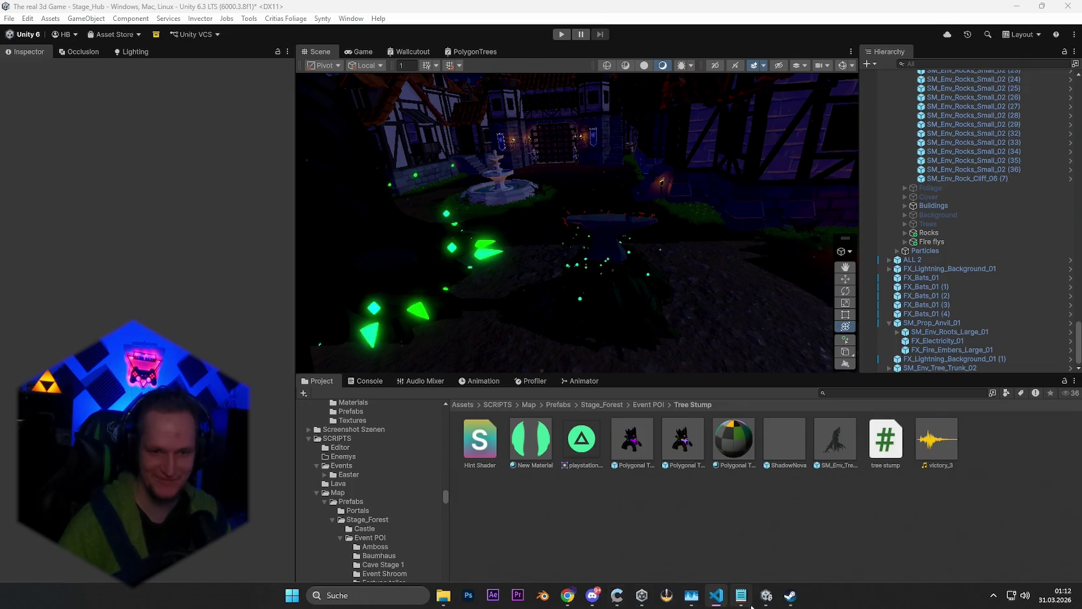
left_click(789, 597)
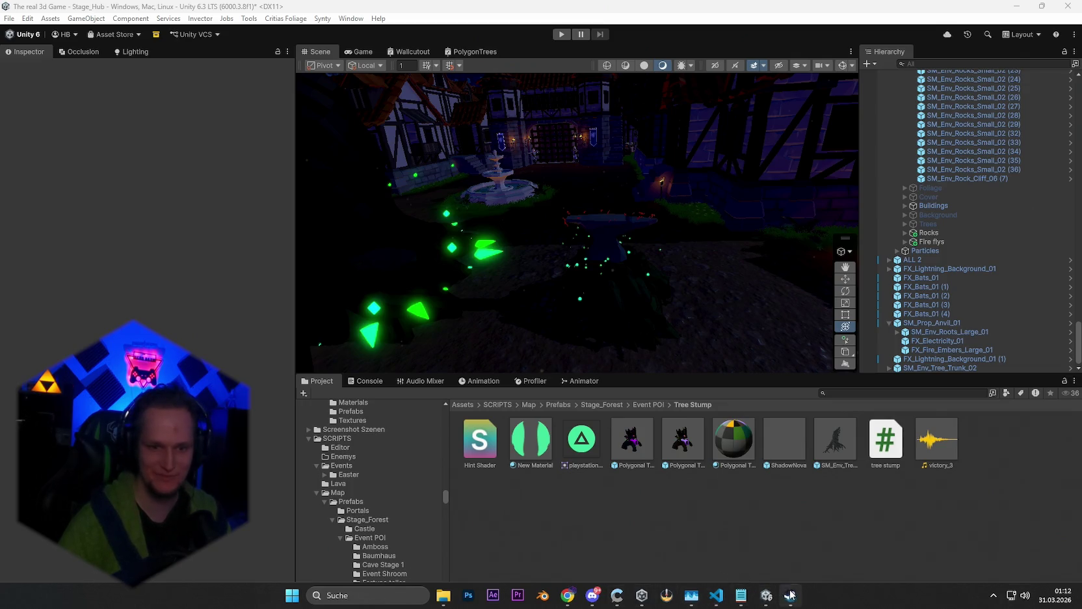
Step: Search the Steam store for 'snake game u' and open the SNAKE GAME ULTRA CORE page
scroll(419, 222, "up", 10)
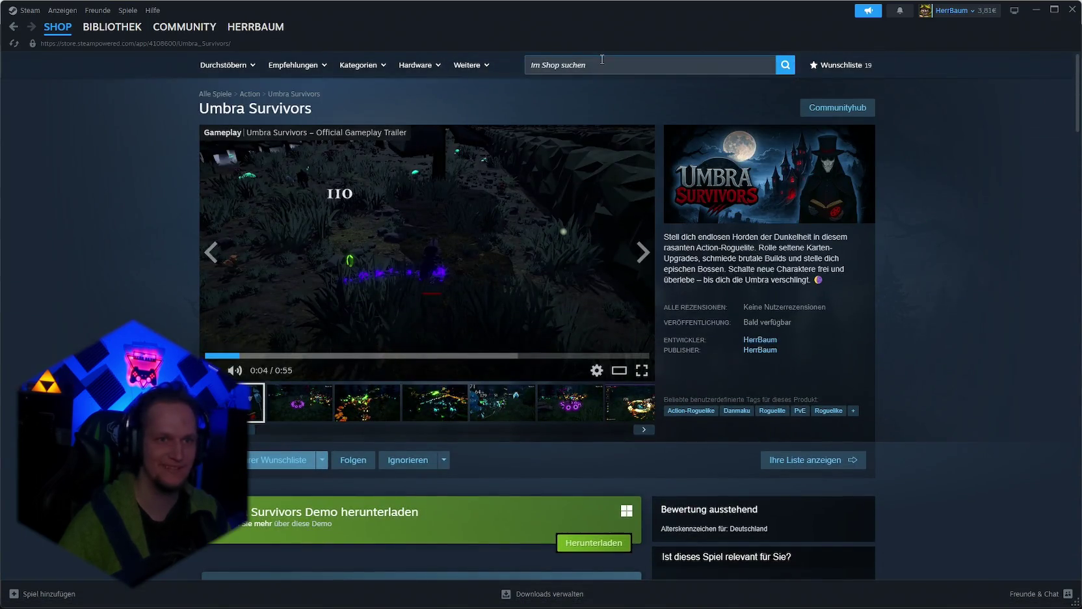
left_click(602, 63)
type("snkae")
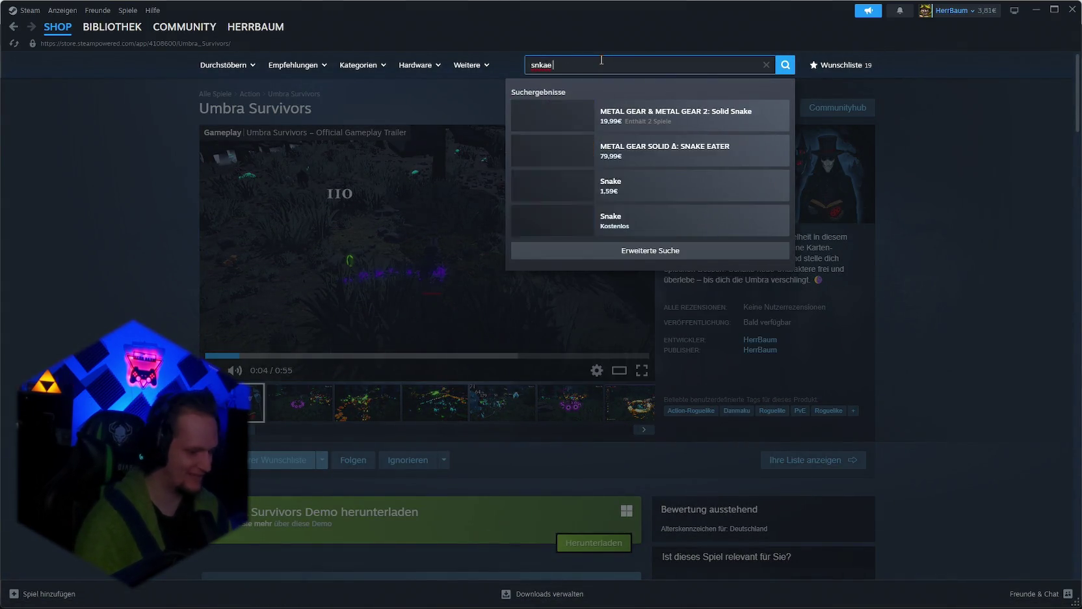
type(" game ulötr")
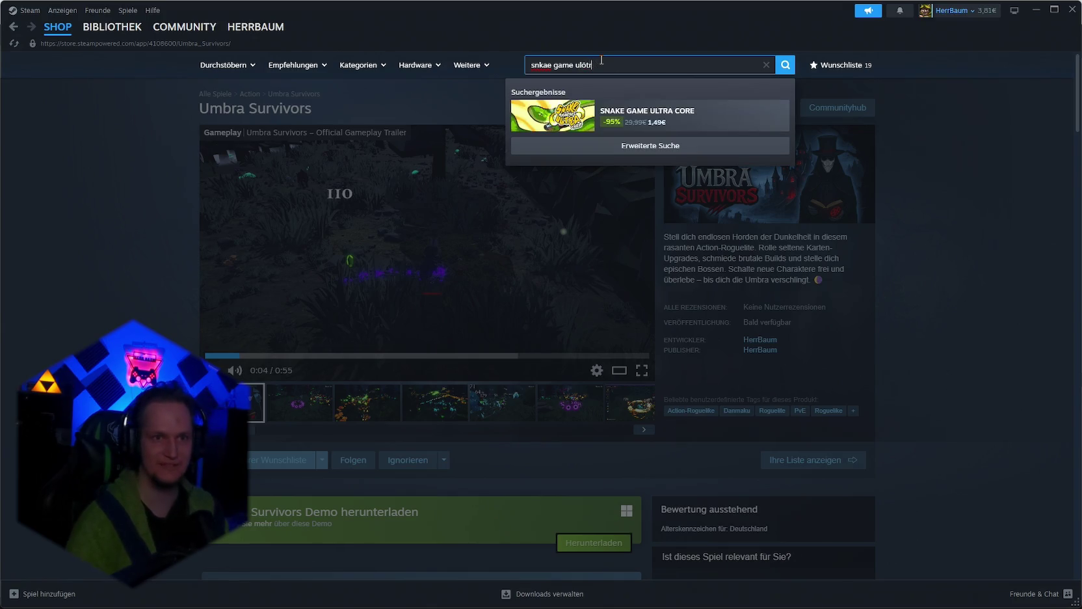
key("BackSpace")
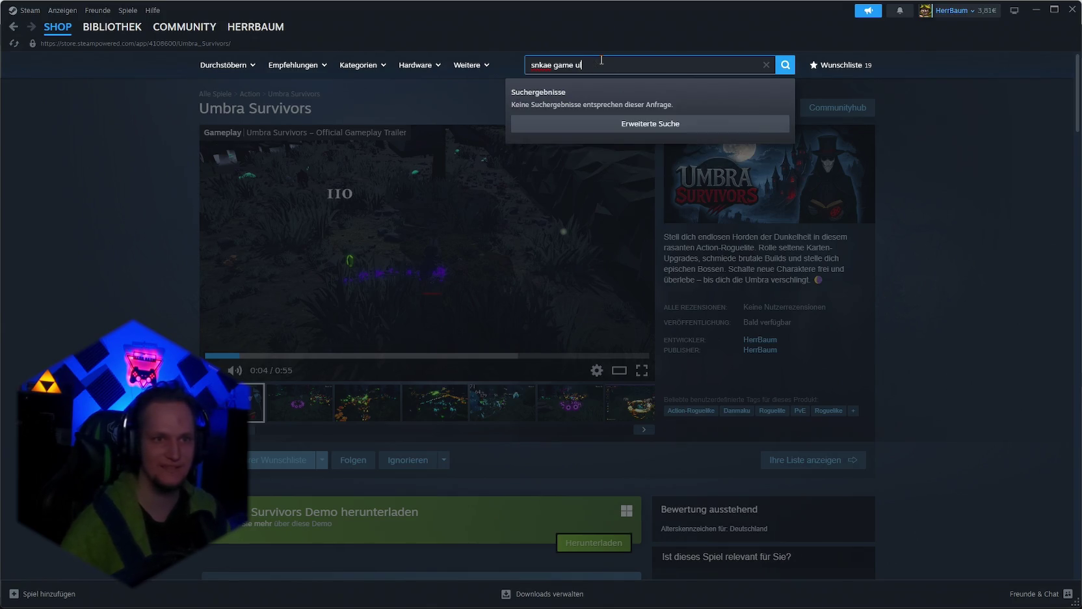
left_click_drag(590, 65, 544, 65)
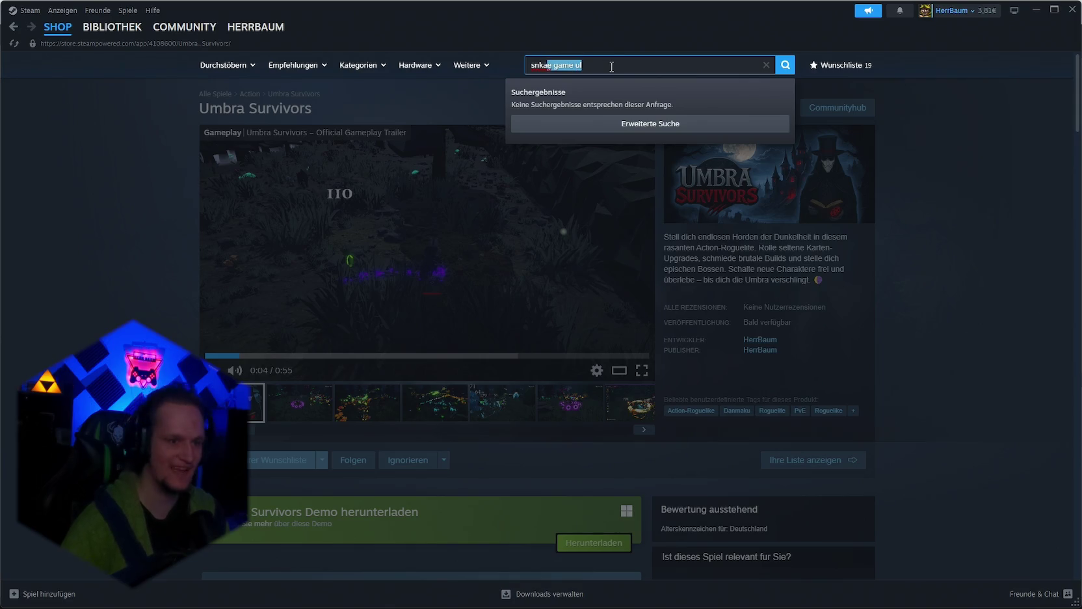
key("BackSpace")
type("e")
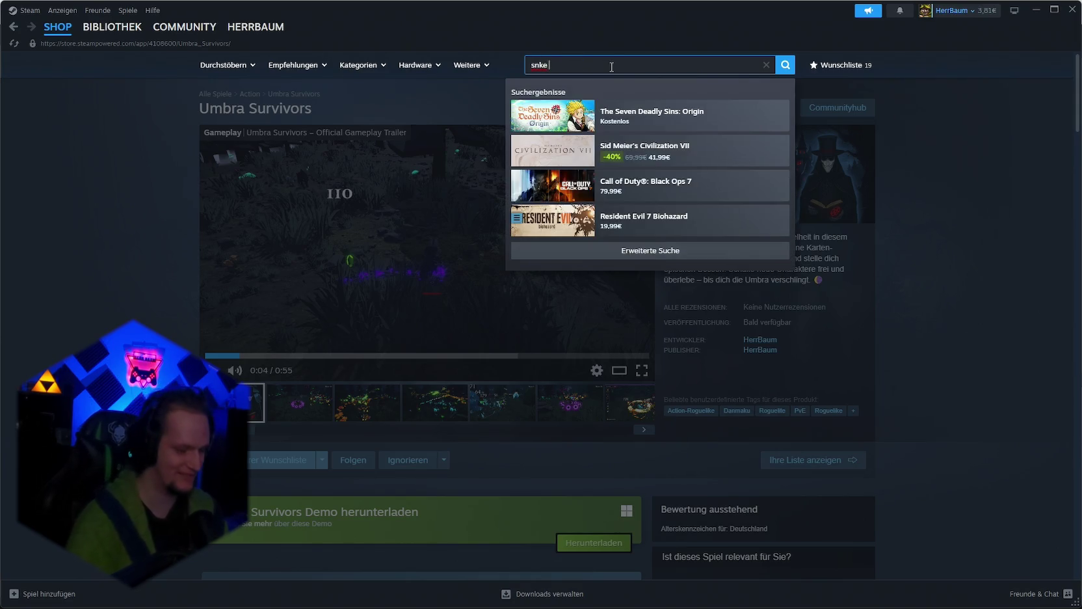
type(" game u")
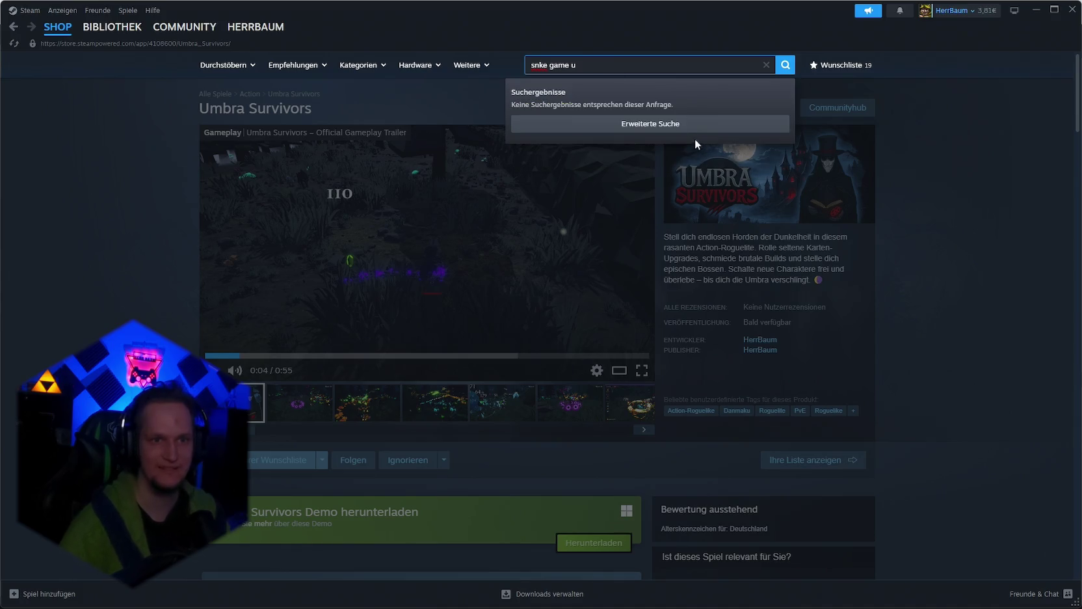
key("BackSpace")
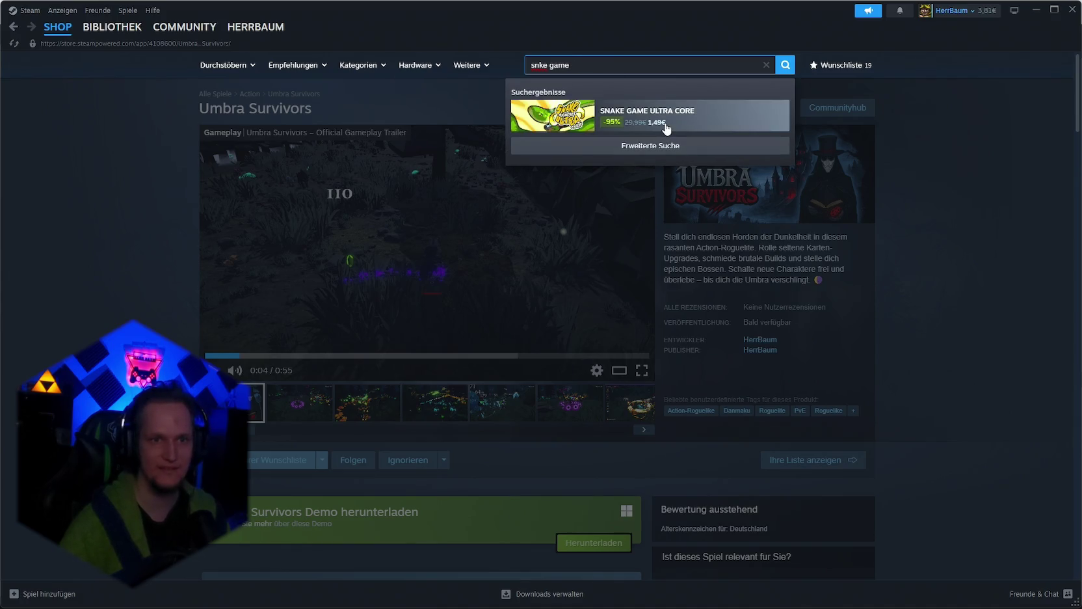
left_click(666, 128)
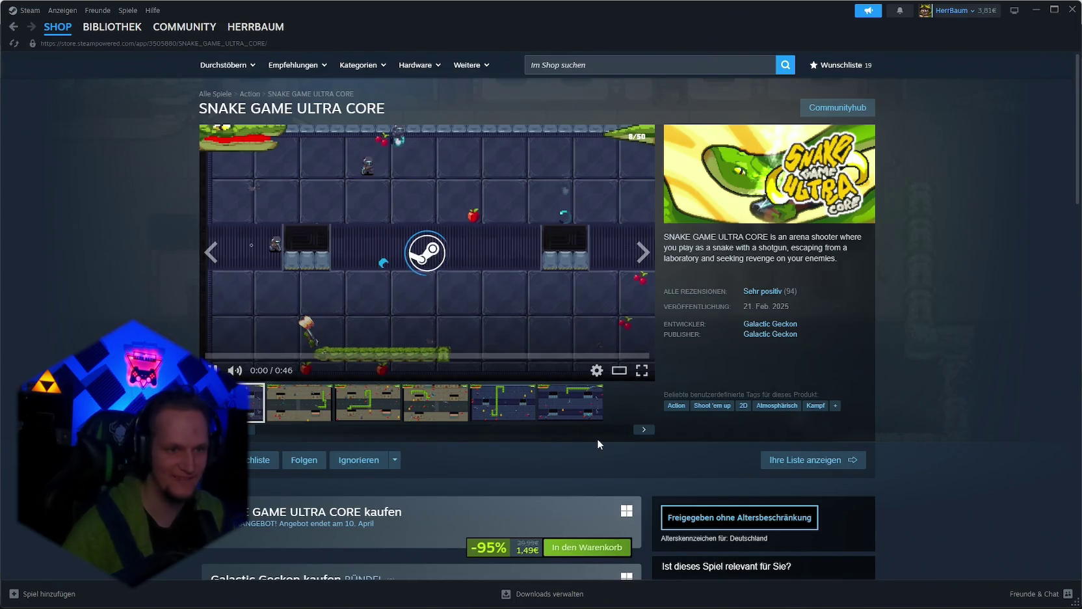
Step: Watch the trailer full screen, advance to the next screenshot, then exit the media view
left_click(642, 371)
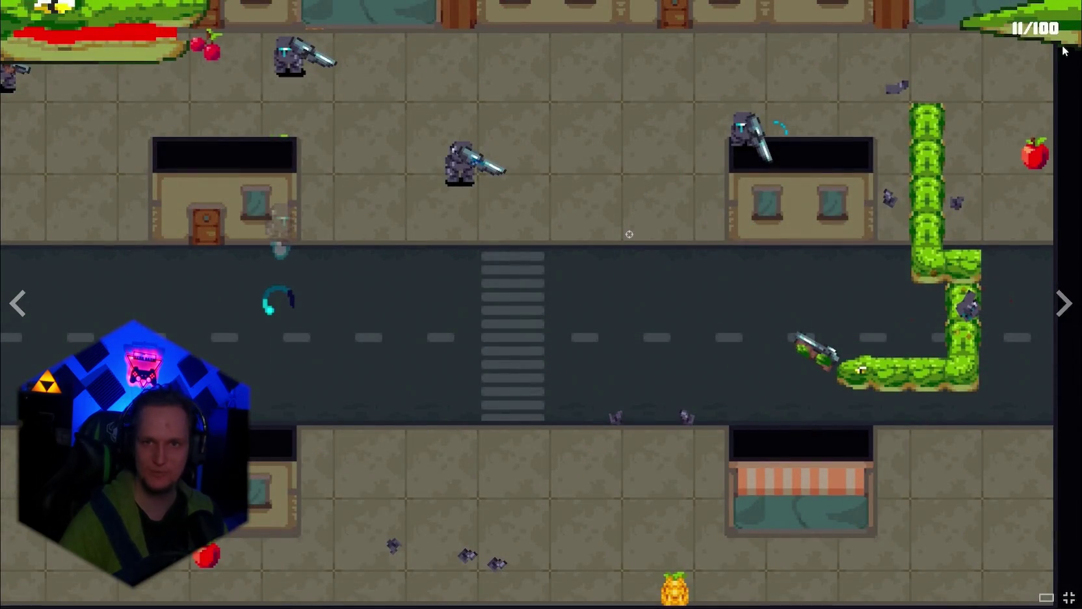
left_click(1064, 302)
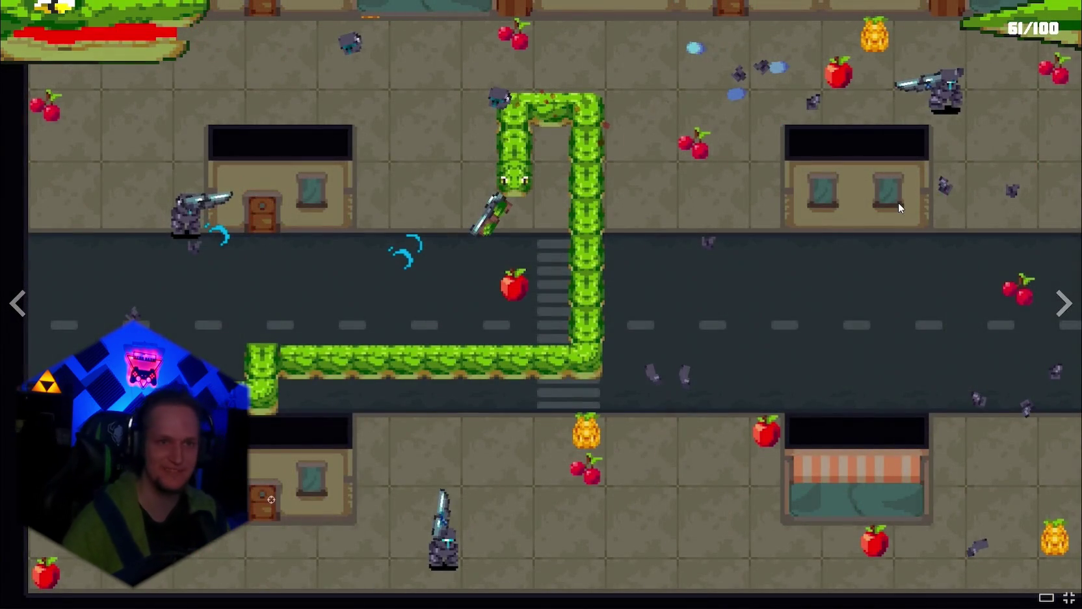
key("Escape")
scroll(620, 323, "down", 3)
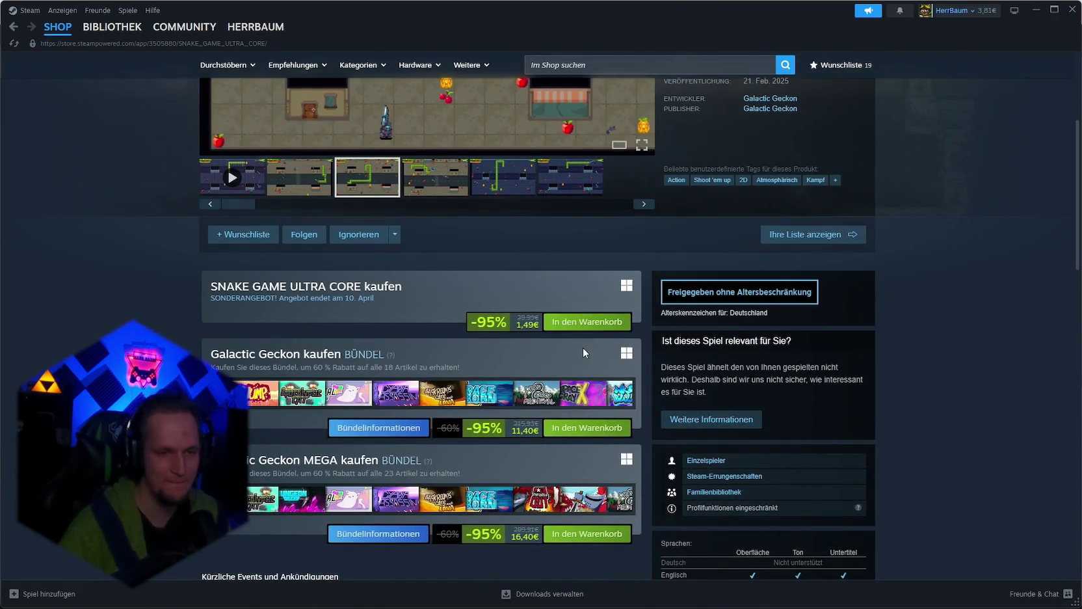
Step: Look over the 29,99€ original price on the store page, then minimize Steam to return to Unity
left_click_drag(517, 318, 539, 318)
left_click(537, 324)
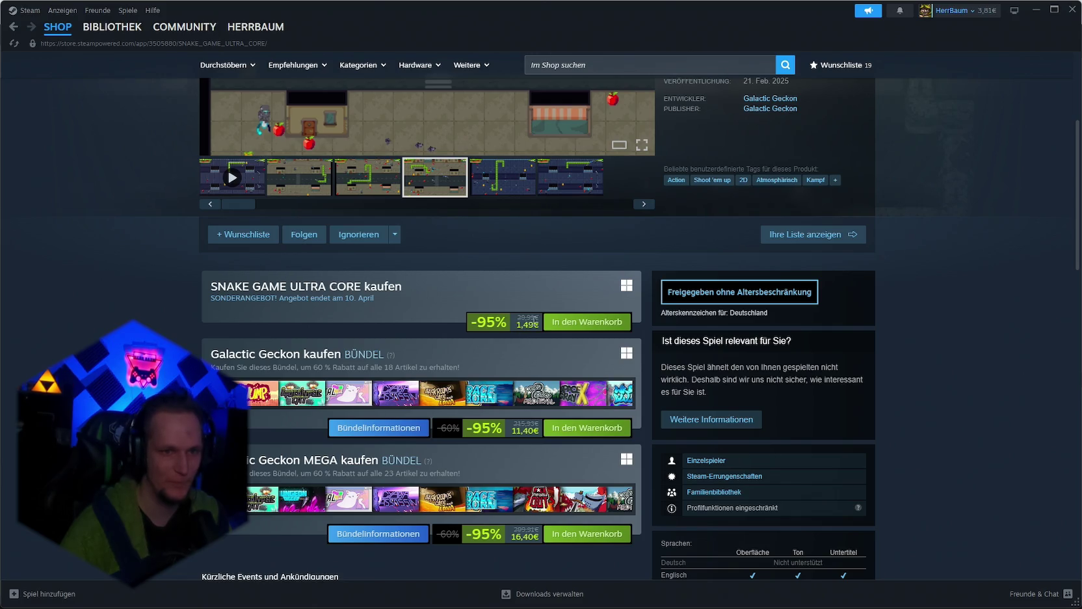
scroll(538, 325, "up", 2)
scroll(831, 267, "up", 2)
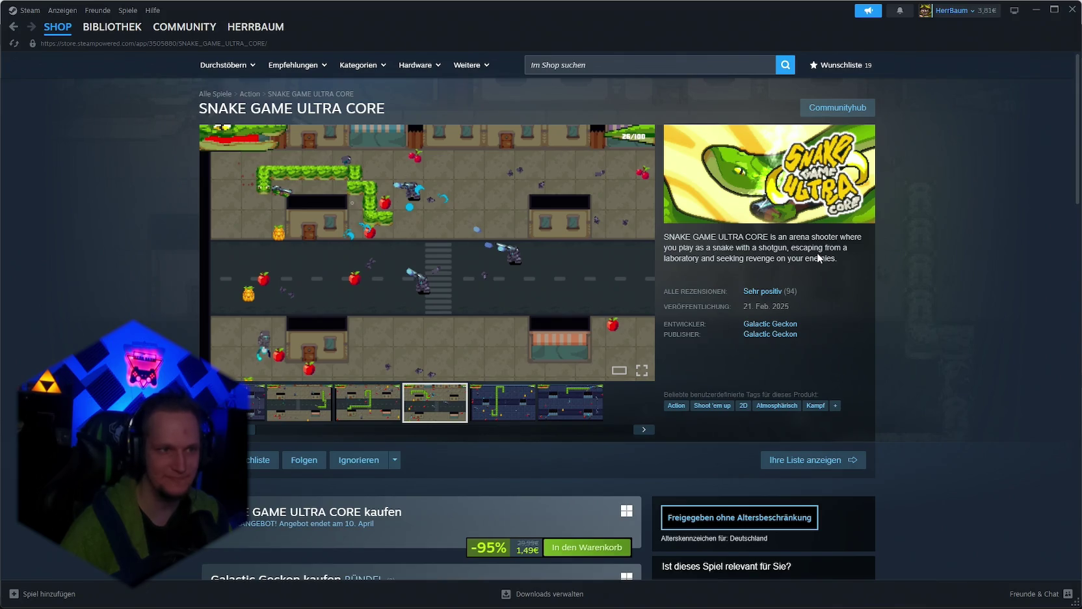
scroll(817, 254, "down", 12)
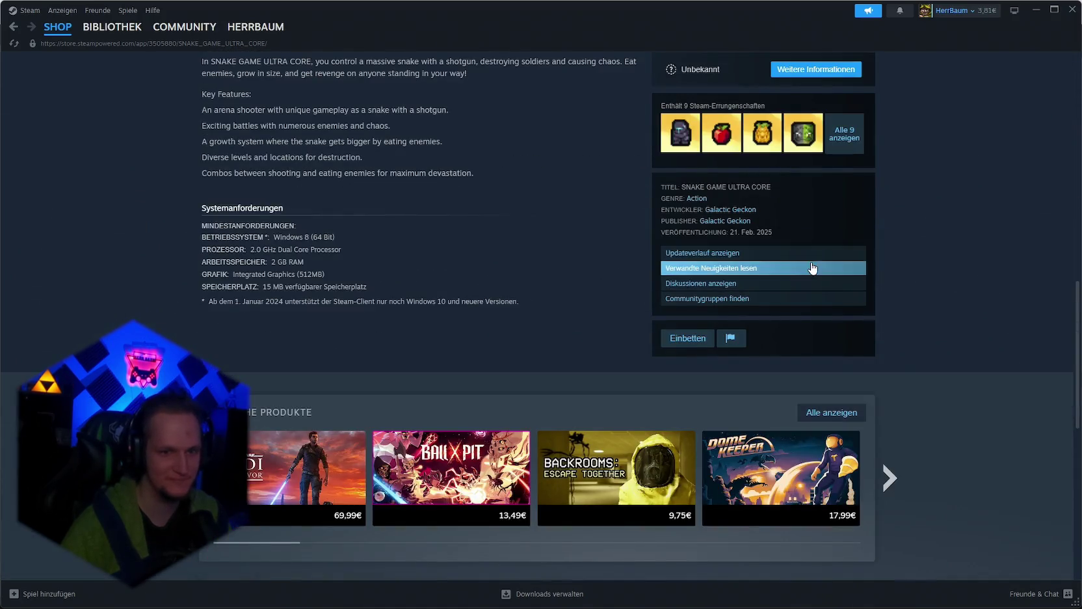
scroll(810, 273, "up", 6)
scroll(806, 278, "up", 5)
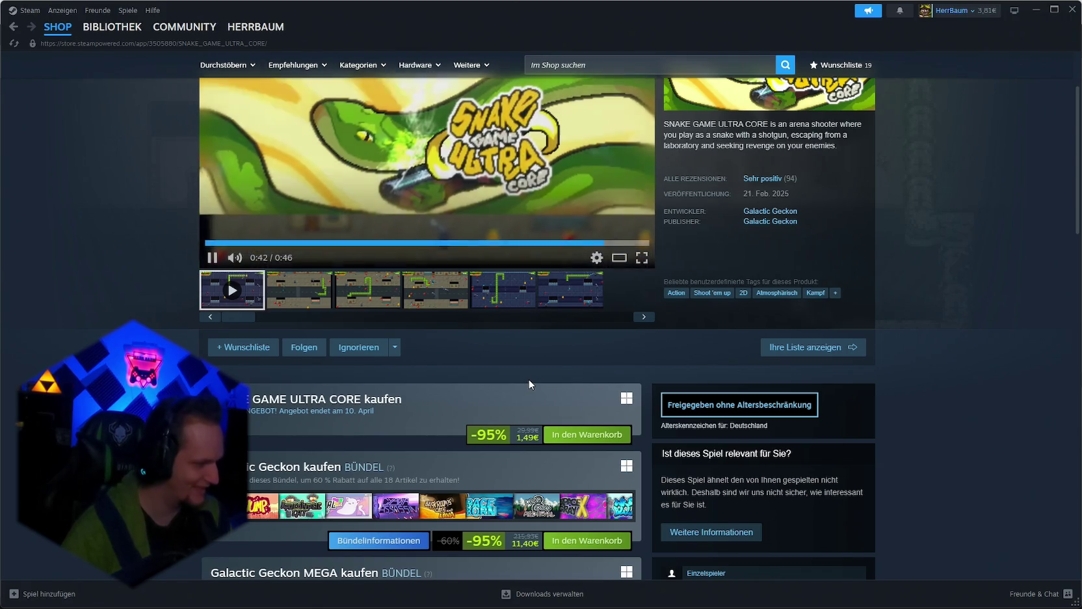
scroll(392, 340, "up", 2)
scroll(392, 340, "up", 1)
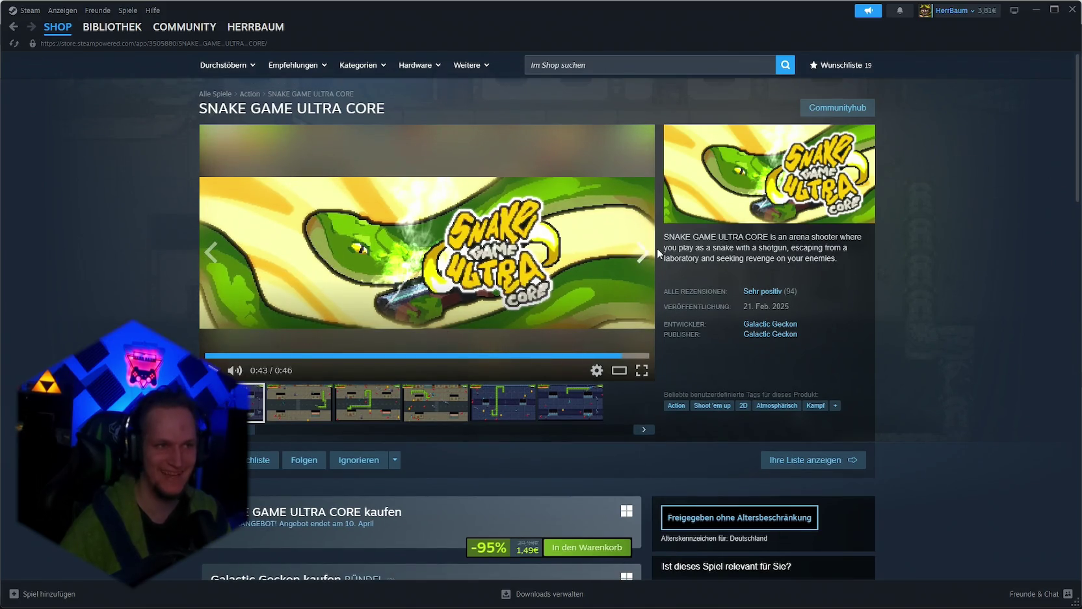
left_click(1034, 11)
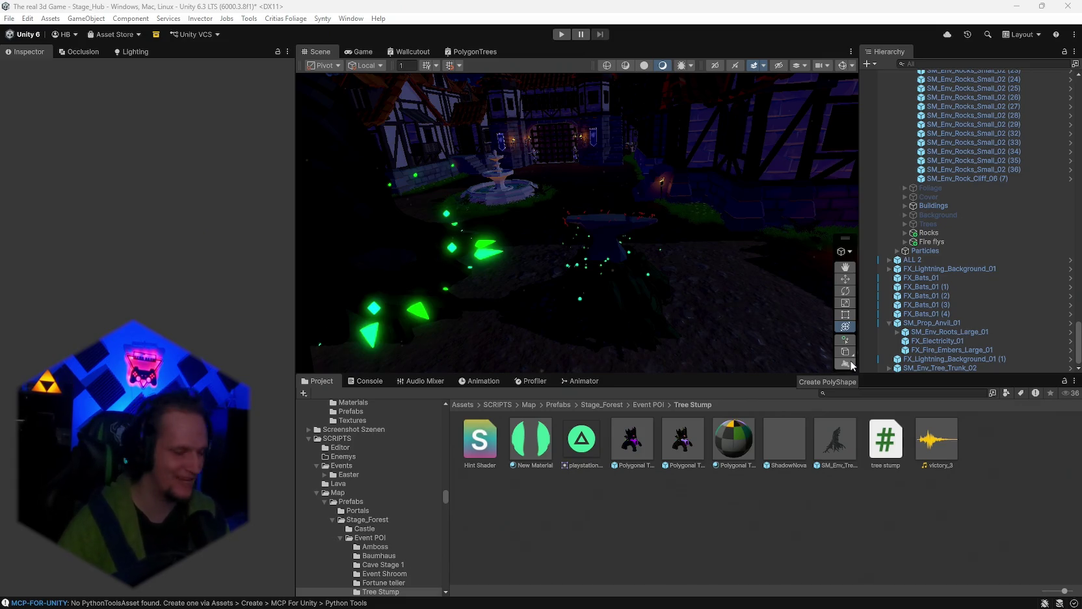
Step: Orbit around the fountain courtyard and select the tree stump SM_Env_Tree_Trunk_02 in the Hierarchy
mouse_move(650, 270)
left_mouse_down()
mouse_move(612, 258)
mouse_move(626, 264)
mouse_move(622, 244)
left_mouse_up()
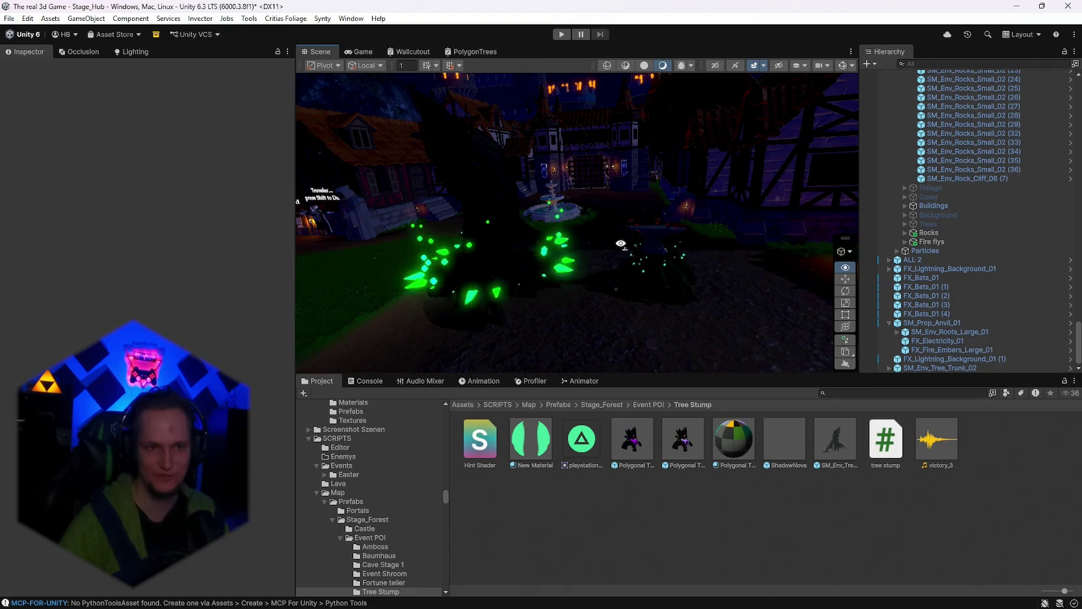
left_click(944, 368)
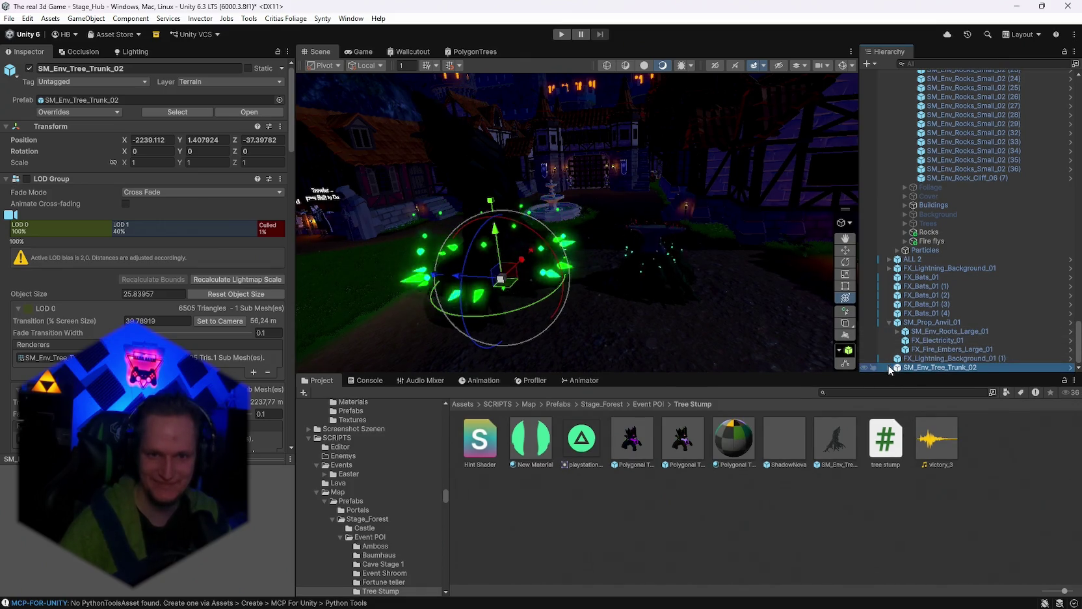
Step: Expand the tree stump, move Hint Interact (1) out of it, and open the stump prefab
left_click(889, 368)
left_click_drag(927, 333, 926, 273)
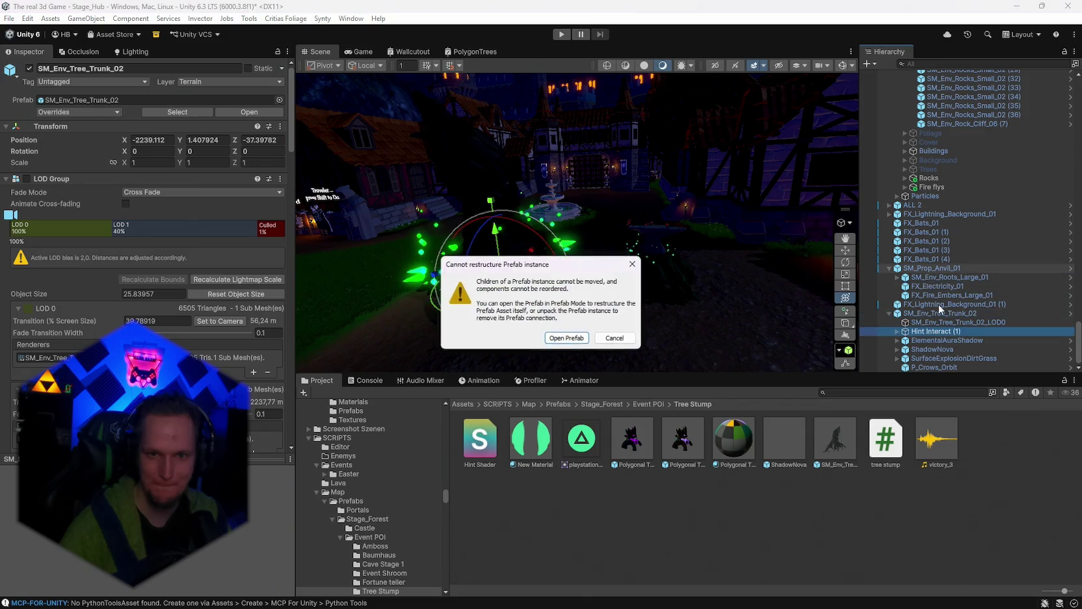
left_click(559, 335)
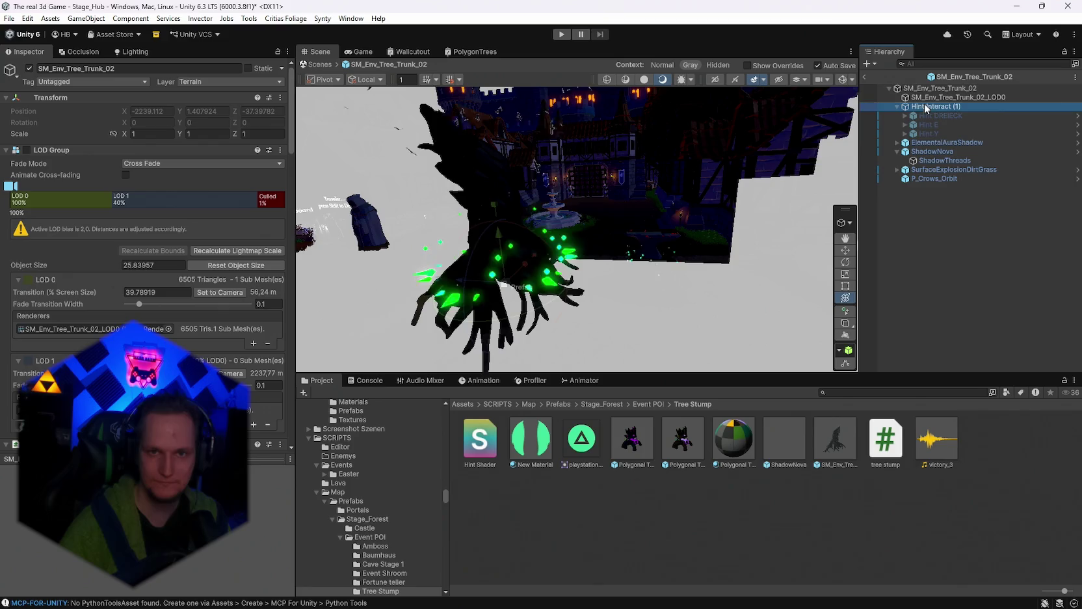
Step: Save Hint Interact (1) as a prefab in Event POI/Amboss, exit Prefab Mode, and switch to Discord
left_click(649, 404)
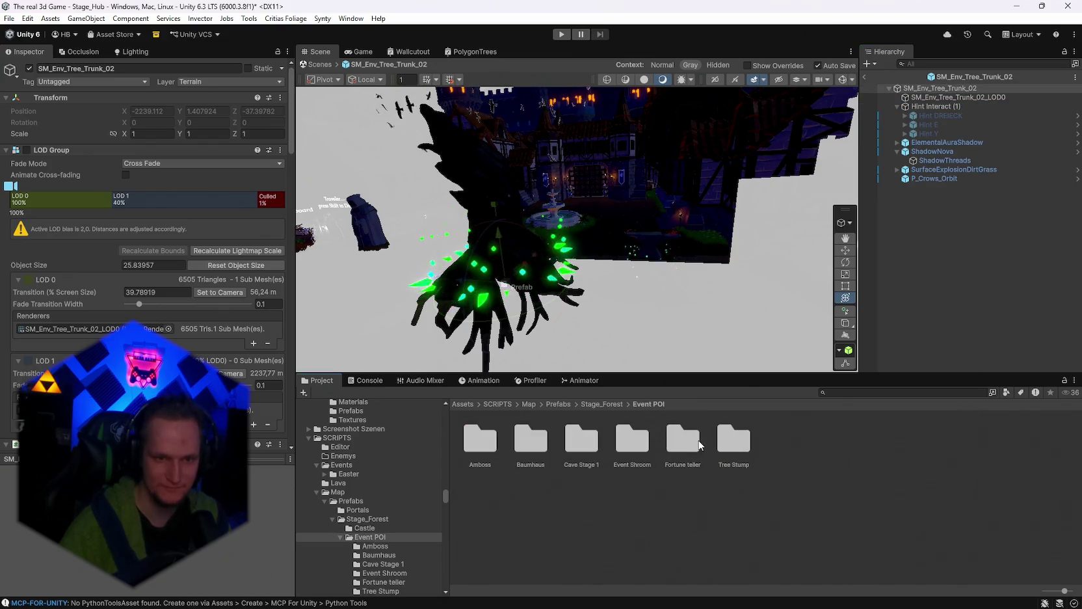
double_click(482, 442)
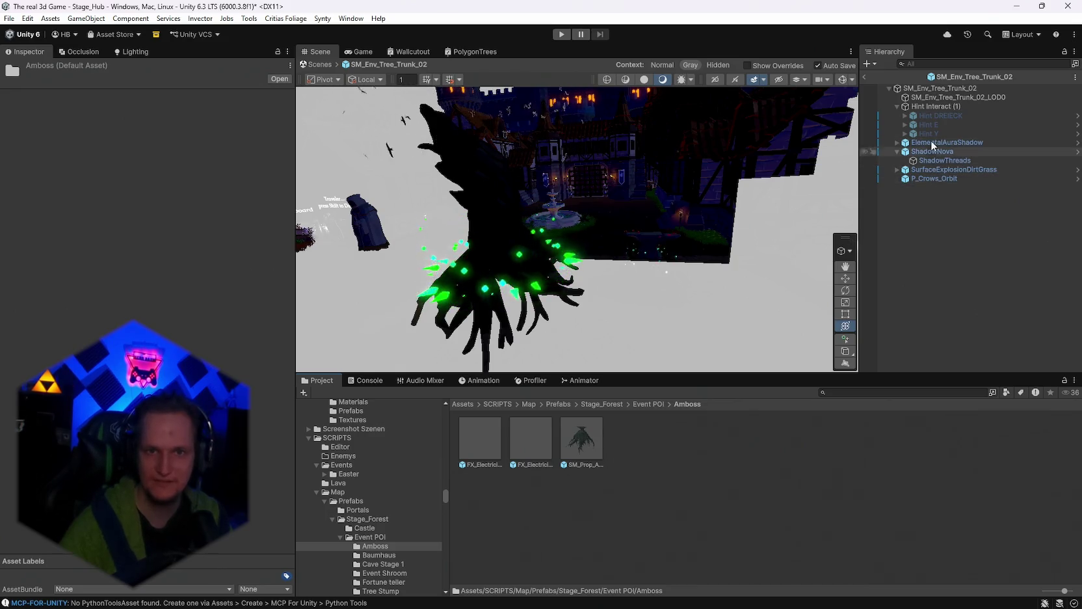
mouse_move(660, 492)
left_mouse_down()
mouse_move(733, 404)
mouse_move(751, 413)
left_mouse_up()
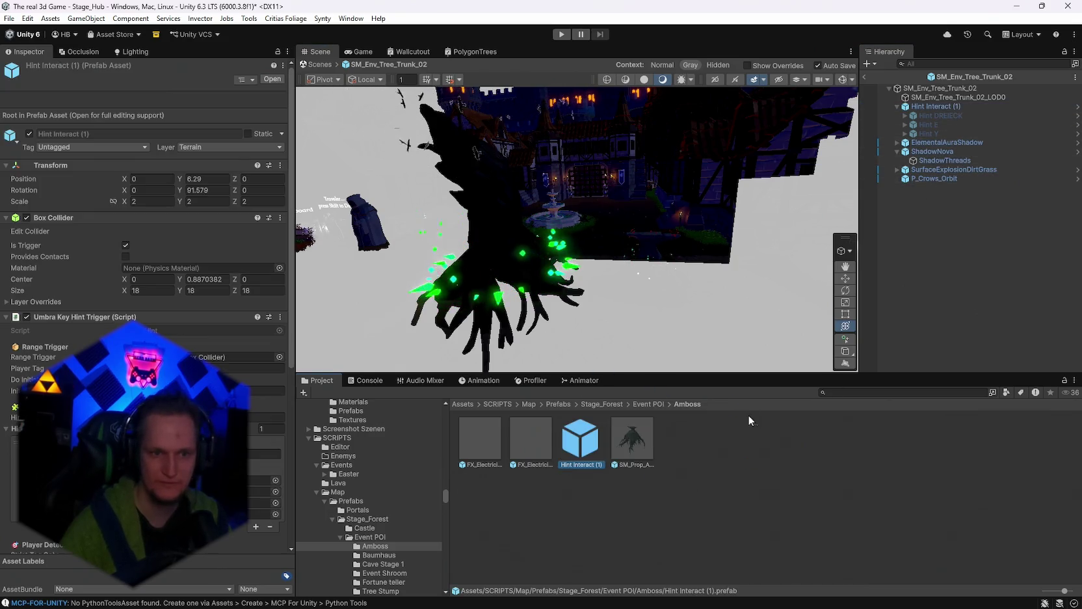
left_click(864, 77)
left_click(595, 605)
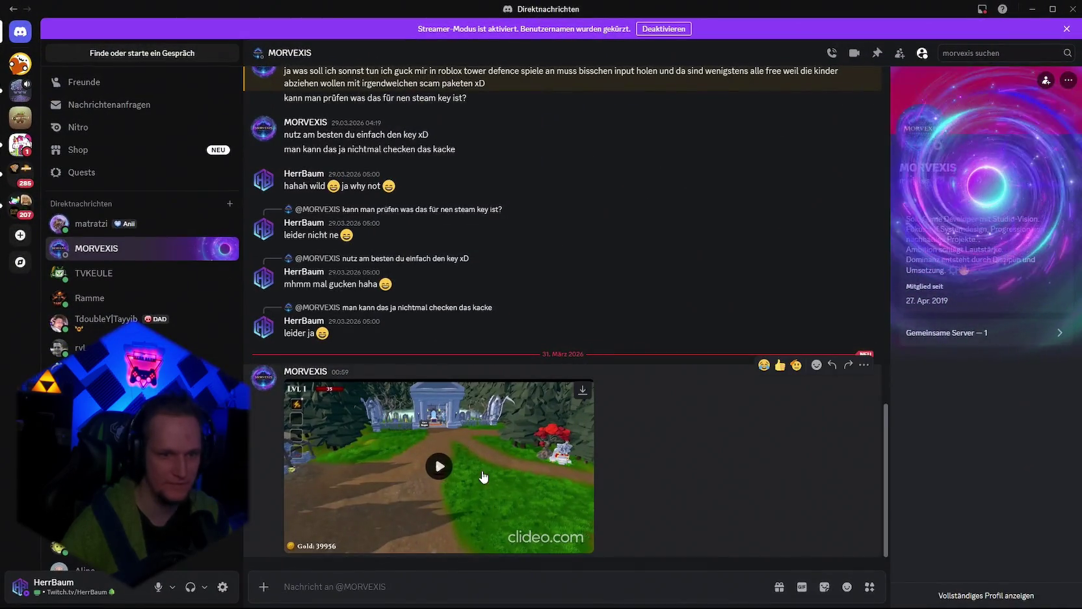
left_click(453, 461)
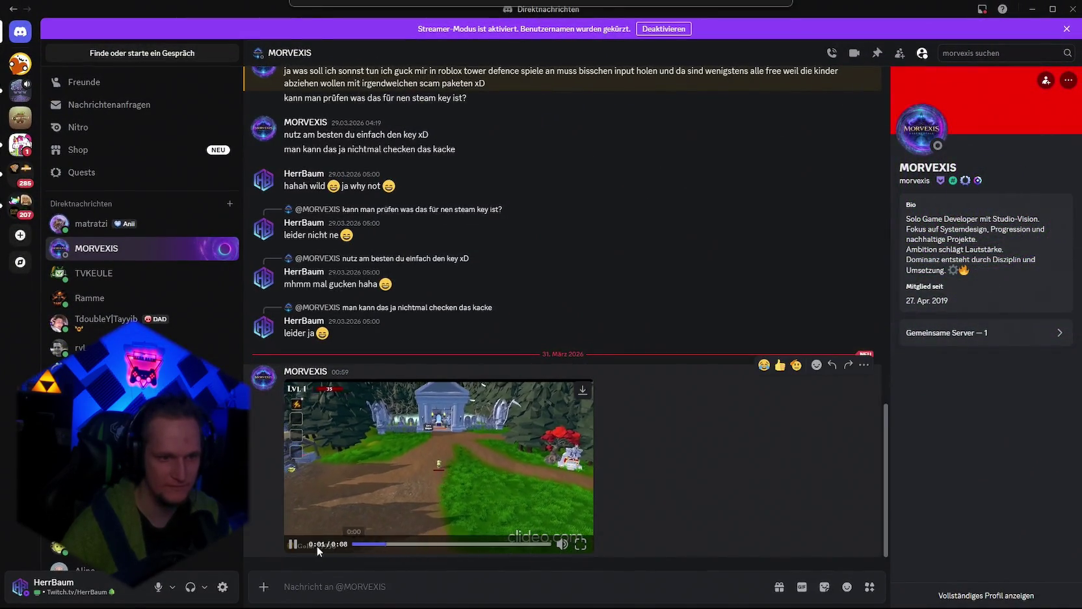
left_click(293, 544)
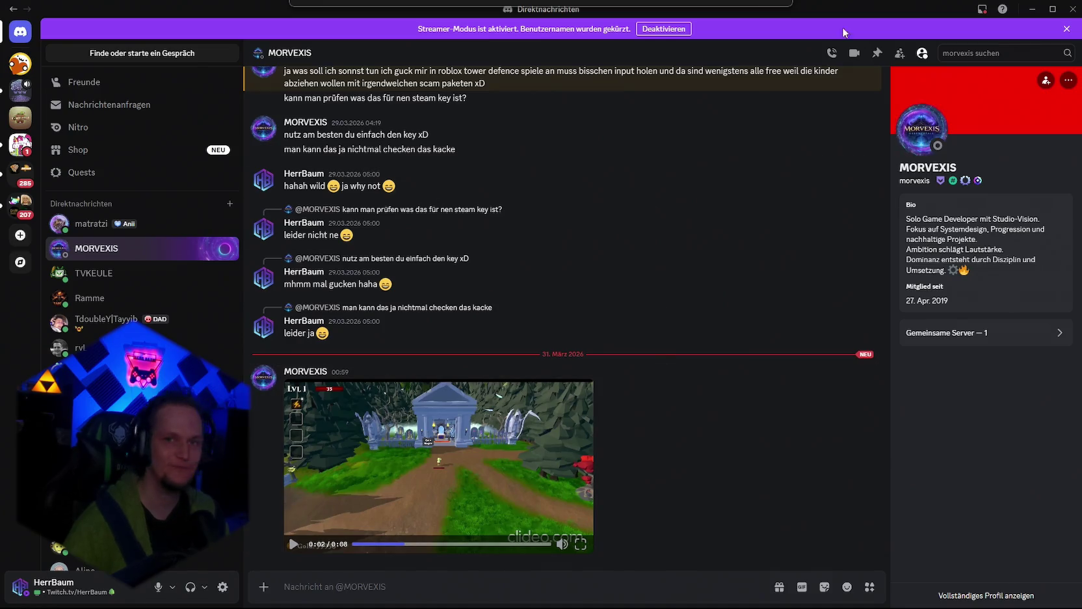
left_click(1030, 11)
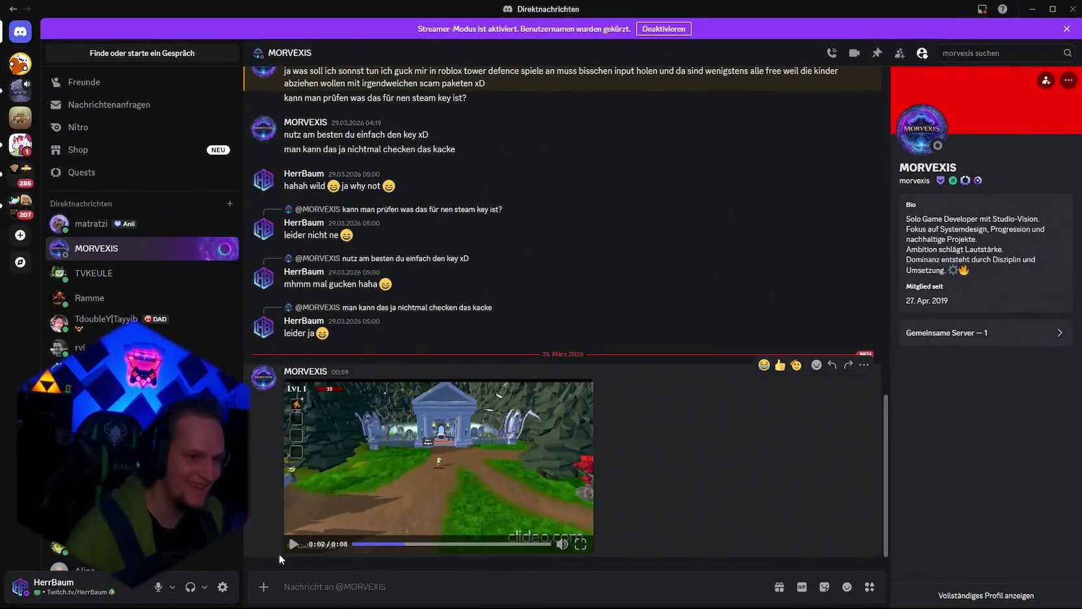
left_click(292, 550)
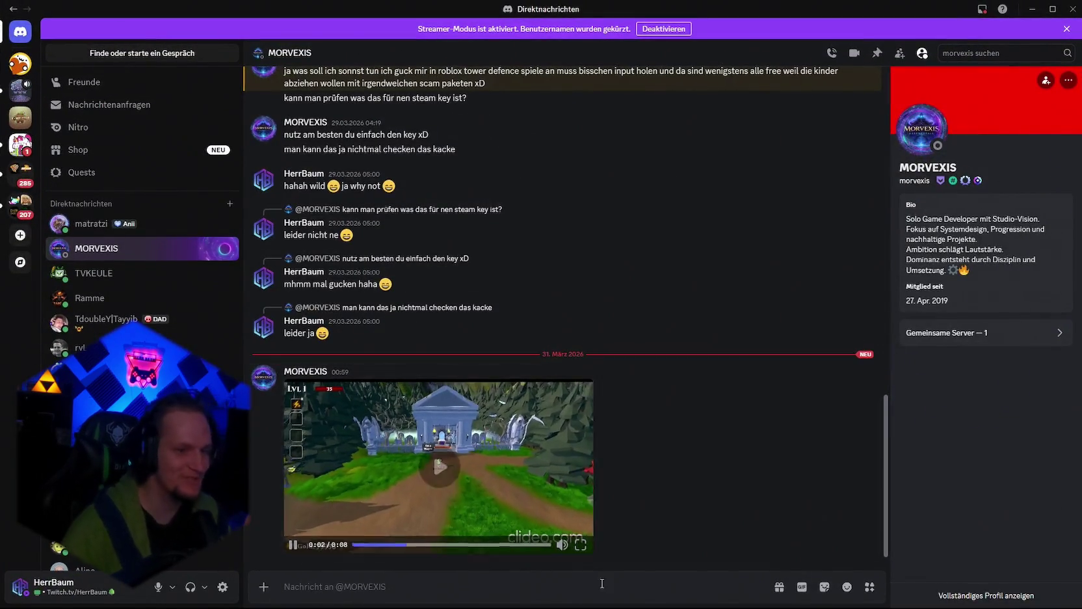
left_click(580, 548)
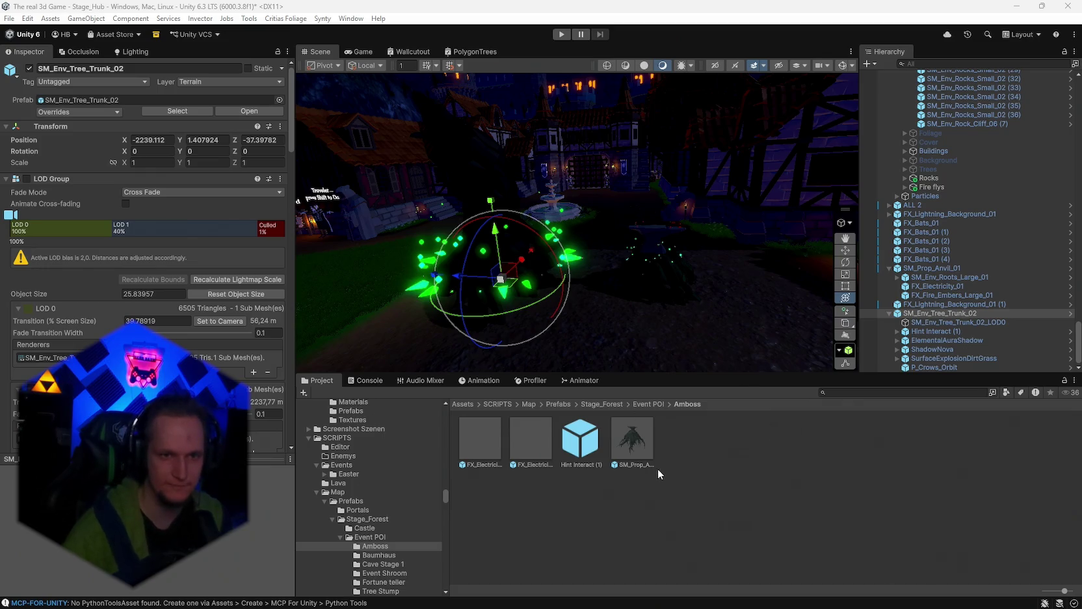
Step: Clear the scene selection and select the tree stump SM_Env_Tree_Trunk_02 in the Hierarchy
left_click(767, 455)
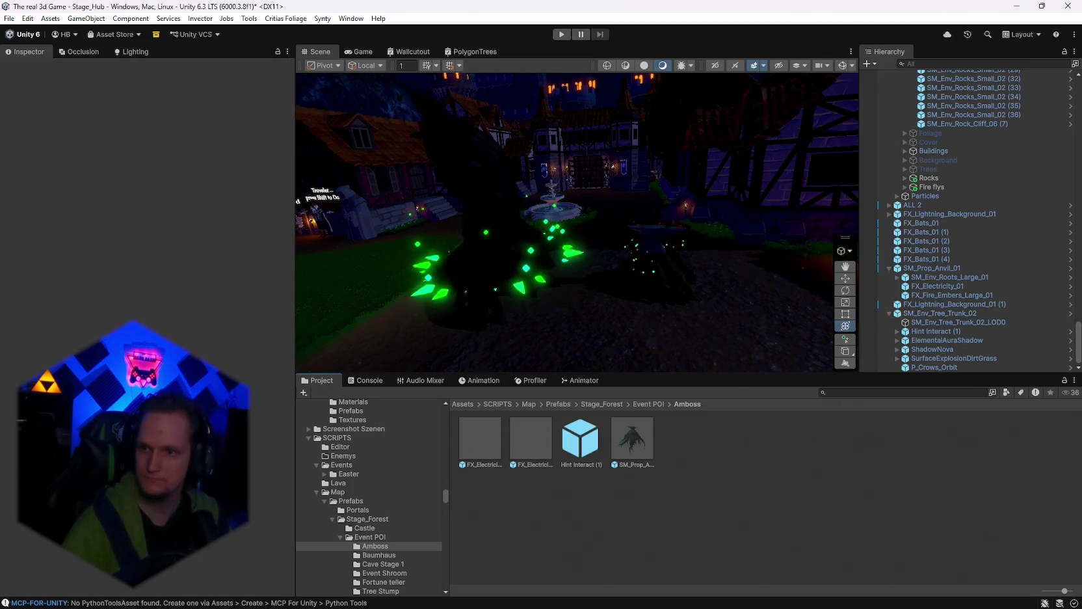
right_click(663, 198)
left_click(613, 209)
scroll(613, 209, "up", 5)
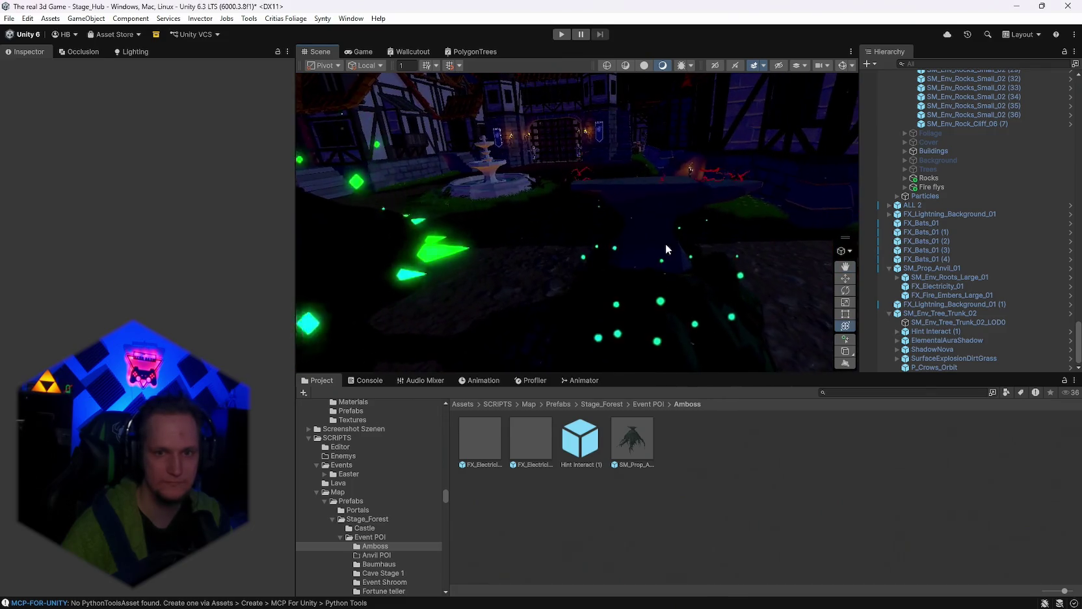
scroll(665, 249, "down", 3)
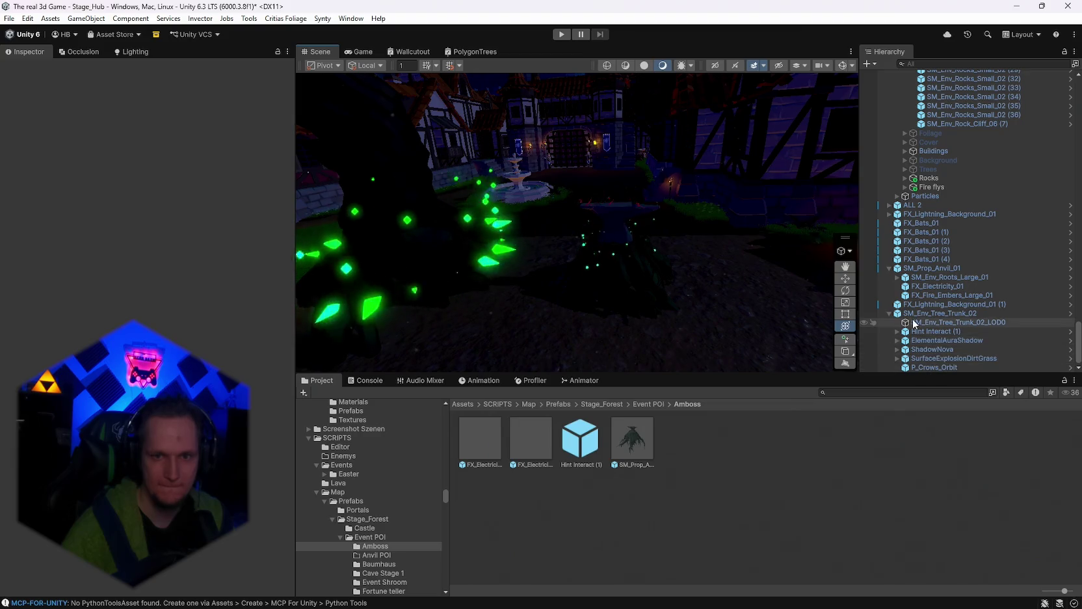
left_click(921, 313)
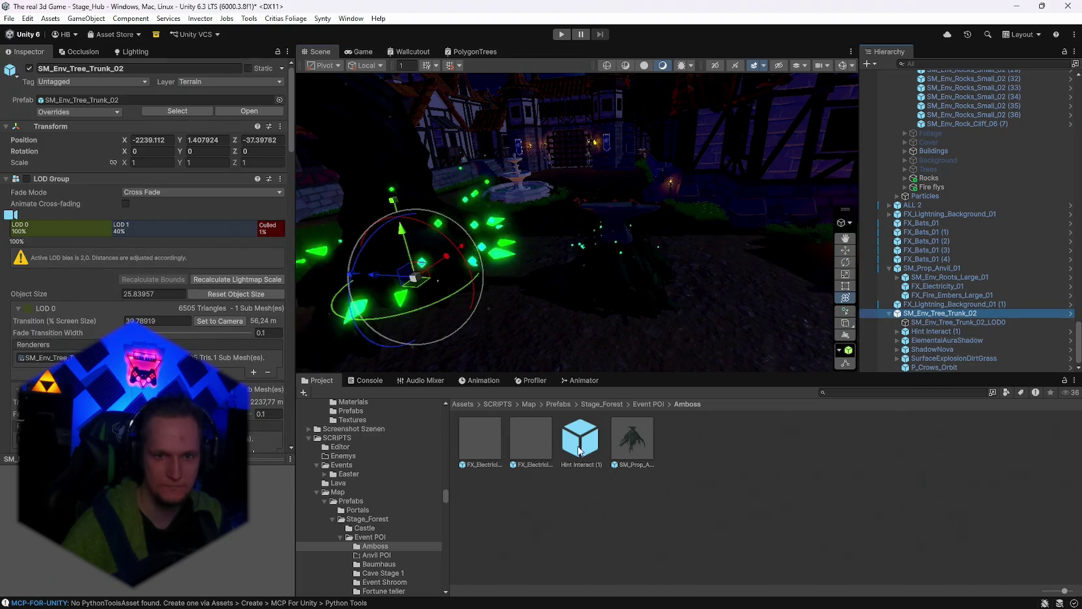
Step: Add a Hint Interact (1) prefab copy and nest Hint Interact (2) under SM_Prop_Anvil_01
left_click_drag(583, 452, 945, 357)
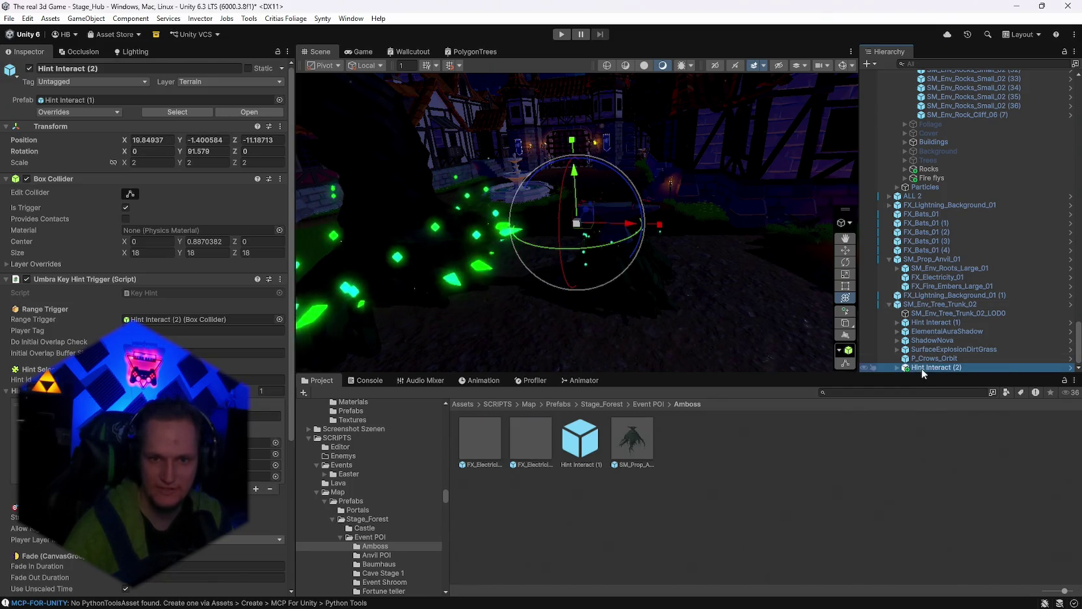
left_click_drag(921, 368, 923, 290)
left_click(924, 314)
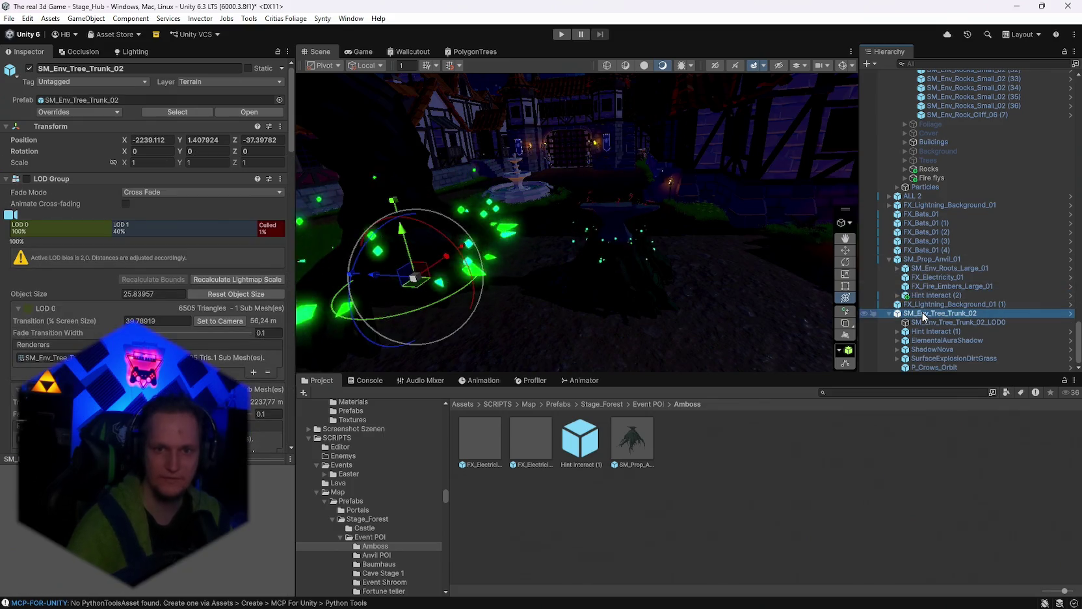